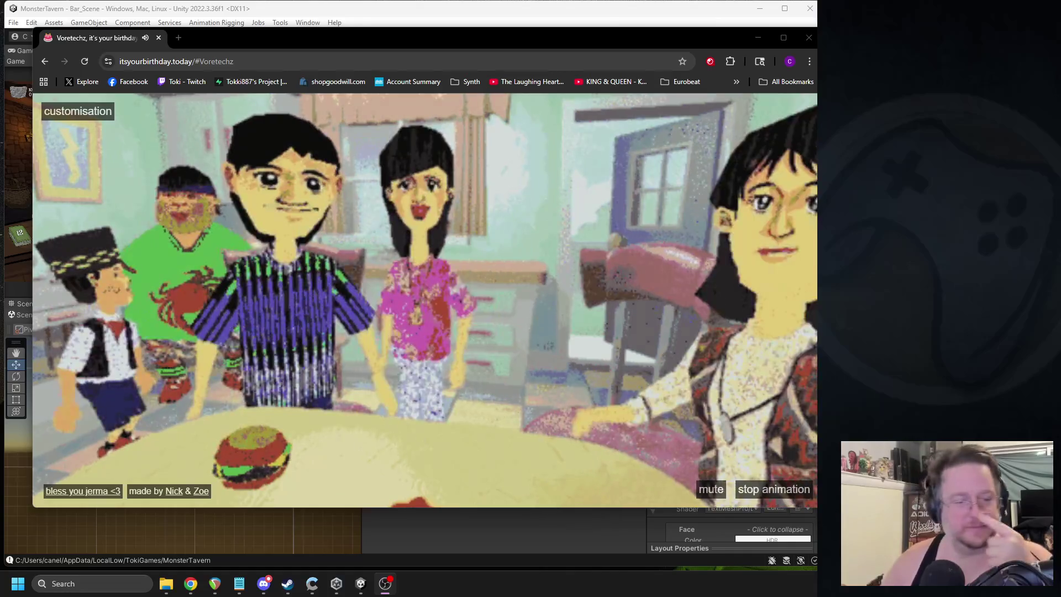
# Step: Switch away from the Chrome birthday page back to the Unity editor
pyautogui.hotkey('alt', 'Tab')
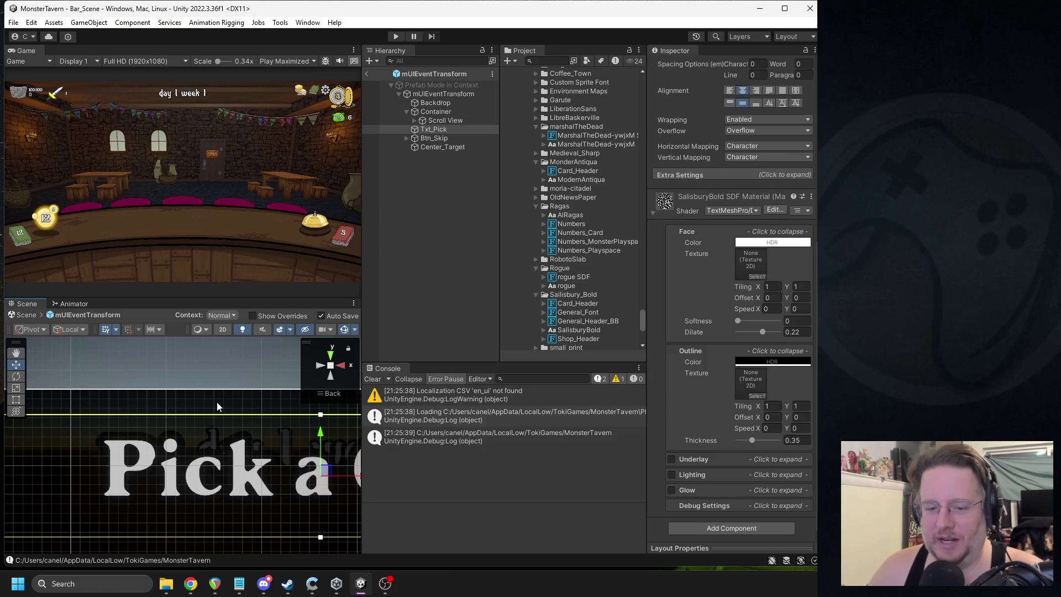
# Step: Zoom onto the Pick text and open the SalisburyBold SDF colour picker, dragging toward grey
pyautogui.scroll(5, 216, 437)
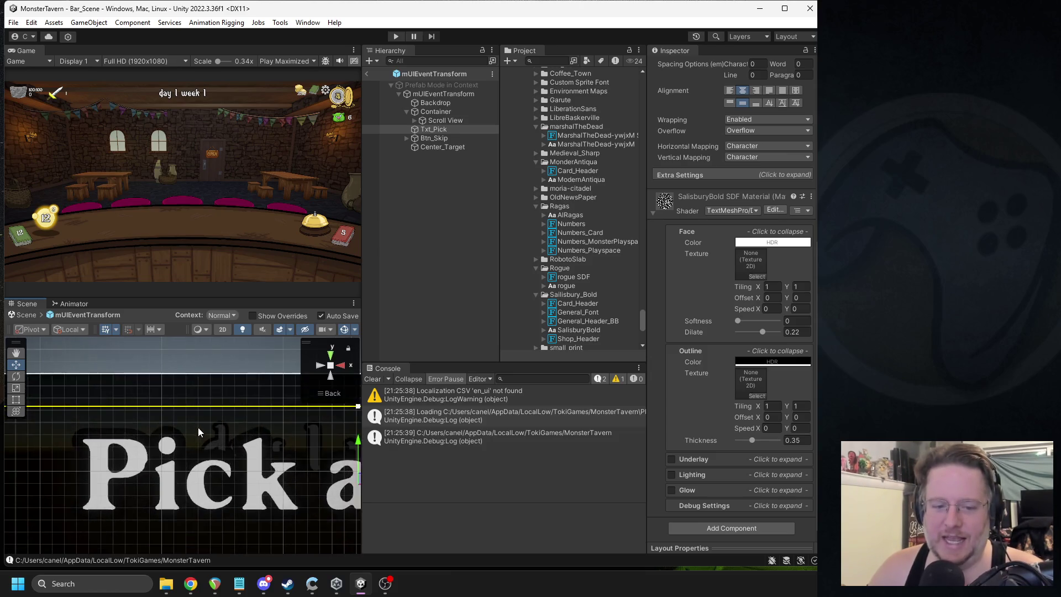
pyautogui.scroll(-3, 194, 433)
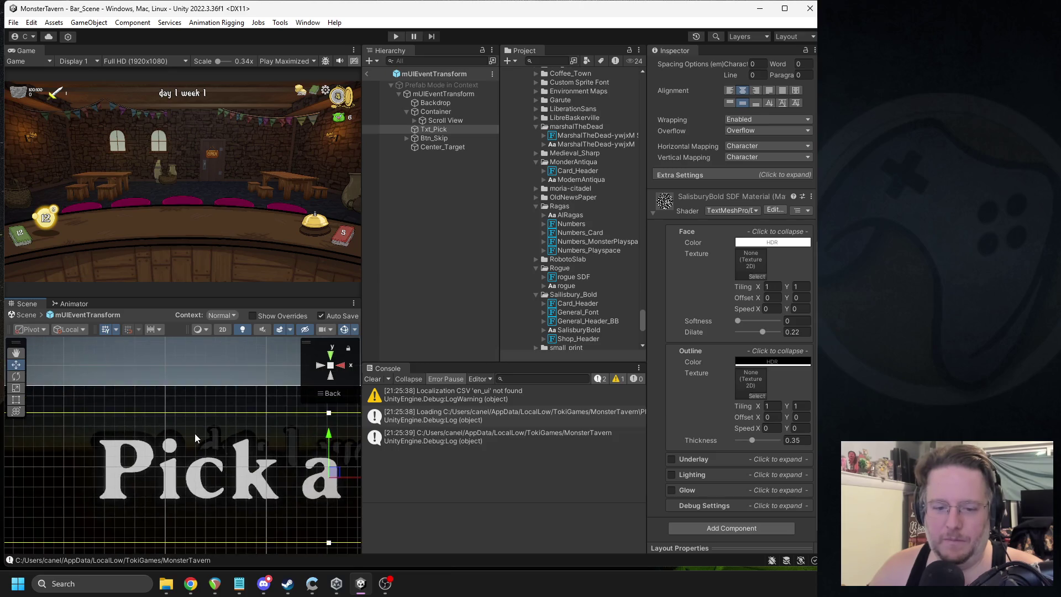
pyautogui.scroll(1, 191, 440)
pyautogui.scroll(2, 276, 442)
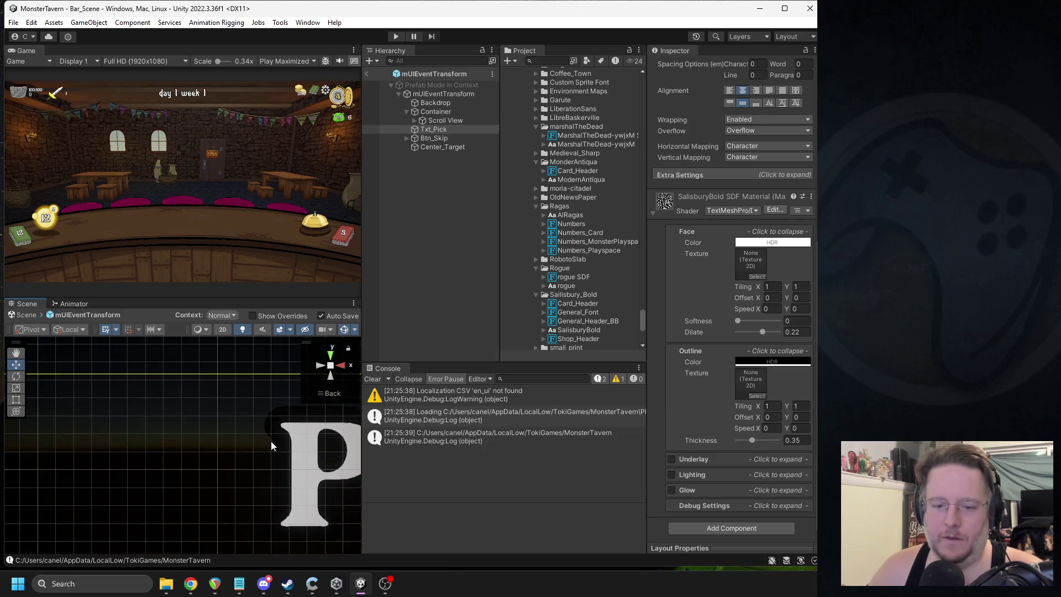
pyautogui.click(773, 242)
pyautogui.moveTo(798, 383); pyautogui.dragTo(798, 381)
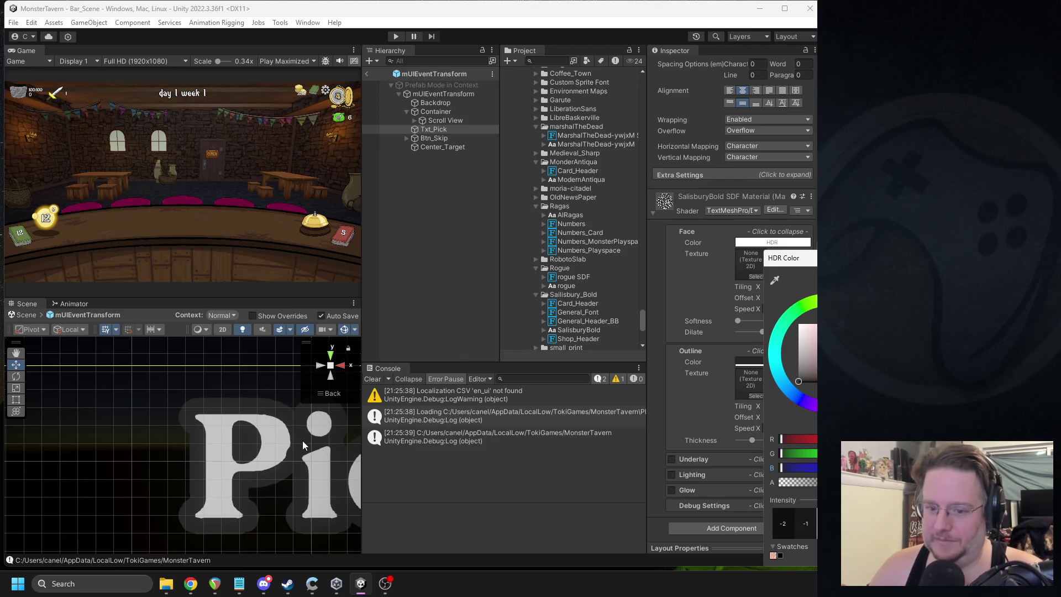
# Step: Drag the title's outline colour through red and yellow to a neutral grey
pyautogui.scroll(-1, 285, 453)
pyautogui.scroll(-4, 285, 453)
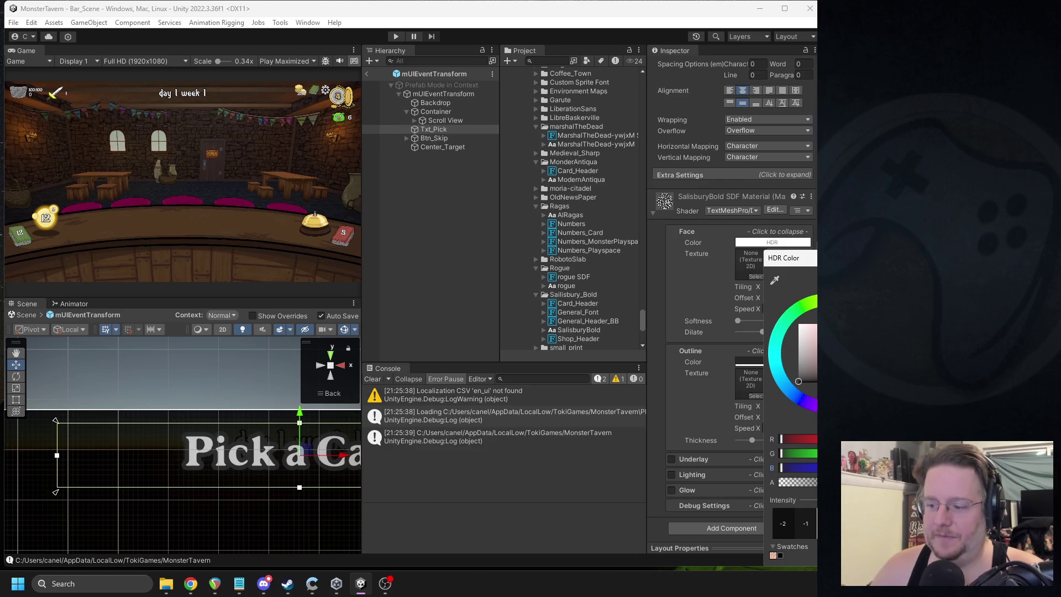
pyautogui.moveTo(798, 381); pyautogui.dragTo(817, 387)
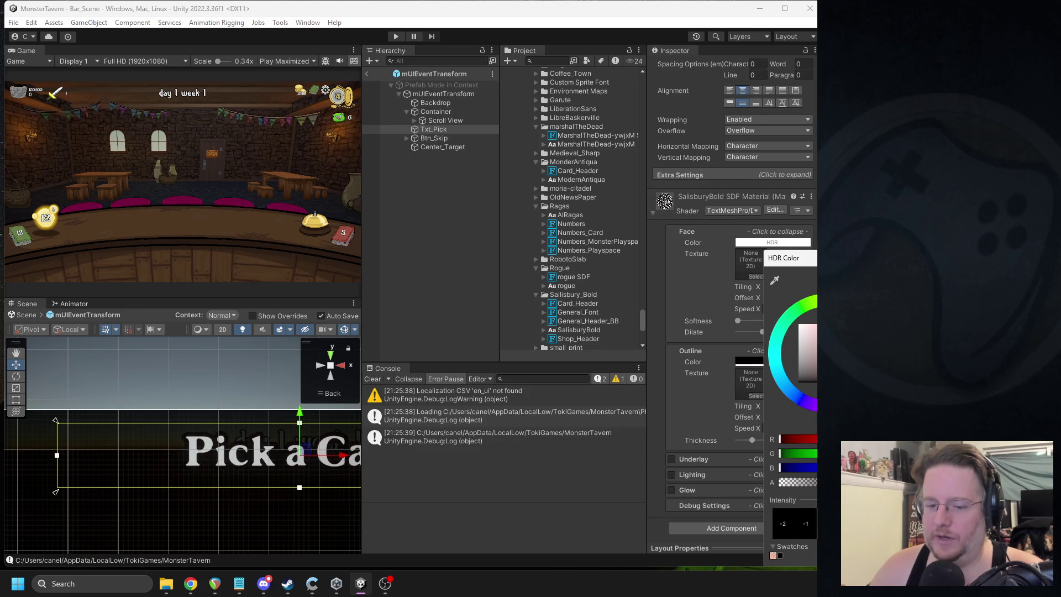
pyautogui.moveTo(809, 261)
pyautogui.mouseDown()
pyautogui.moveTo(656, 224)
pyautogui.moveTo(734, 239)
pyautogui.mouseUp()
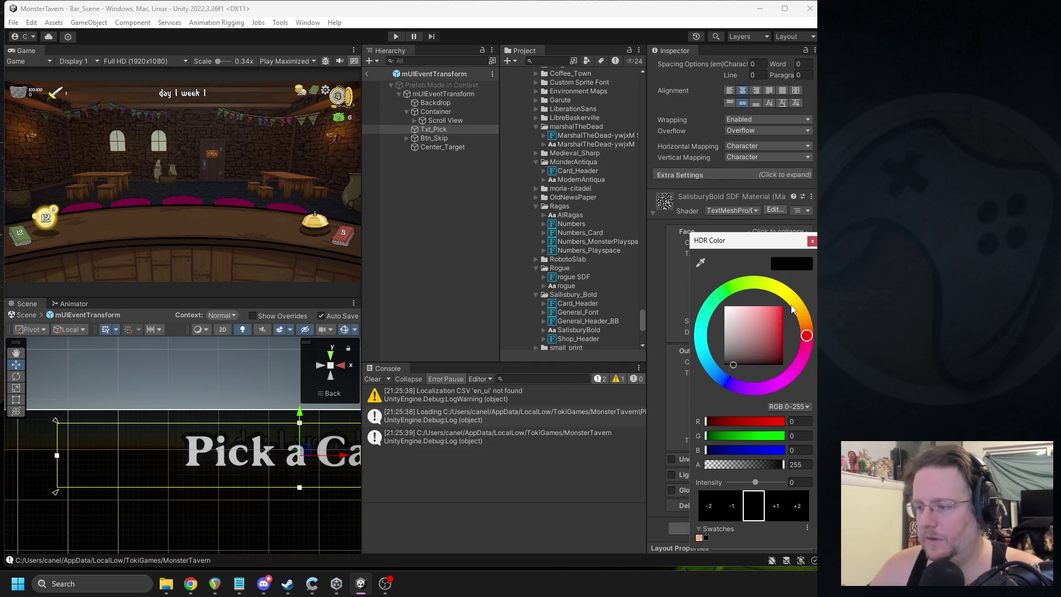
pyautogui.moveTo(806, 334); pyautogui.dragTo(786, 294)
pyautogui.click(776, 360)
pyautogui.moveTo(776, 360); pyautogui.dragTo(716, 355)
# Step: Set the outline to pure white (255, 255, 255) at intensity -1 and close the picker
pyautogui.click(733, 509)
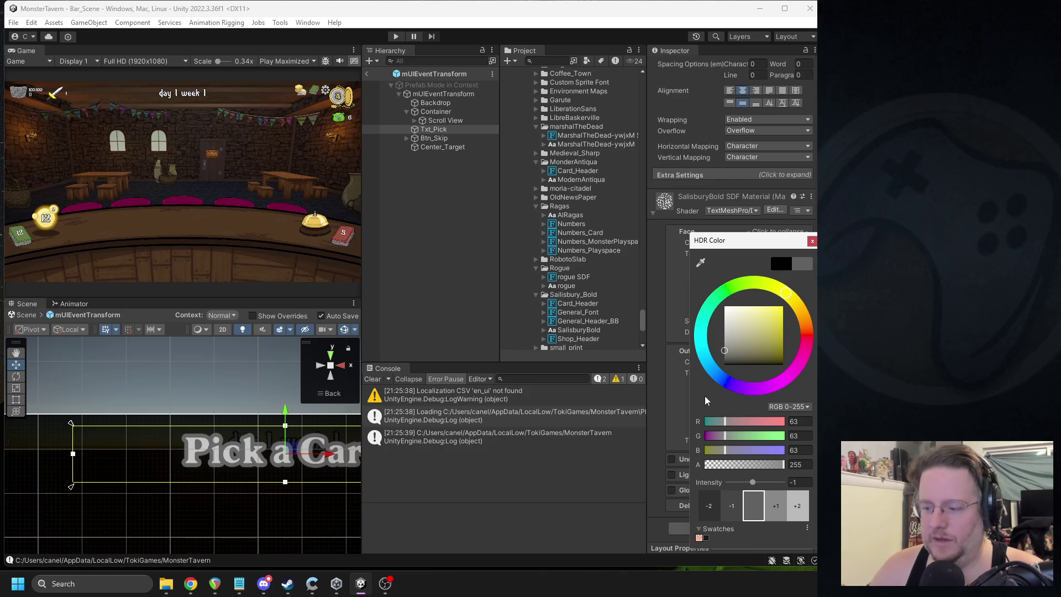
pyautogui.moveTo(732, 337)
pyautogui.mouseDown()
pyautogui.moveTo(737, 323)
pyautogui.moveTo(710, 307)
pyautogui.mouseUp()
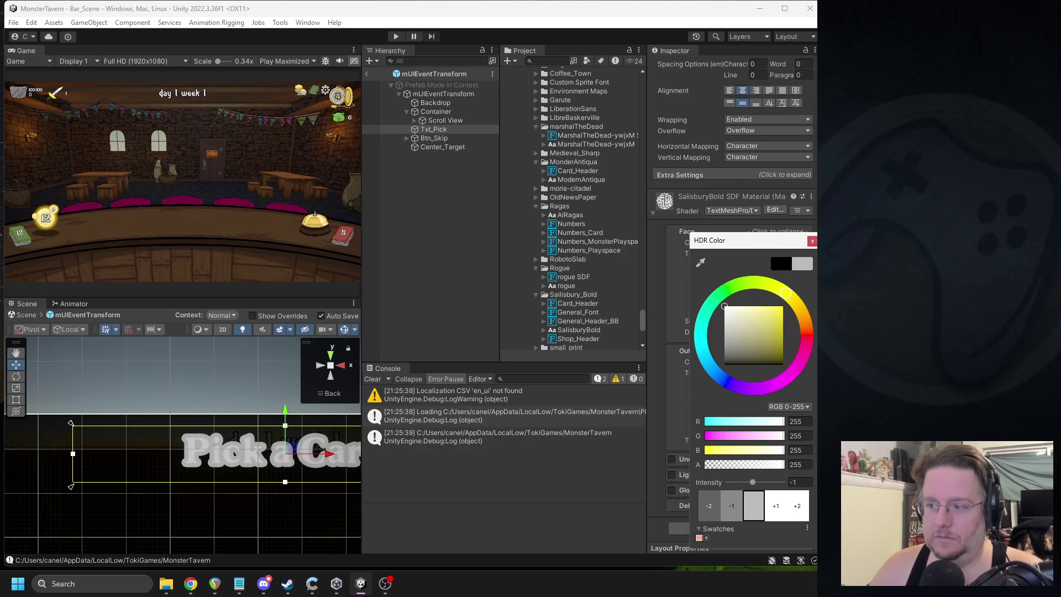
pyautogui.press('Escape')
pyautogui.click(766, 363)
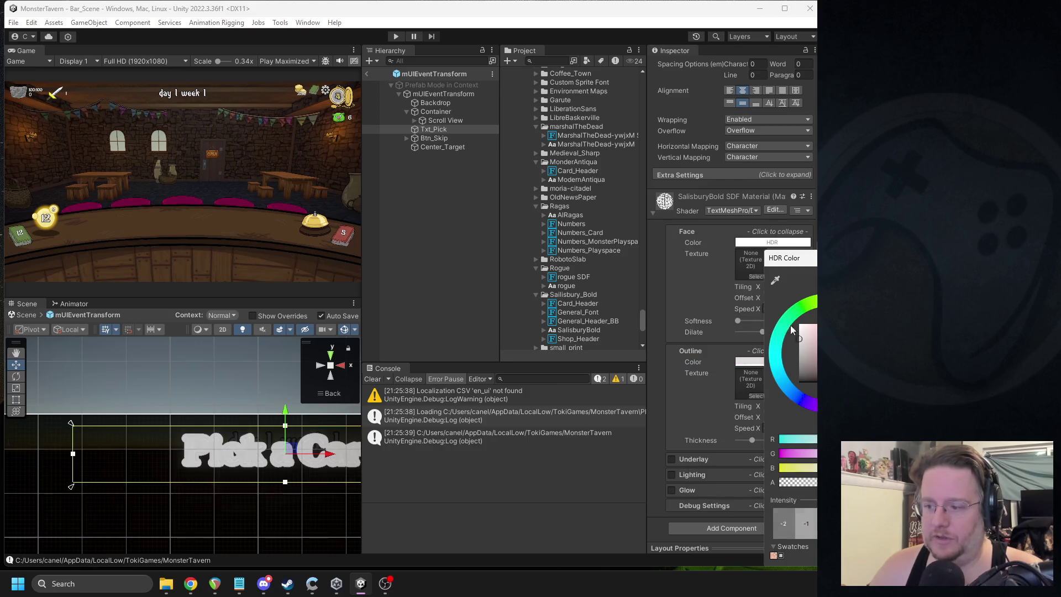
pyautogui.press('Escape')
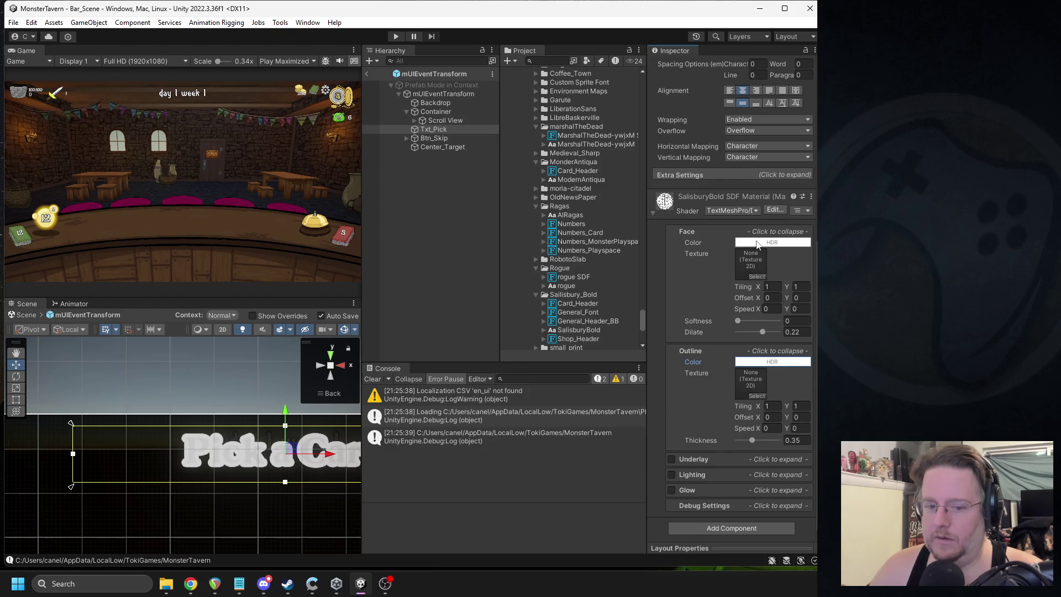
pyautogui.scroll(10, 251, 445)
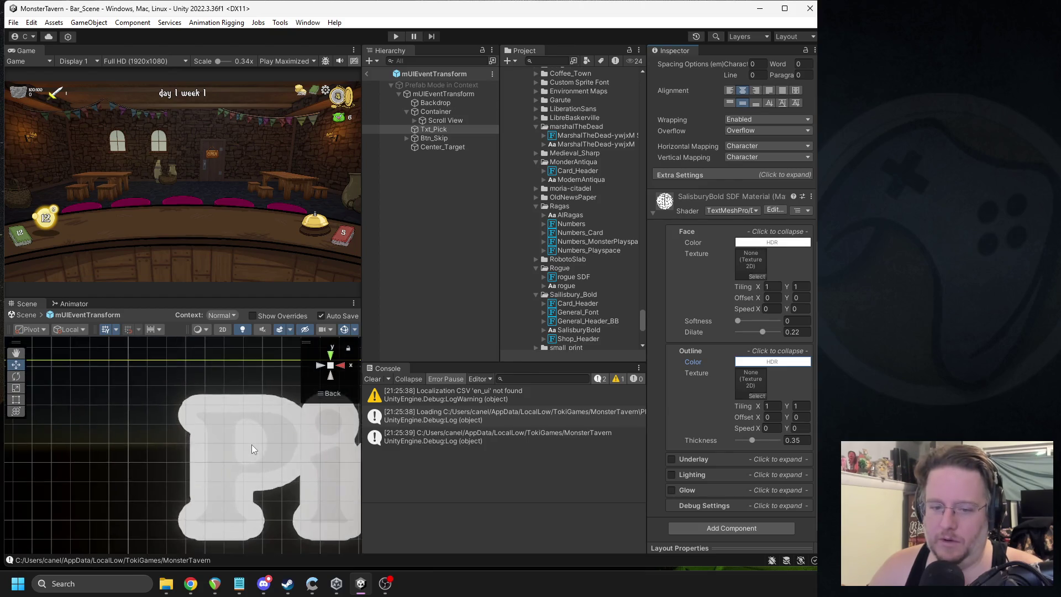
# Step: Set the Pick a Card outline colour to black, then start tinting it toward navy
pyautogui.click(761, 242)
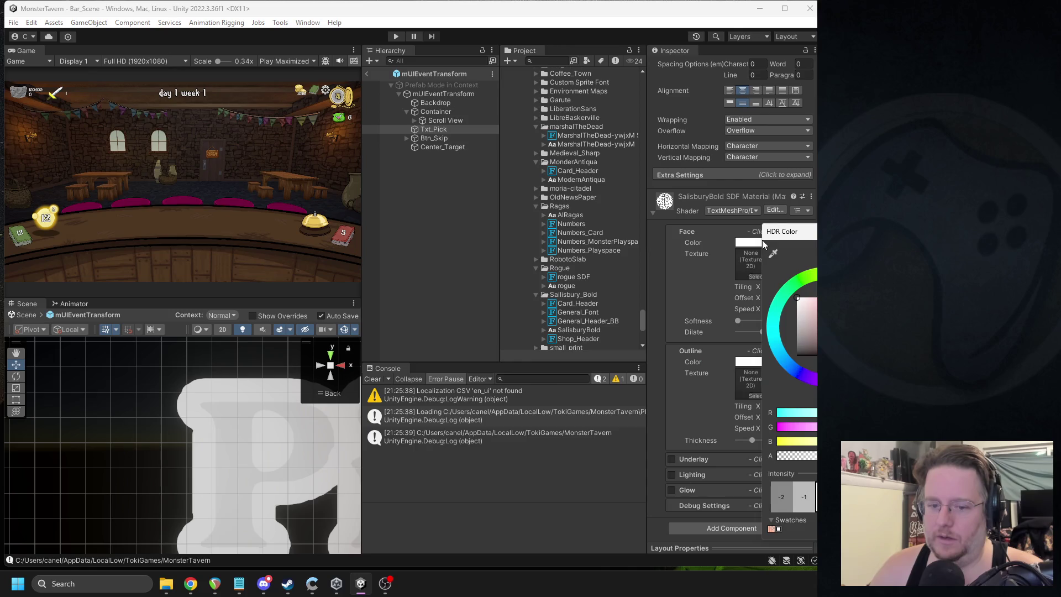
pyautogui.press('Escape')
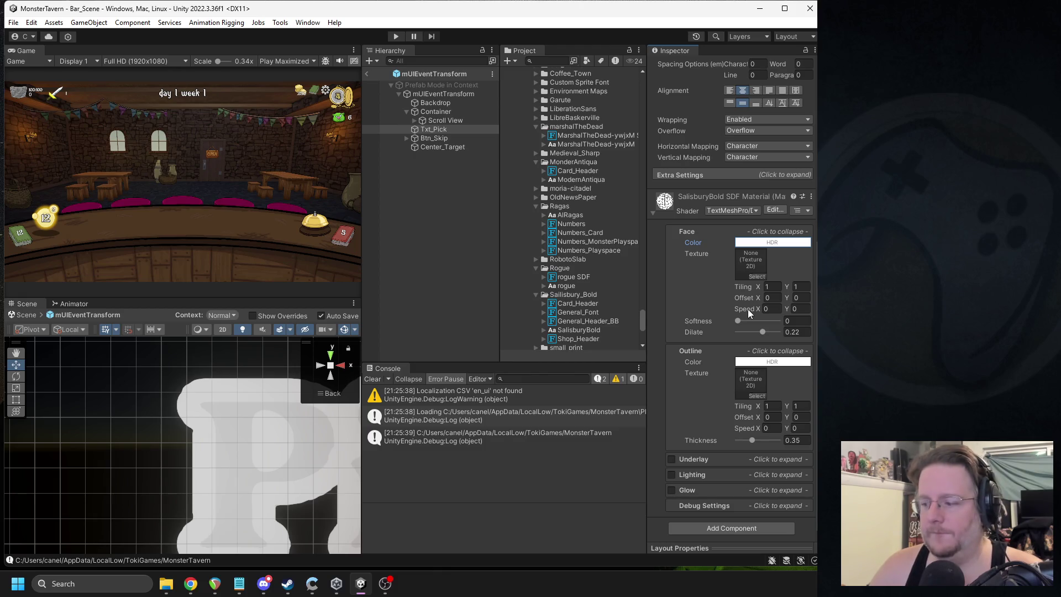
pyautogui.scroll(-2, 317, 463)
pyautogui.click(772, 361)
pyautogui.click(803, 382)
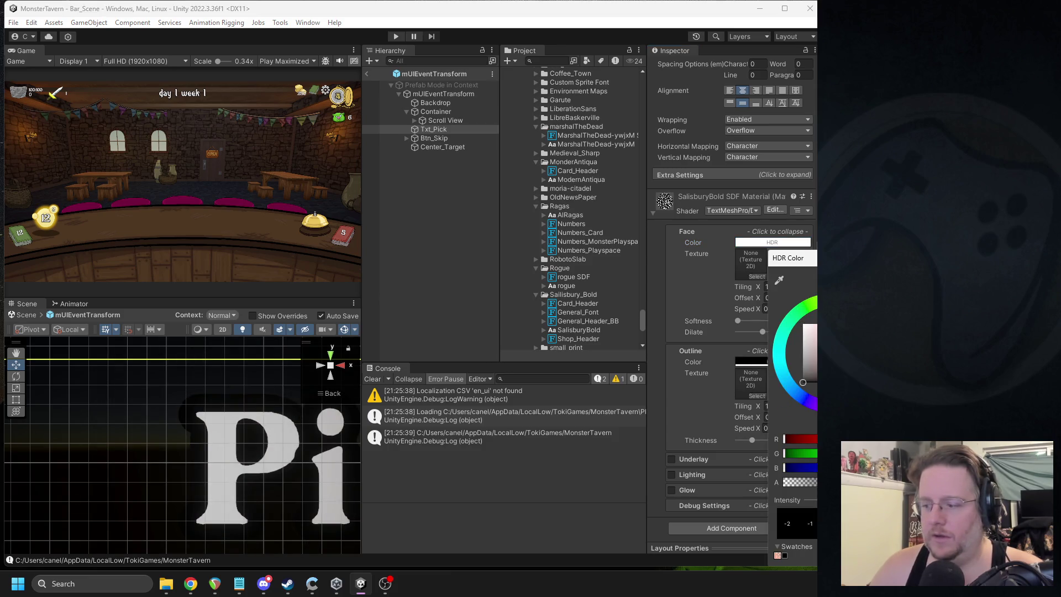
pyautogui.click(596, 341)
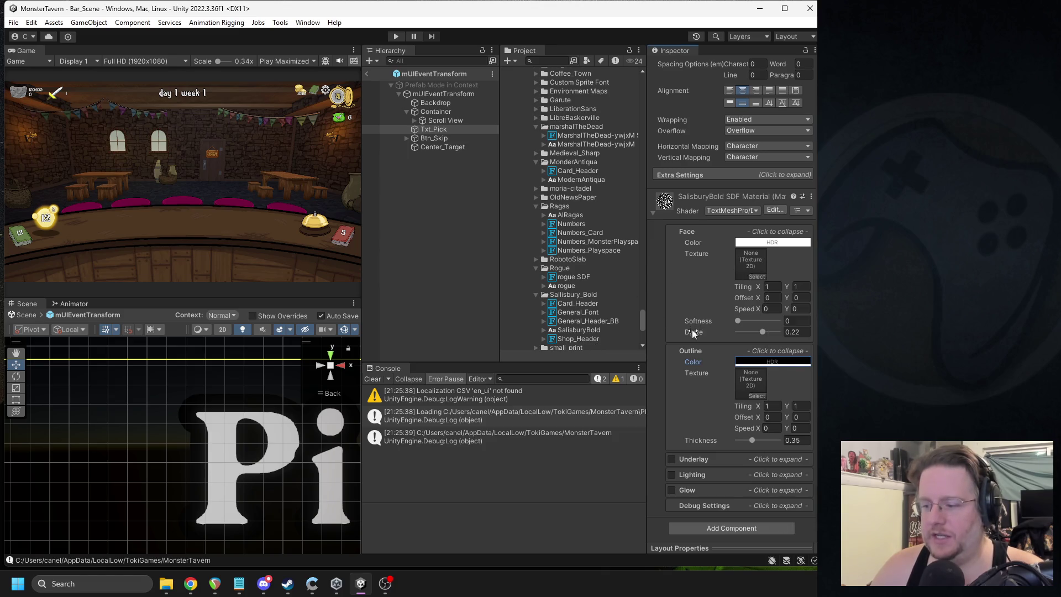
pyautogui.click(755, 362)
pyautogui.moveTo(794, 402); pyautogui.dragTo(795, 400)
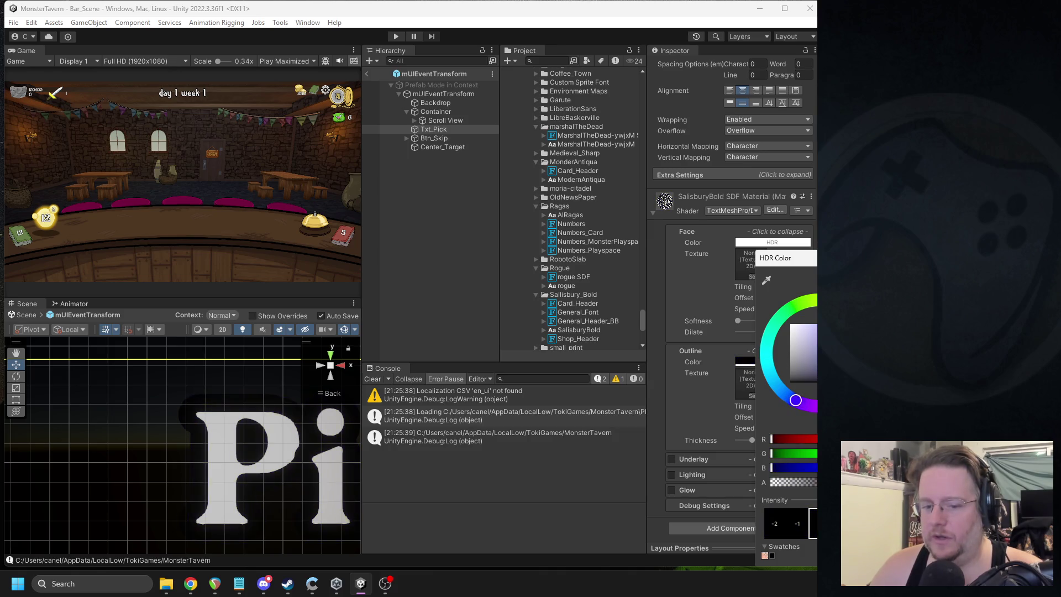
# Step: Reopen the outline colour picker and adjust the navy outline's brightness and blue
pyautogui.scroll(-2, 233, 419)
pyautogui.scroll(2, 233, 419)
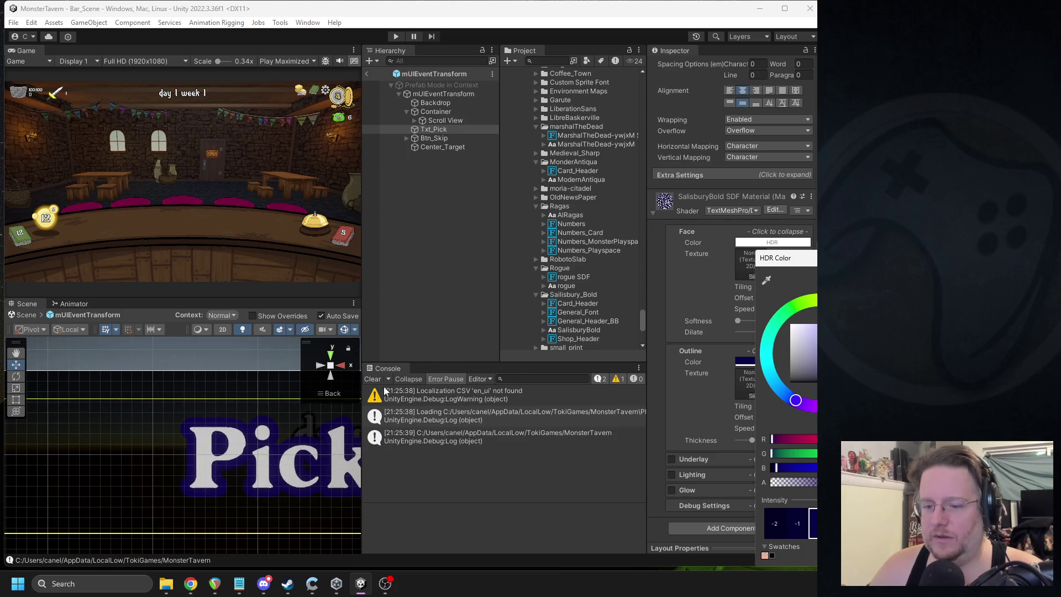
pyautogui.click(778, 362)
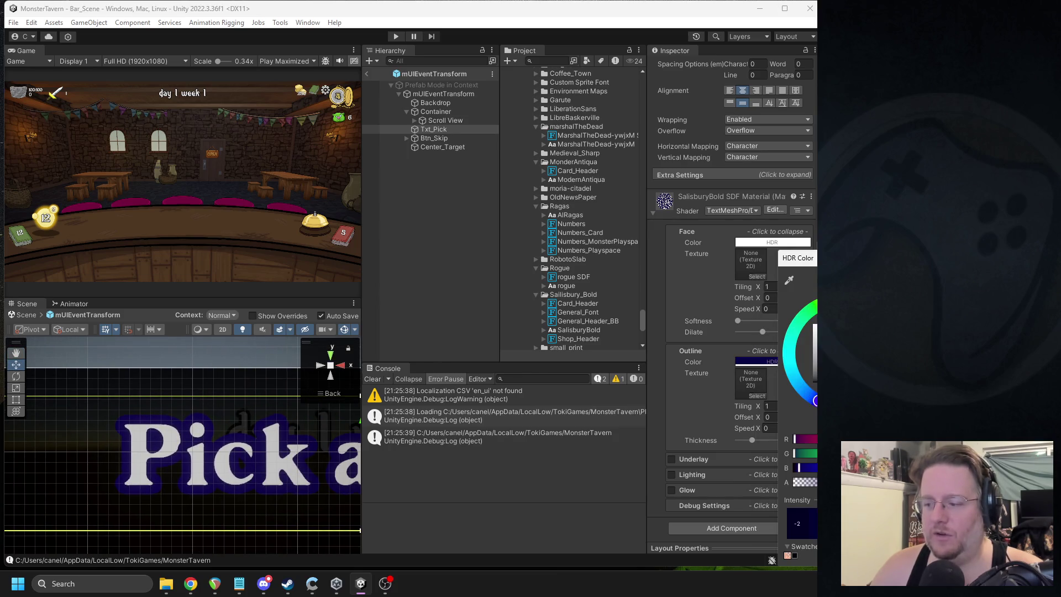
pyautogui.moveTo(819, 262); pyautogui.dragTo(743, 227)
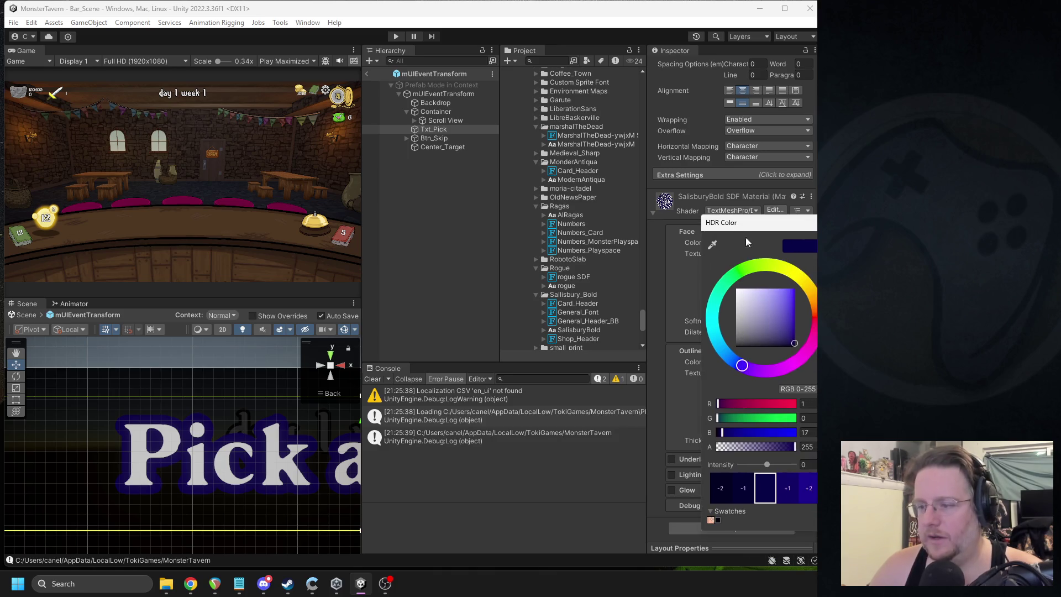
pyautogui.moveTo(795, 335)
pyautogui.mouseDown()
pyautogui.moveTo(797, 357)
pyautogui.moveTo(795, 340)
pyautogui.moveTo(774, 341)
pyautogui.moveTo(806, 348)
pyautogui.mouseUp()
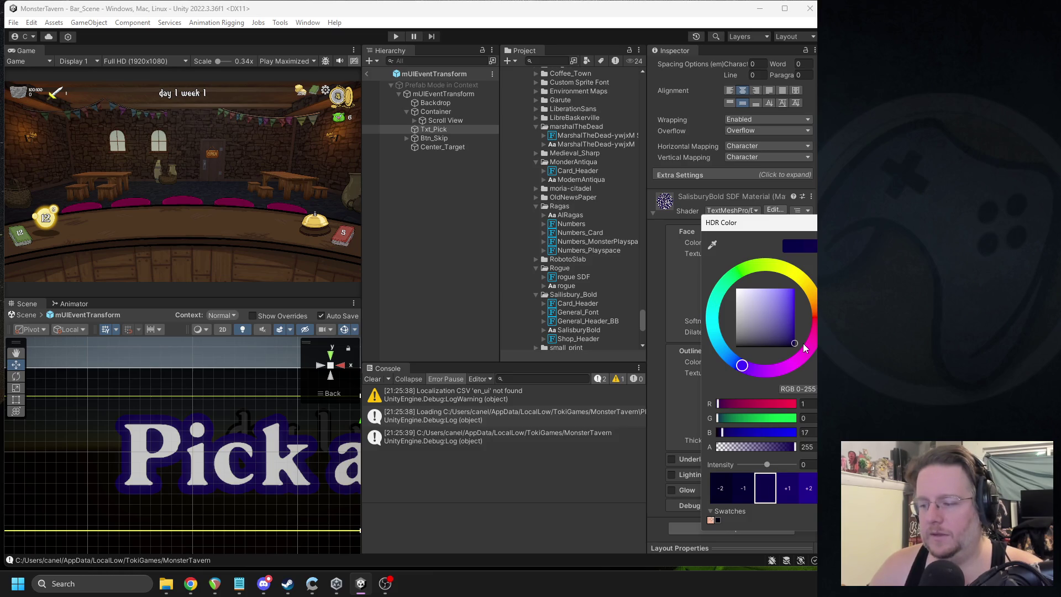
pyautogui.moveTo(804, 347); pyautogui.dragTo(806, 351)
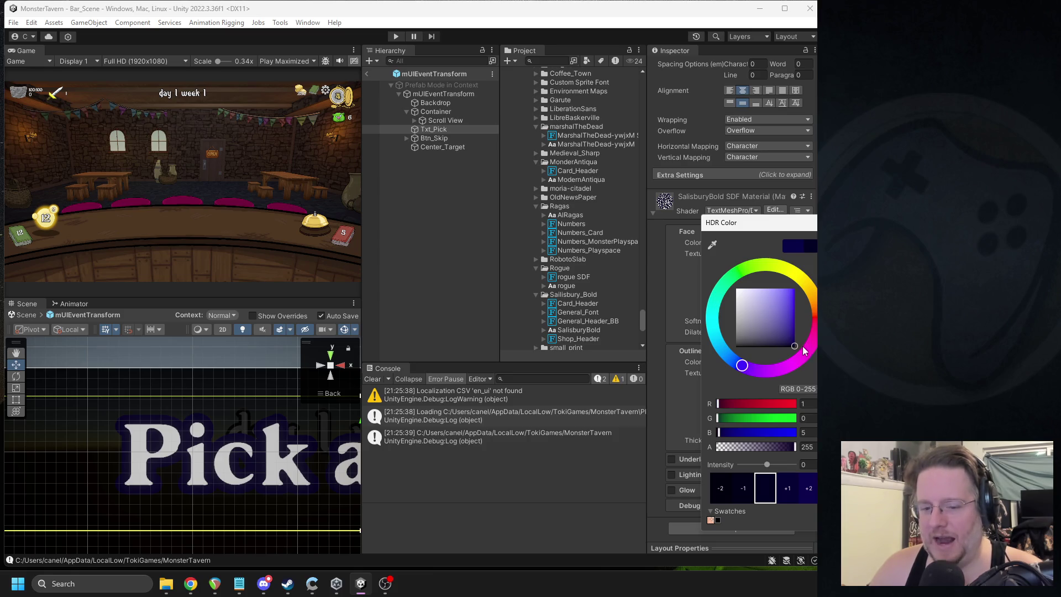
# Step: Try purple and dark grey outlines, settling on pure black (0, 0, 0)
pyautogui.click(811, 432)
pyautogui.moveTo(756, 369)
pyautogui.mouseDown()
pyautogui.moveTo(775, 373)
pyautogui.moveTo(749, 375)
pyautogui.moveTo(801, 278)
pyautogui.mouseUp()
pyautogui.scroll(-3, 262, 434)
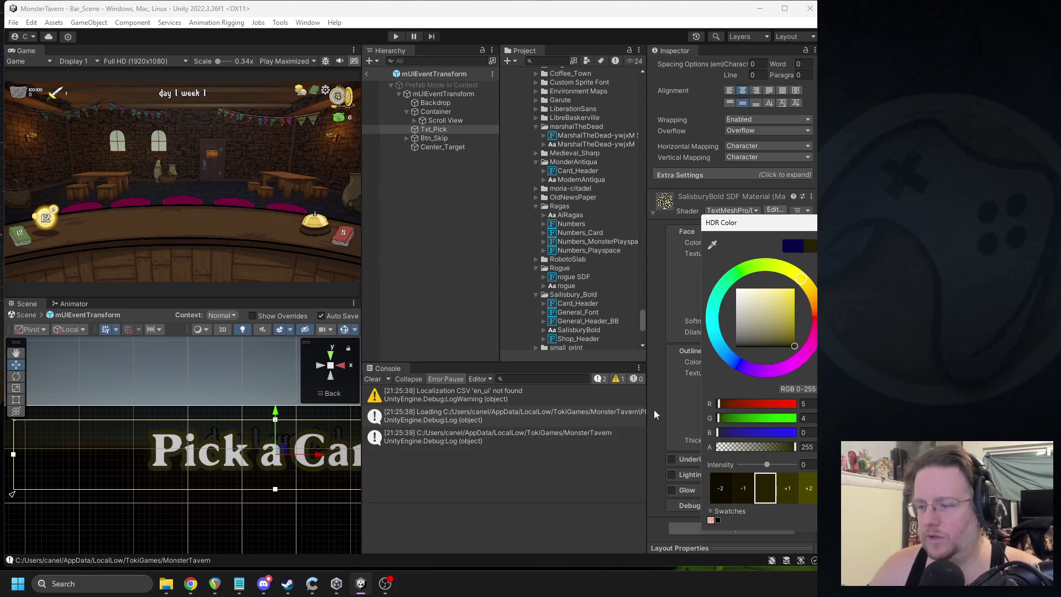
pyautogui.moveTo(742, 348)
pyautogui.mouseDown()
pyautogui.moveTo(723, 353)
pyautogui.moveTo(795, 354)
pyautogui.mouseUp()
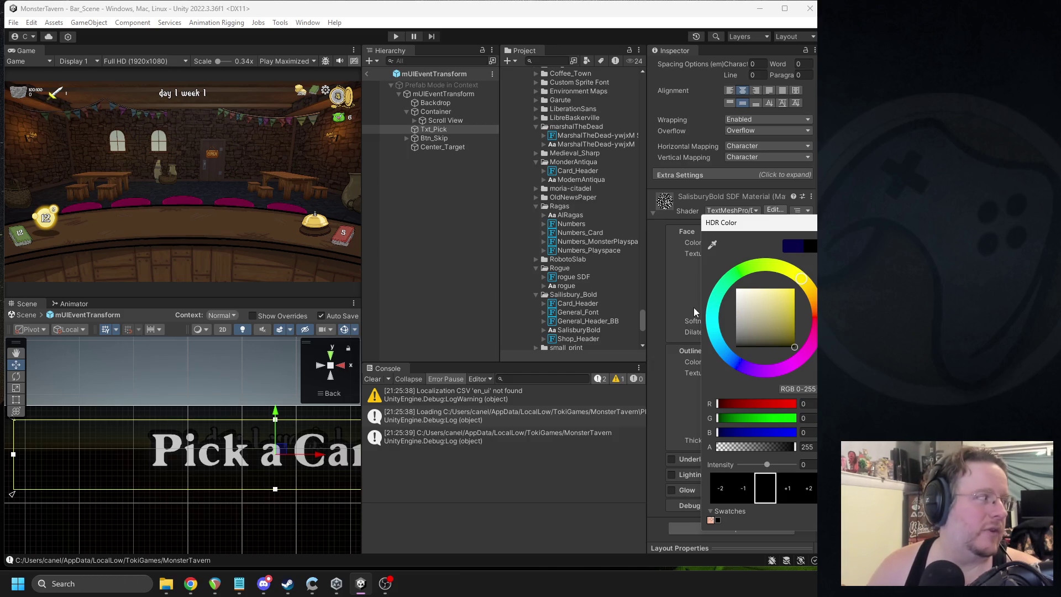
pyautogui.moveTo(760, 226)
pyautogui.mouseDown()
pyautogui.moveTo(647, 208)
pyautogui.moveTo(634, 171)
pyautogui.moveTo(711, 136)
pyautogui.moveTo(713, 147)
pyautogui.mouseUp()
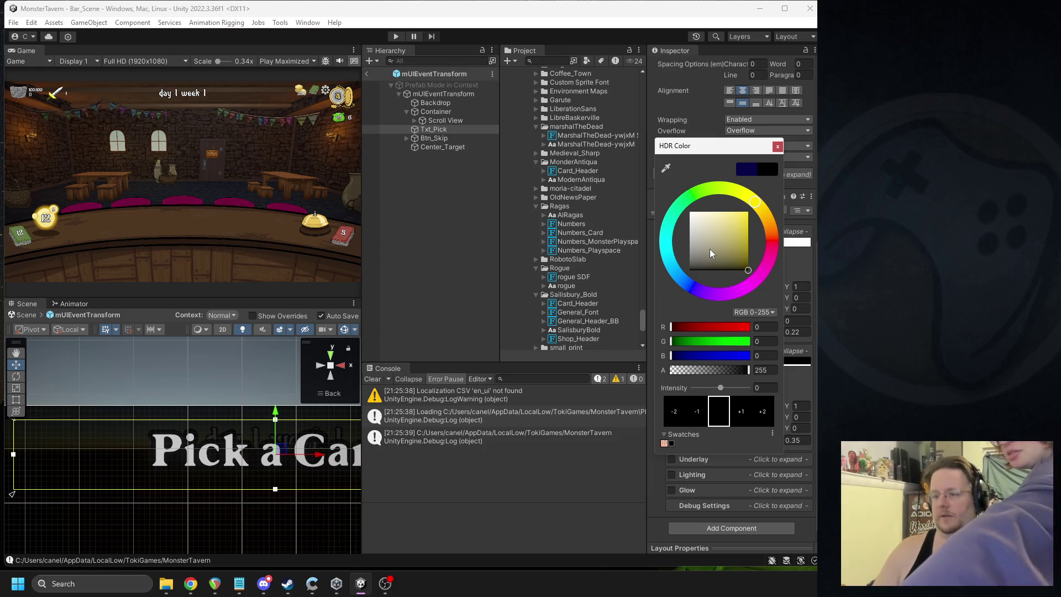
# Step: Tune the hue ring and colour square to near-black navy RGB 4, 4, 13, then close the picker
pyautogui.moveTo(731, 249); pyautogui.dragTo(689, 270)
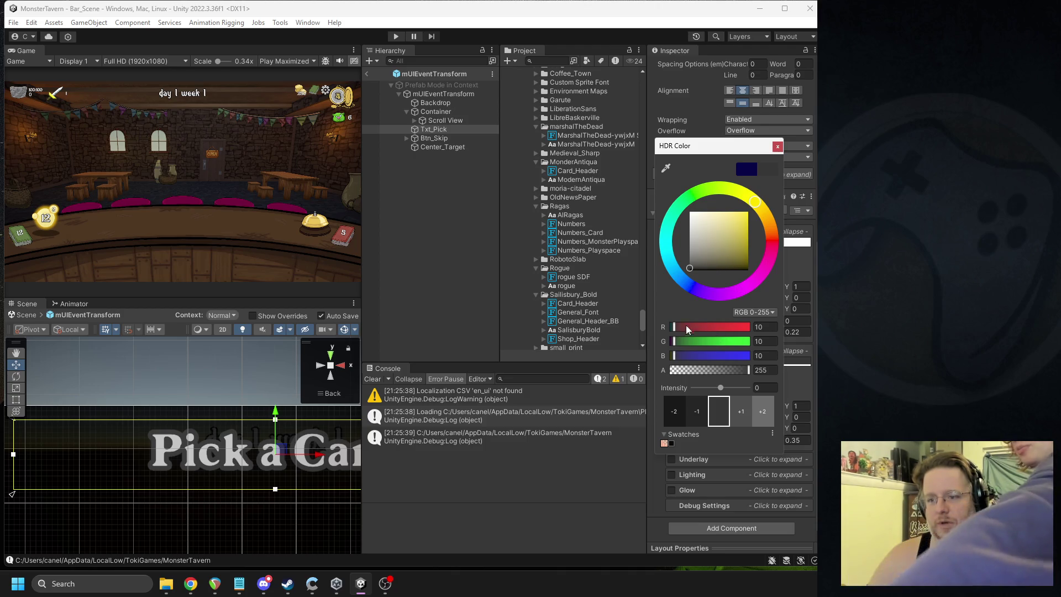
pyautogui.click(690, 287)
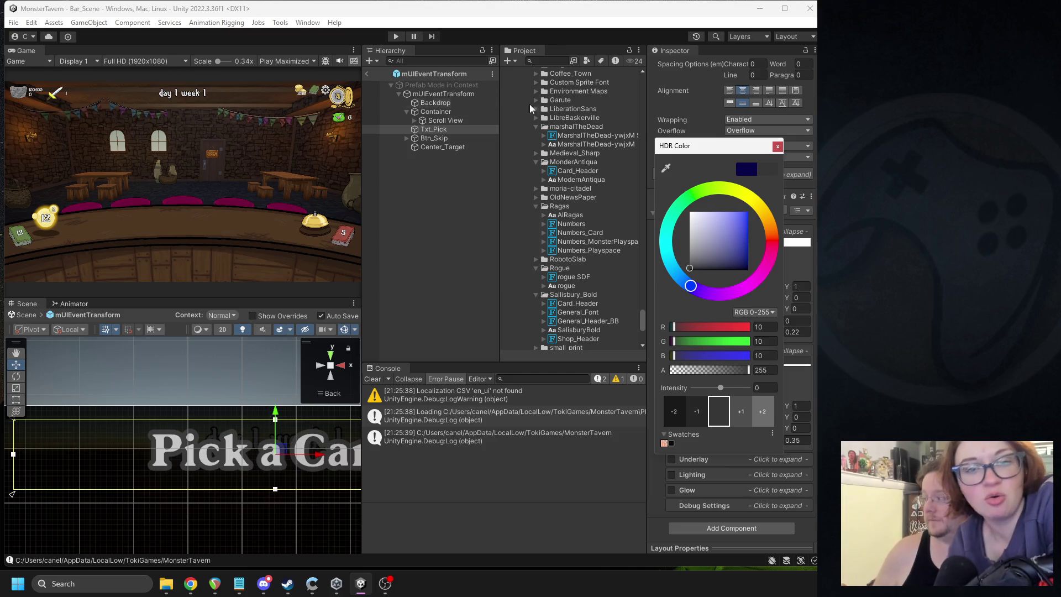
pyautogui.moveTo(689, 275)
pyautogui.mouseDown()
pyautogui.moveTo(730, 232)
pyautogui.moveTo(744, 258)
pyautogui.moveTo(745, 239)
pyautogui.moveTo(713, 269)
pyautogui.moveTo(729, 263)
pyautogui.mouseUp()
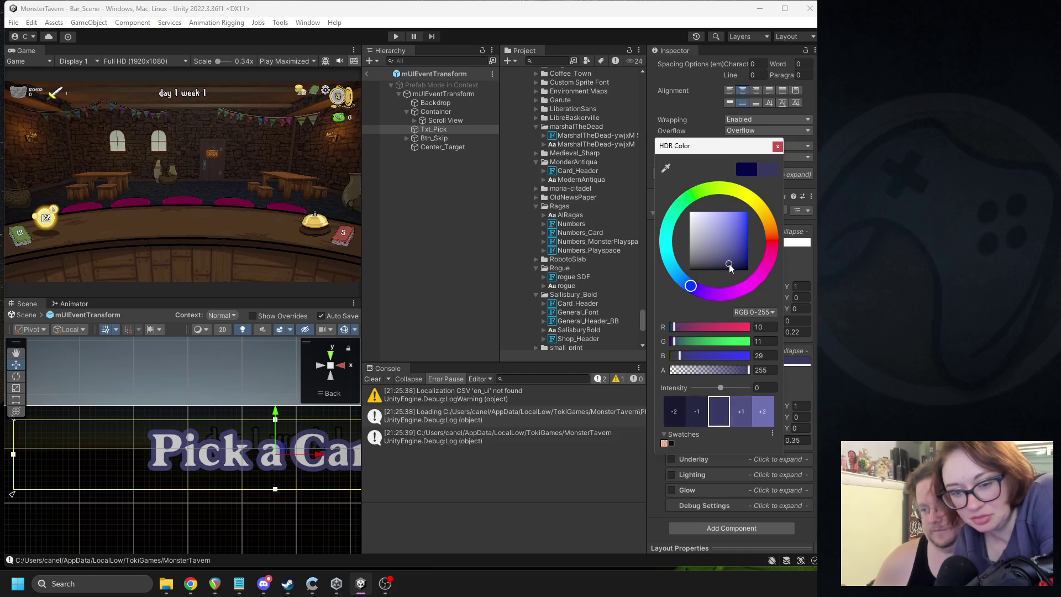
pyautogui.click(700, 291)
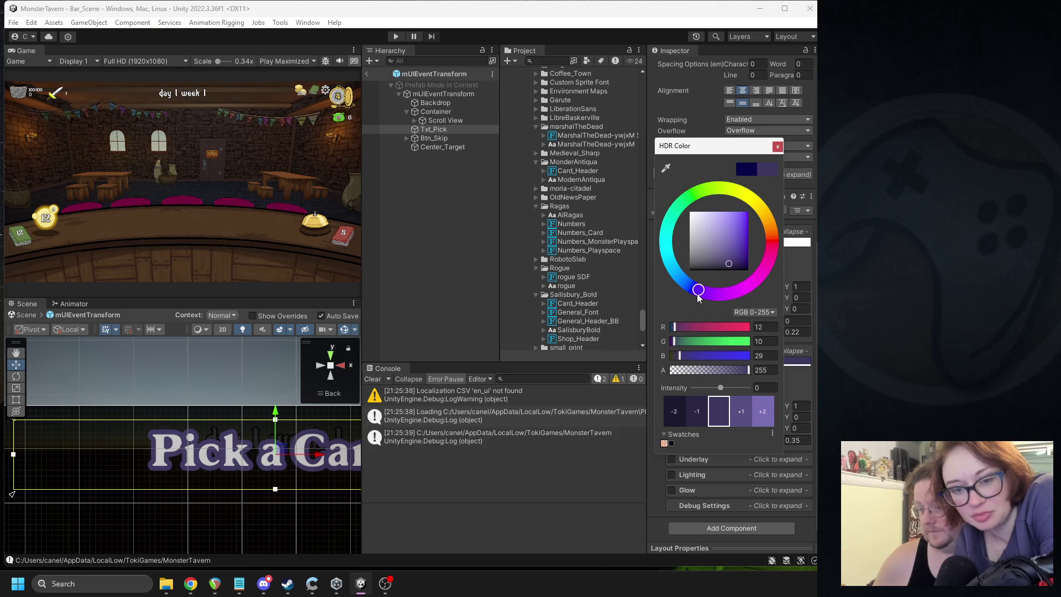
pyautogui.moveTo(698, 294)
pyautogui.mouseDown()
pyautogui.moveTo(683, 292)
pyautogui.moveTo(660, 204)
pyautogui.moveTo(665, 168)
pyautogui.moveTo(682, 278)
pyautogui.moveTo(694, 290)
pyautogui.moveTo(685, 283)
pyautogui.moveTo(695, 290)
pyautogui.moveTo(736, 253)
pyautogui.moveTo(733, 275)
pyautogui.moveTo(723, 264)
pyautogui.moveTo(749, 260)
pyautogui.moveTo(744, 241)
pyautogui.mouseUp()
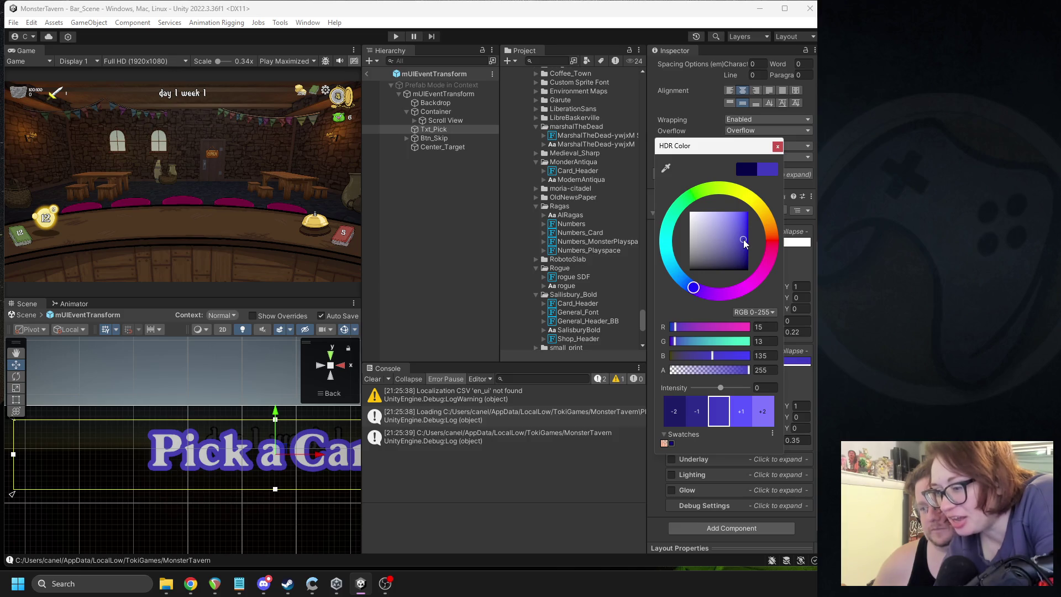
pyautogui.moveTo(744, 243); pyautogui.dragTo(746, 241)
pyautogui.moveTo(746, 243)
pyautogui.mouseDown()
pyautogui.moveTo(738, 257)
pyautogui.moveTo(744, 216)
pyautogui.moveTo(705, 221)
pyautogui.moveTo(780, 280)
pyautogui.moveTo(806, 287)
pyautogui.moveTo(735, 252)
pyautogui.moveTo(731, 268)
pyautogui.mouseUp()
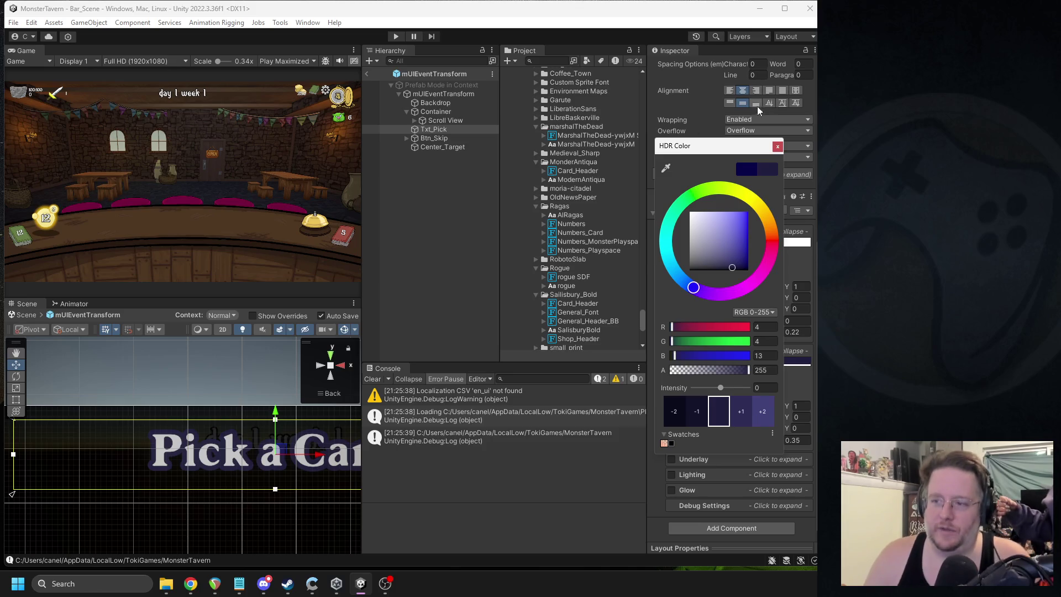
pyautogui.click(777, 147)
# Step: Leave Prefab Mode and play-test the Transform a Card event's Skip button, then stop playback
pyautogui.click(367, 74)
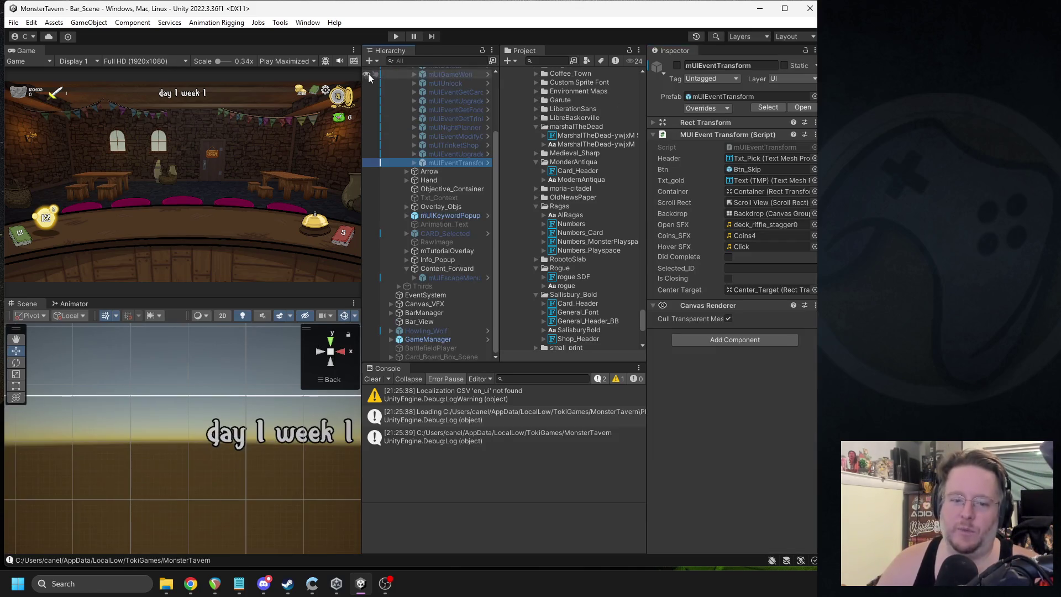
pyautogui.click(395, 37)
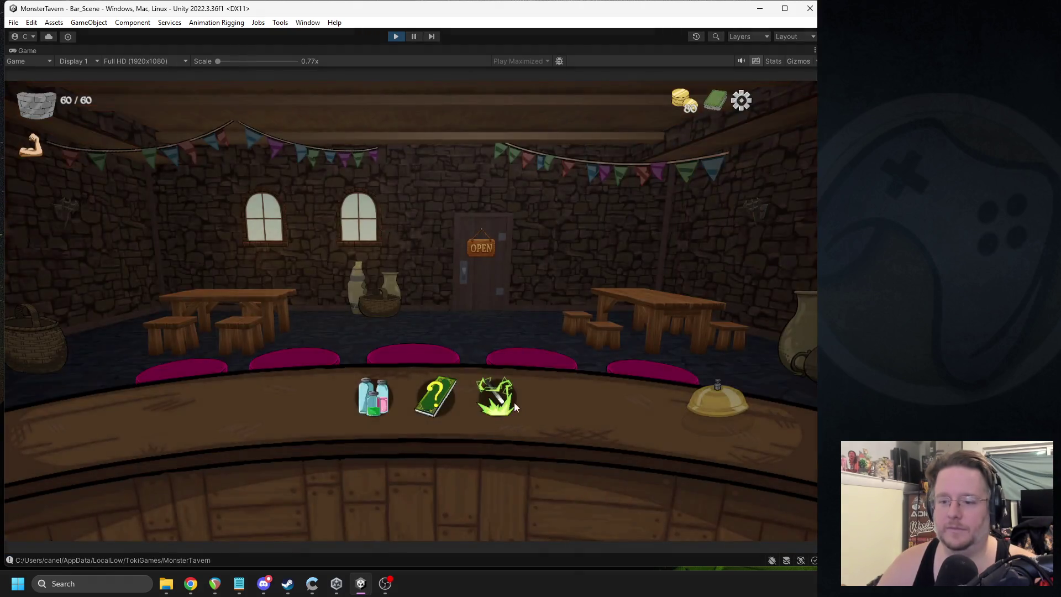
pyautogui.click(513, 402)
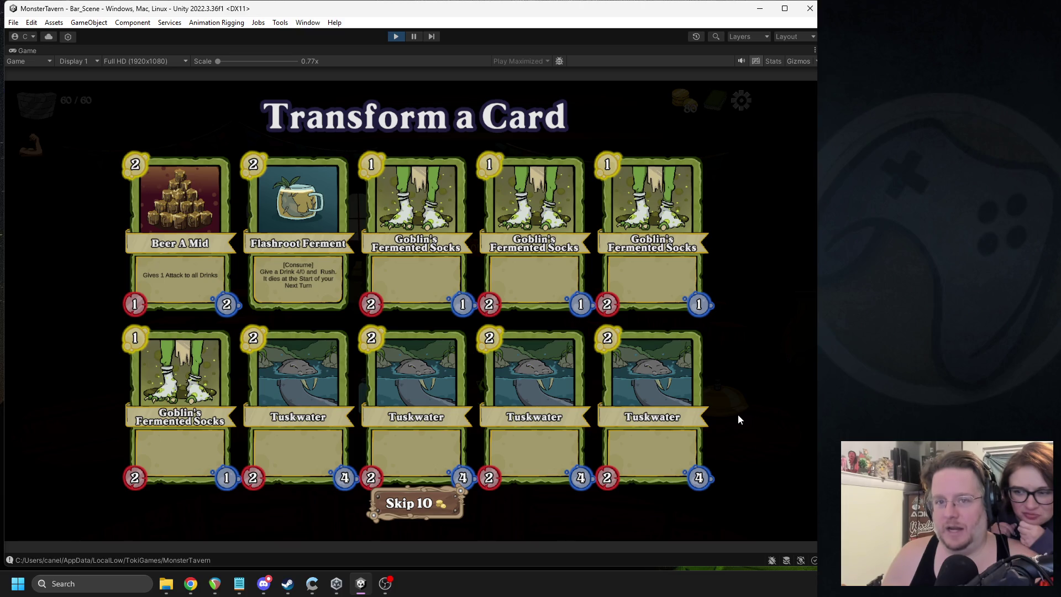
pyautogui.click(396, 36)
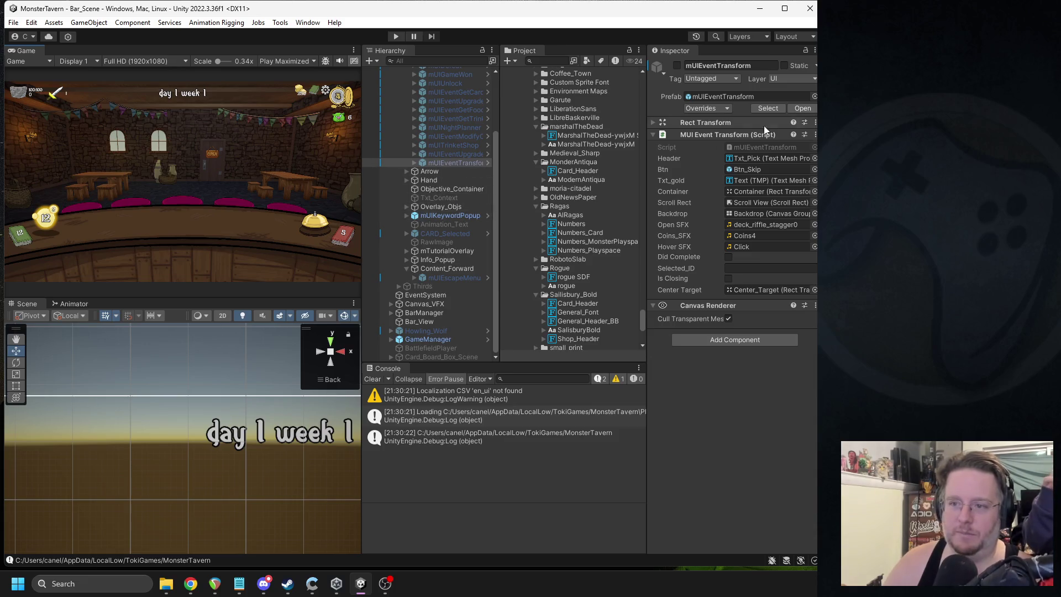
# Step: In mUIEventTransform, set Txt_Pick's Character Spacing to 3 and locate its Font Asset
pyautogui.click(798, 110)
pyautogui.click(439, 128)
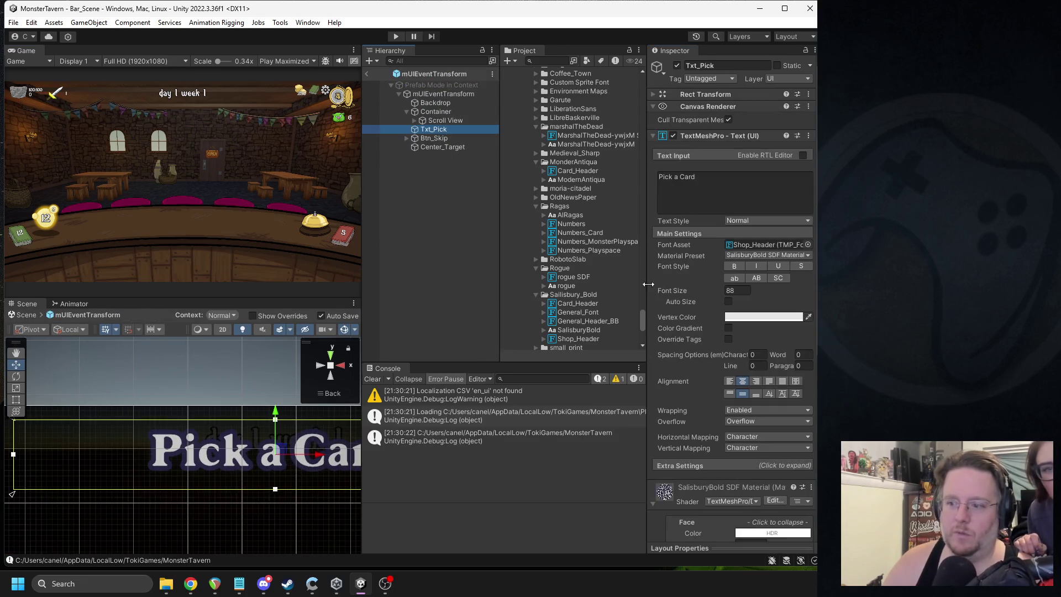
pyautogui.click(756, 354)
pyautogui.write('3')
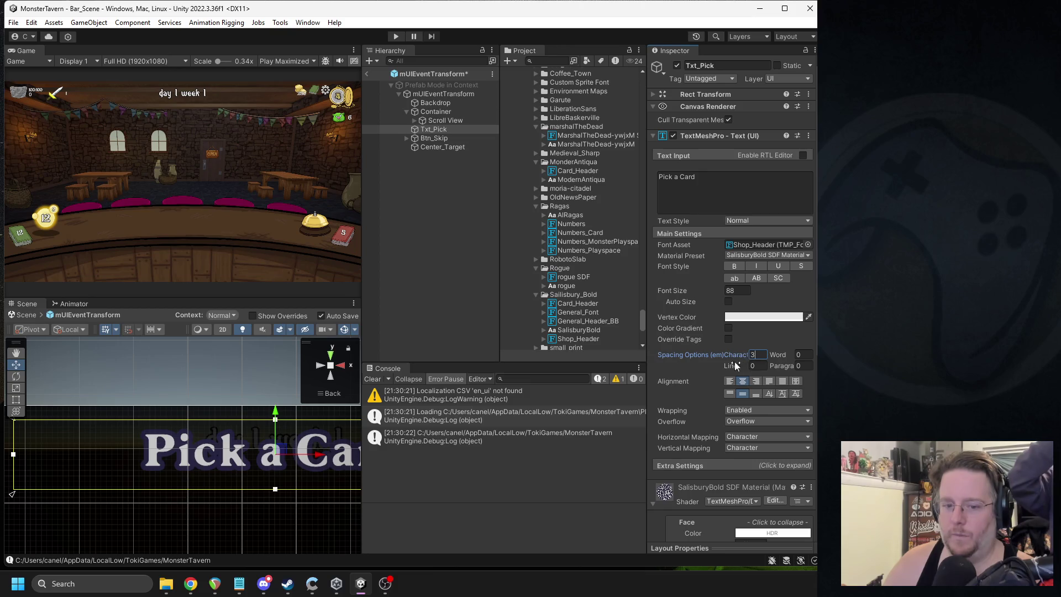
pyautogui.press('Return')
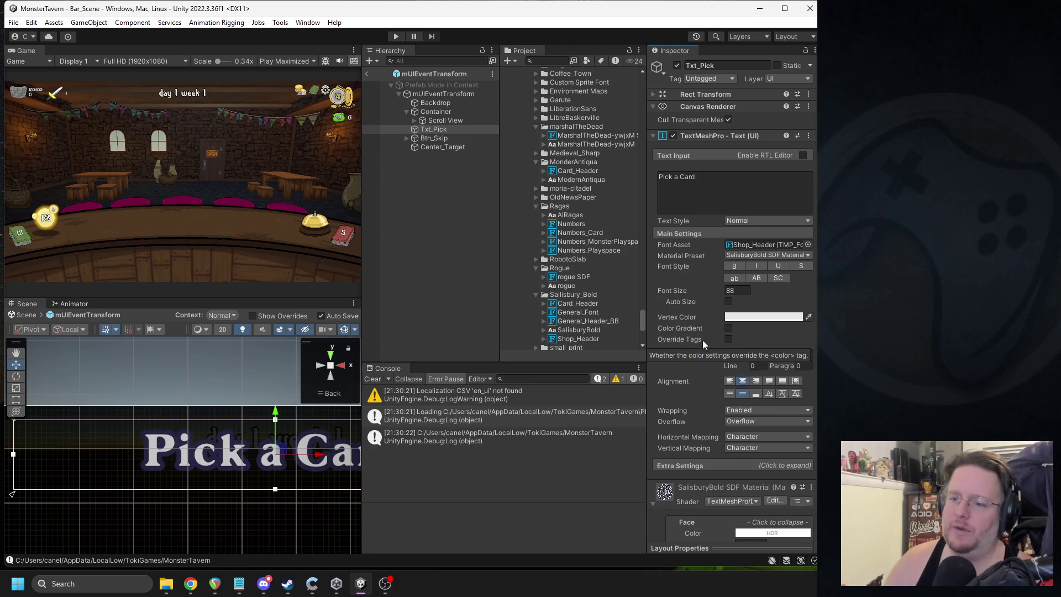
pyautogui.click(760, 244)
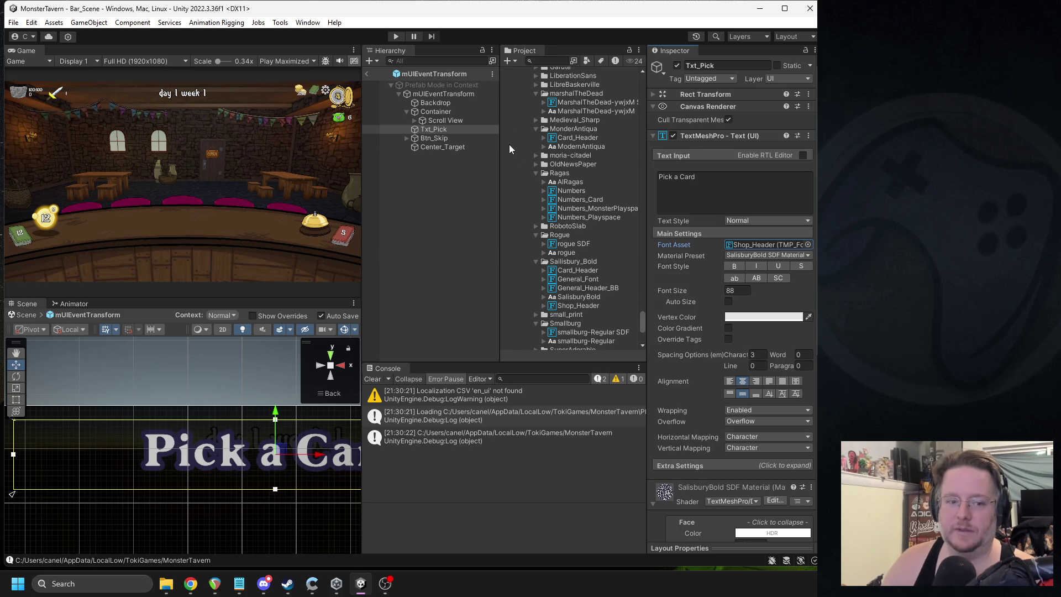
# Step: Exit Prefab Mode and zoom the Scene view back out over the full scene
pyautogui.click(365, 75)
pyautogui.scroll(-3, 267, 409)
pyautogui.moveTo(247, 423)
pyautogui.mouseDown()
pyautogui.moveTo(257, 372)
pyautogui.moveTo(228, 354)
pyautogui.mouseUp()
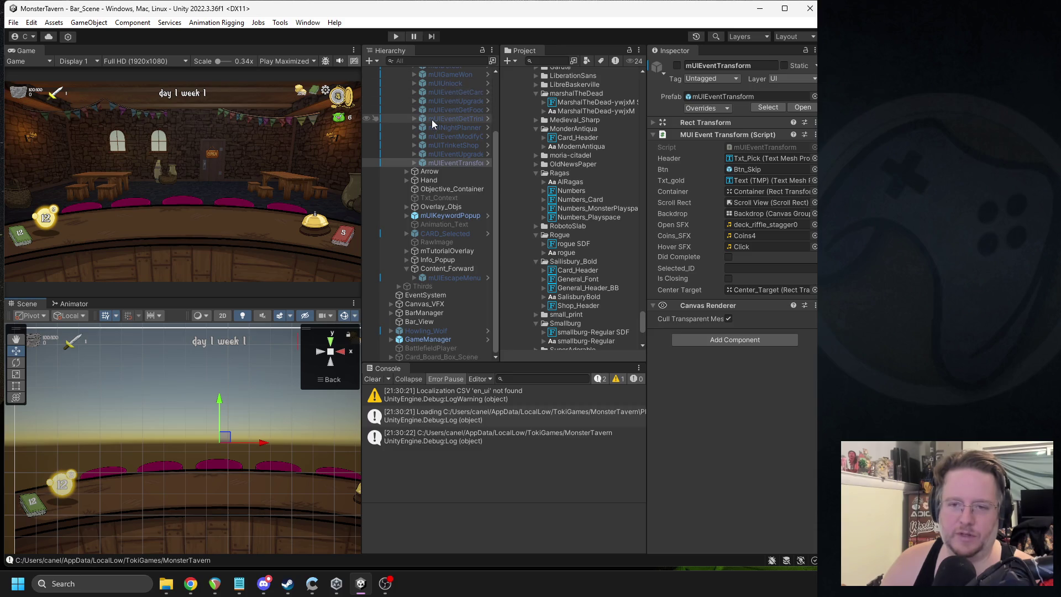
pyautogui.click(556, 61)
# Step: Search the Project for card_obj and open the mCardObj prefab
pyautogui.write('obj')
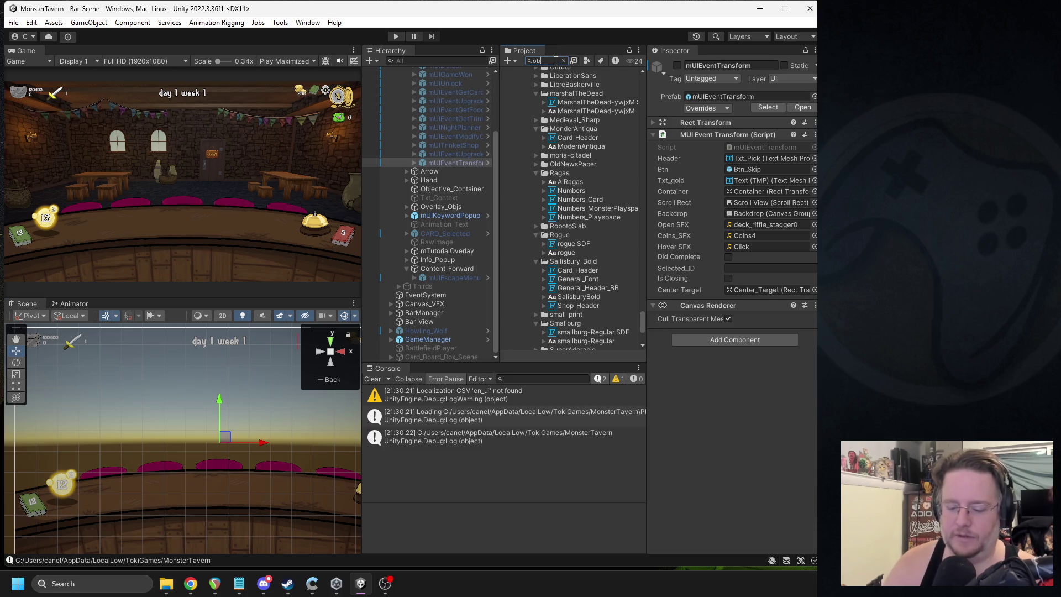
pyautogui.press('Home')
pyautogui.write('c')
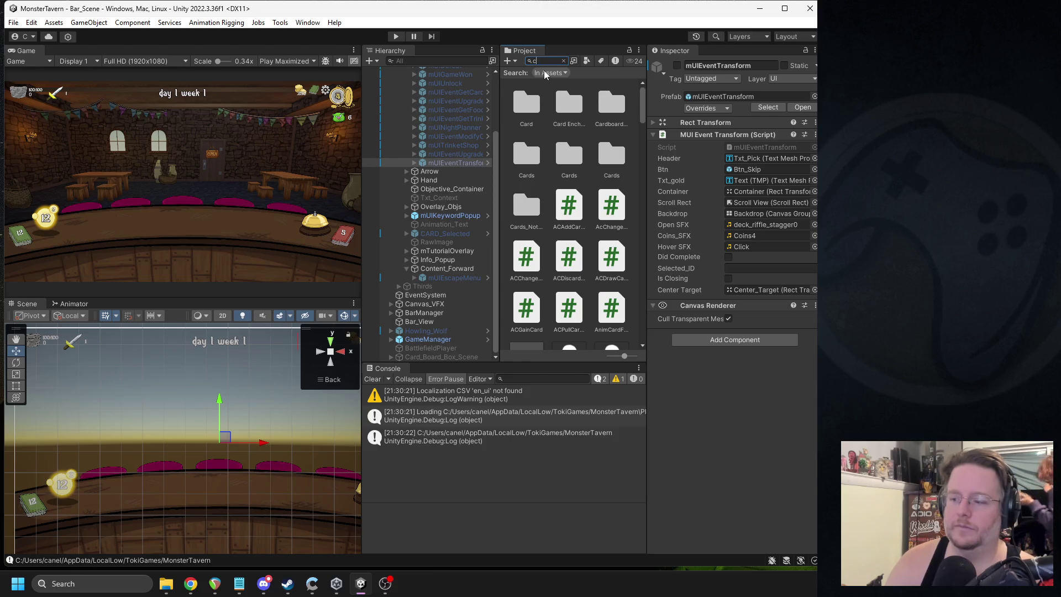
pyautogui.write('ard_bj')
pyautogui.doubleClick(610, 107)
# Step: Select the card's objects until the Quench 6 Thirst description text Txt_Desc is selected
pyautogui.click(183, 375)
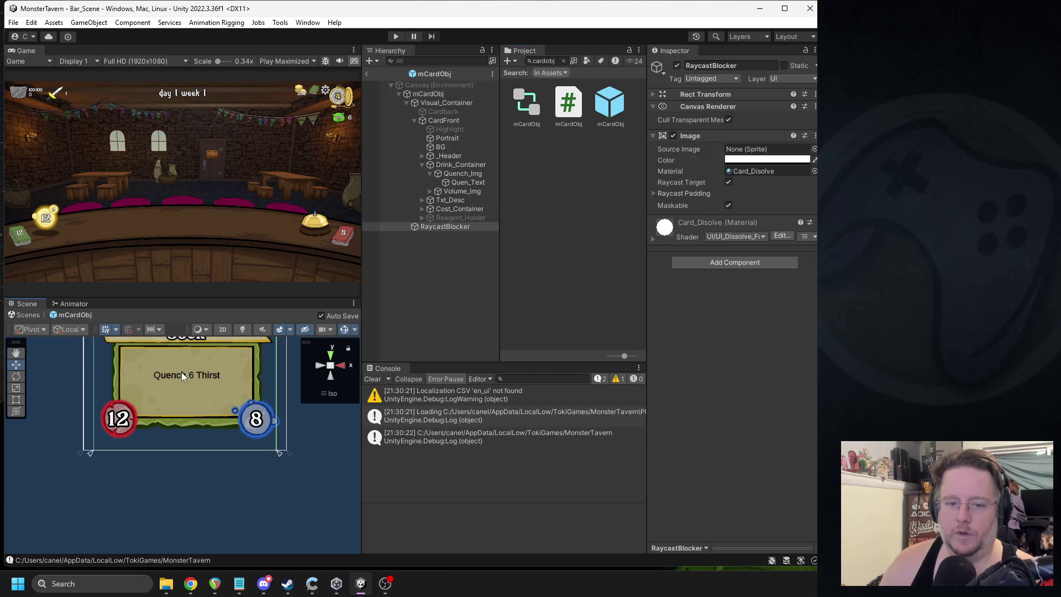
pyautogui.click(183, 376)
pyautogui.moveTo(166, 382); pyautogui.dragTo(136, 472)
pyautogui.click(131, 413)
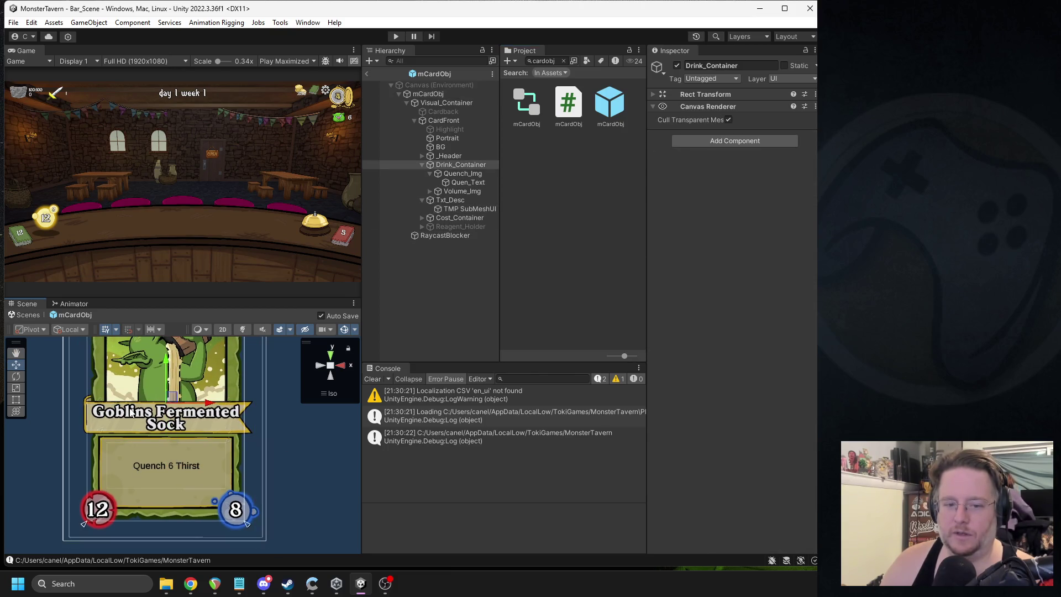
pyautogui.click(131, 414)
pyautogui.click(99, 511)
pyautogui.scroll(1, 192, 429)
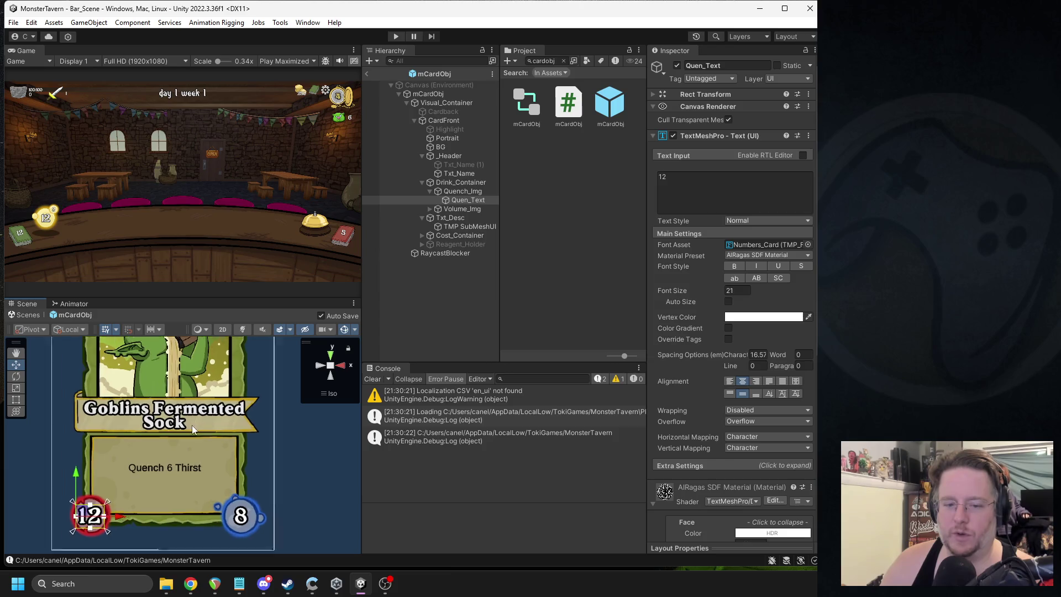
pyautogui.scroll(3, 187, 441)
pyautogui.click(146, 408)
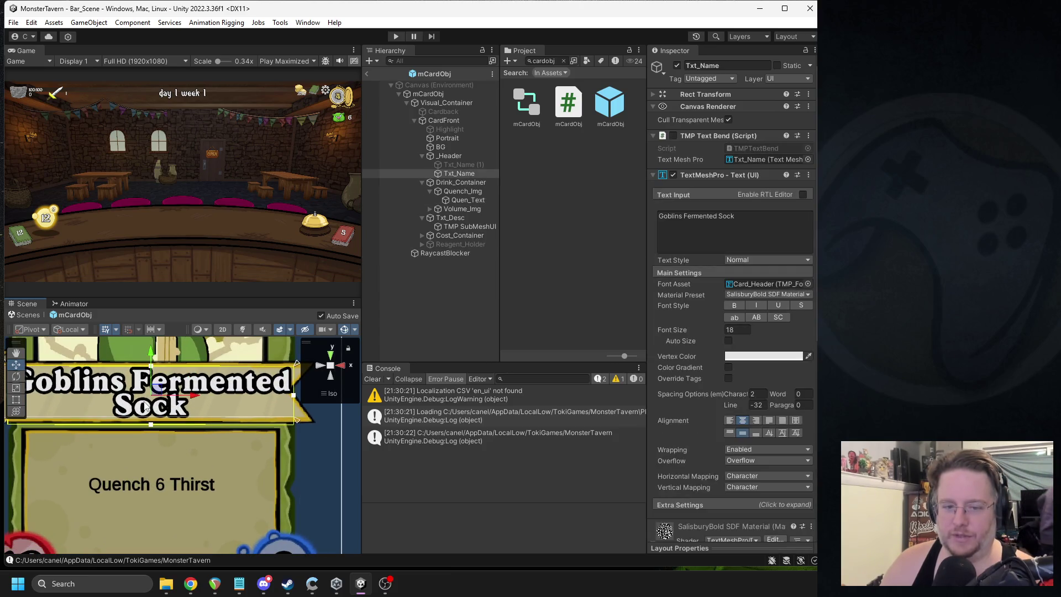
pyautogui.moveTo(145, 408)
pyautogui.mouseDown()
pyautogui.moveTo(161, 441)
pyautogui.moveTo(184, 400)
pyautogui.mouseUp()
pyautogui.click(173, 479)
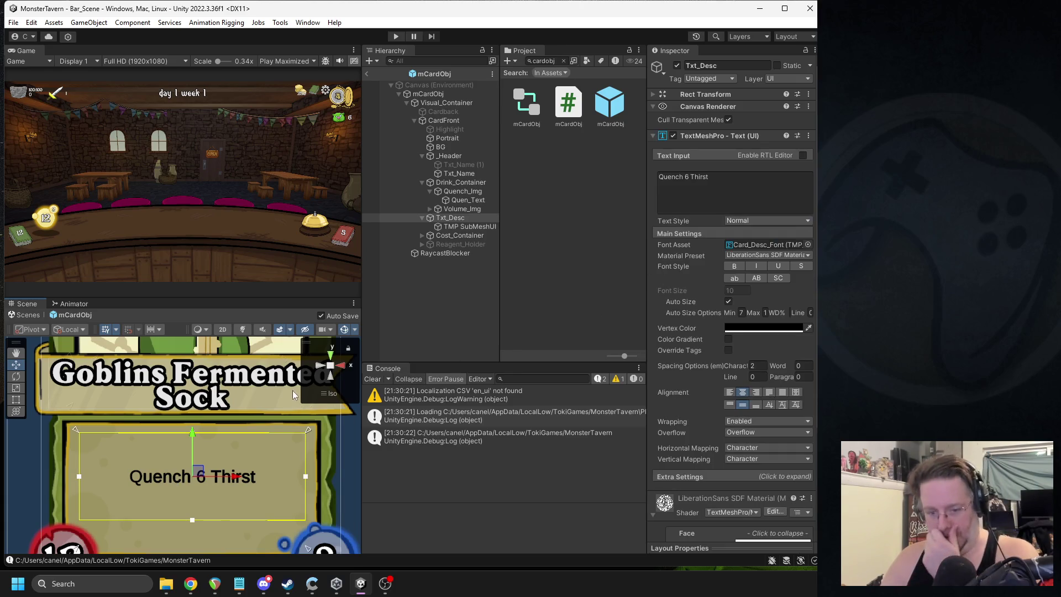
# Step: Trace the description's Card_Desc_Font asset to its LiberationSans source font file
pyautogui.click(762, 246)
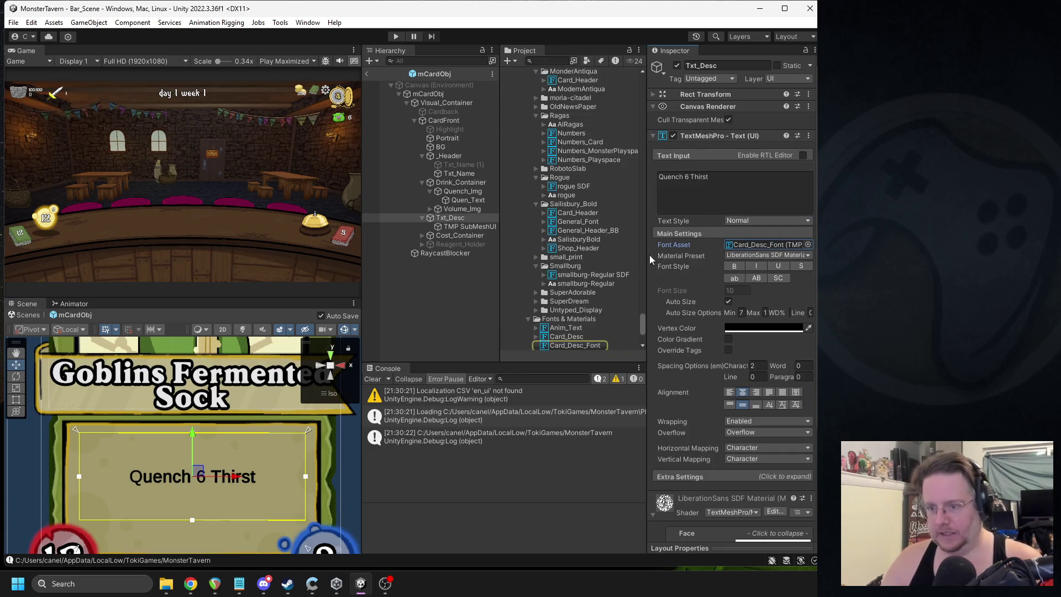
pyautogui.click(569, 344)
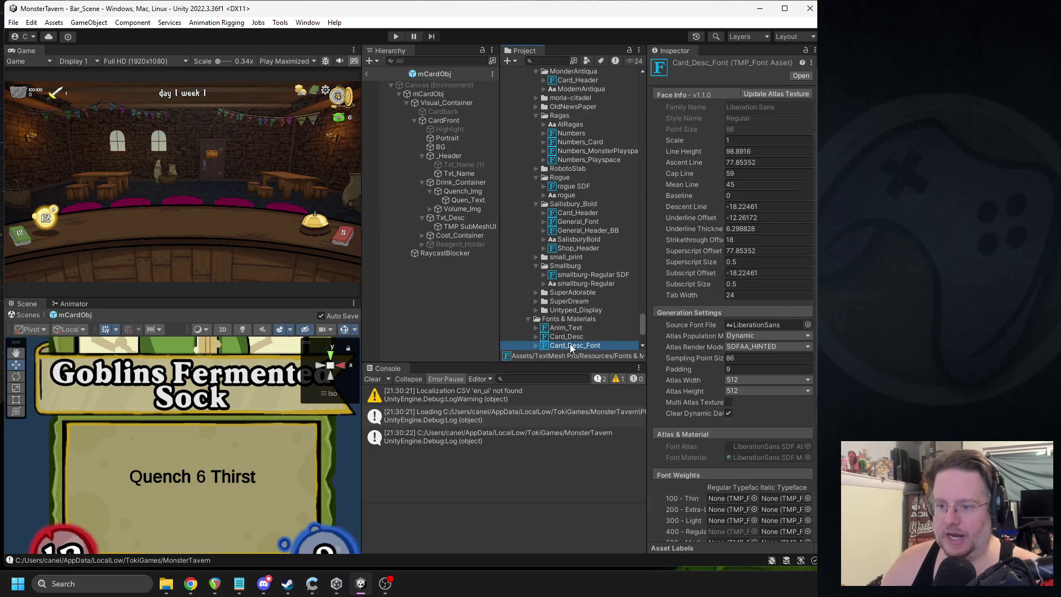
pyautogui.click(774, 324)
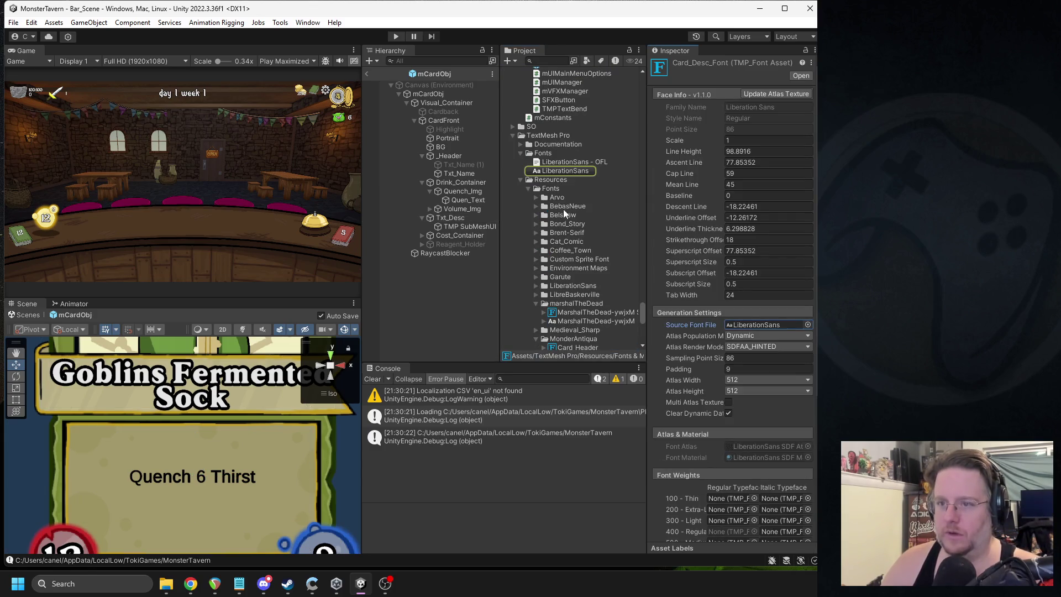
pyautogui.click(566, 170)
pyautogui.click(307, 23)
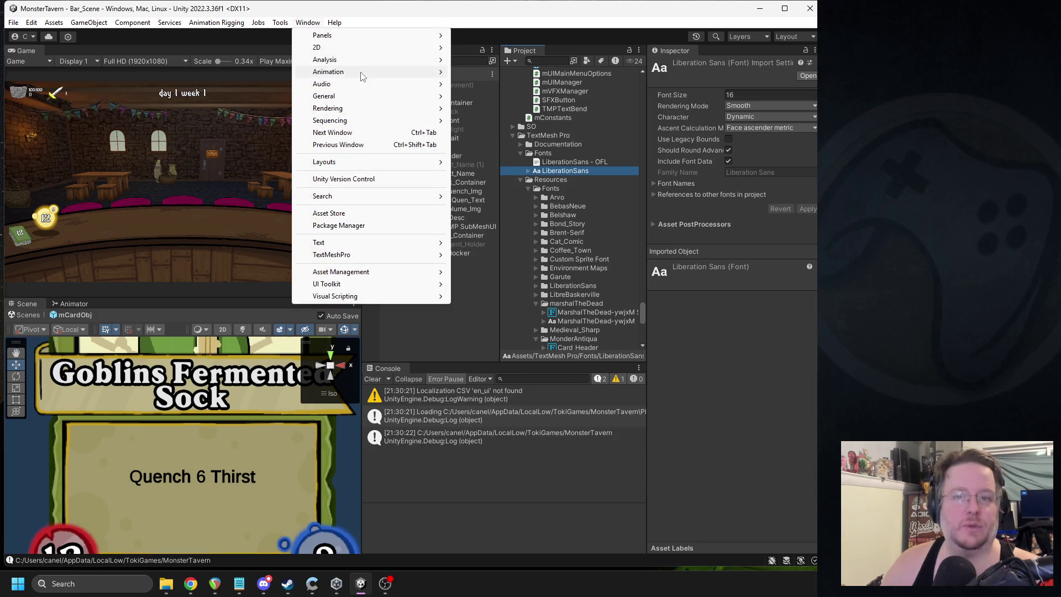
# Step: Generate a LiberationSans SDF font atlas in the Font Asset Creator and save it
pyautogui.moveTo(364, 70)
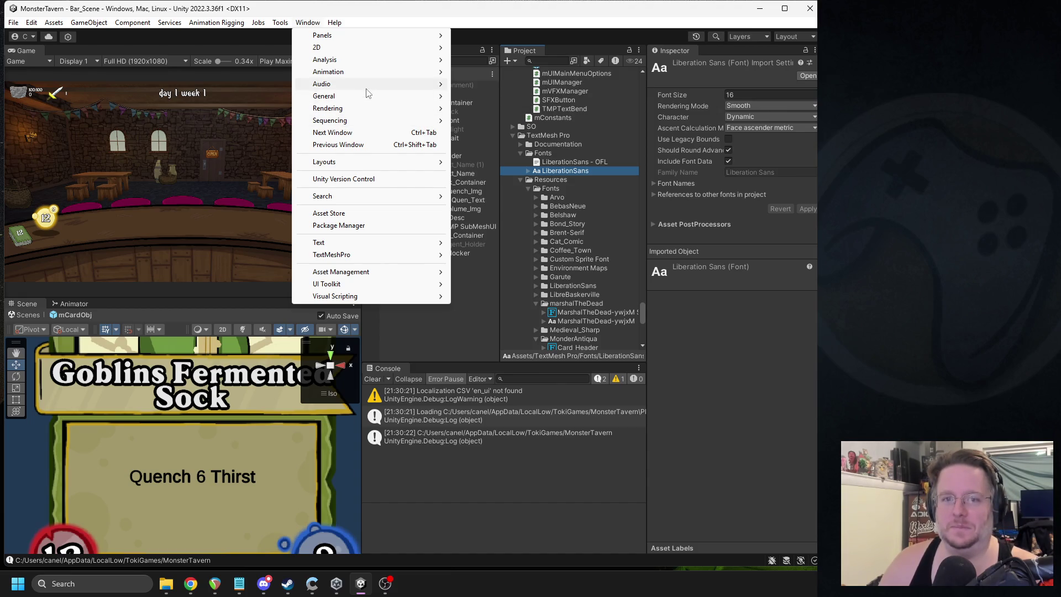
pyautogui.moveTo(375, 257)
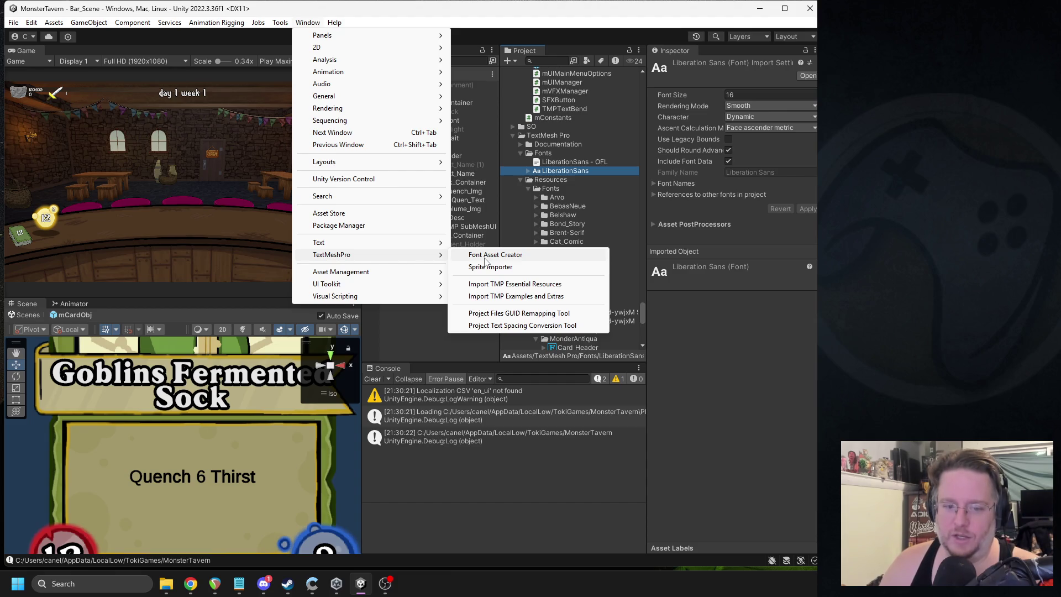
pyautogui.click(485, 258)
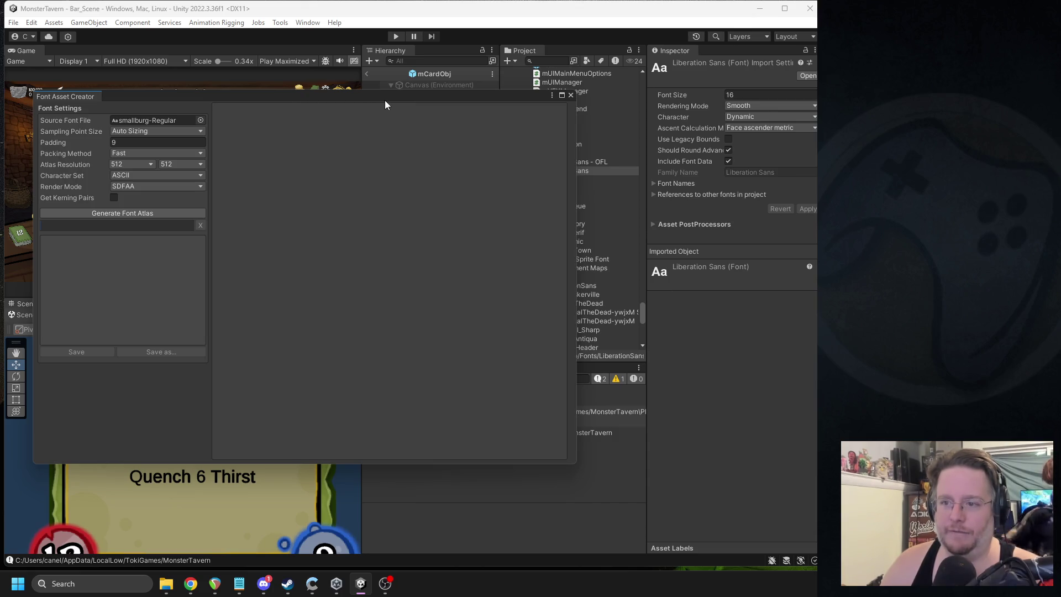
pyautogui.click(661, 183)
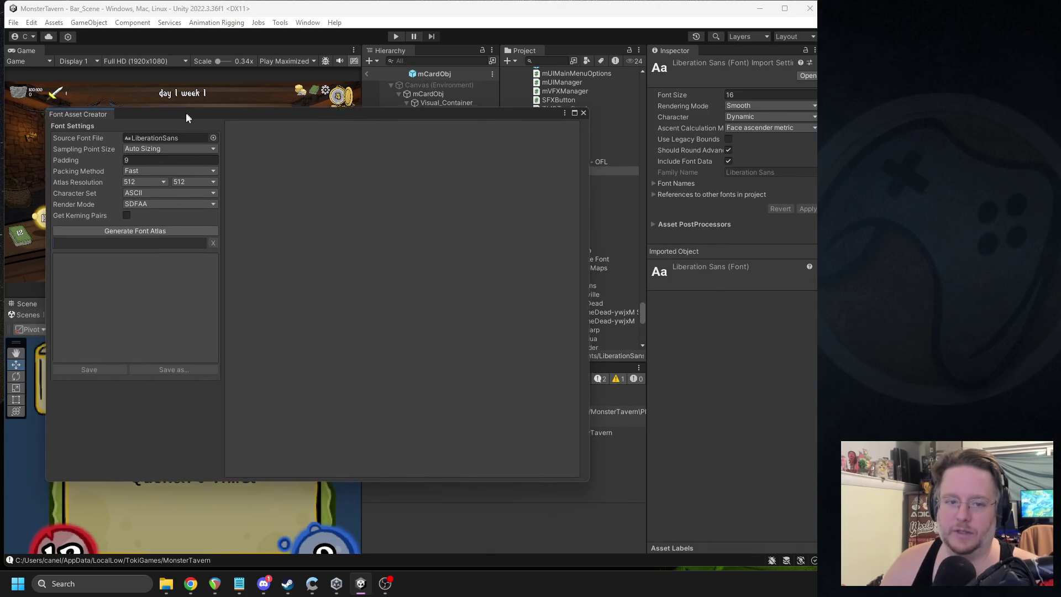
pyautogui.click(129, 234)
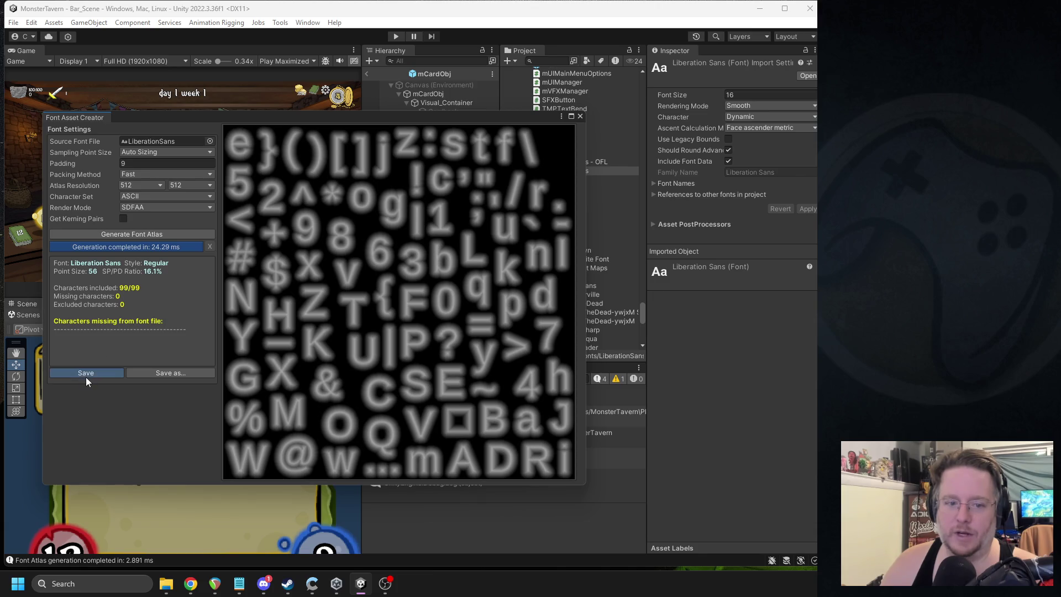
pyautogui.click(85, 374)
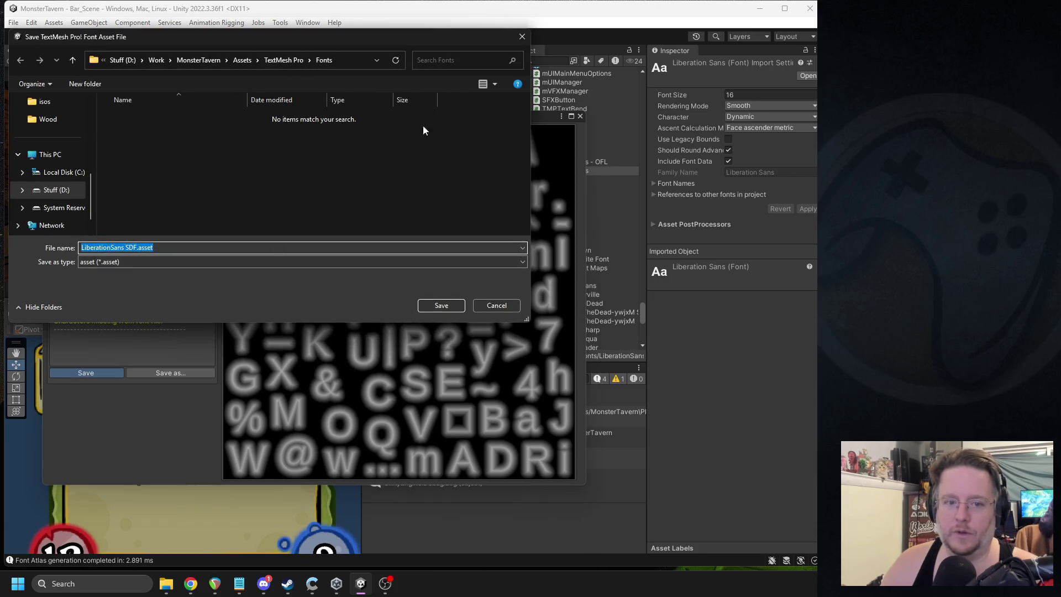
pyautogui.press('Return')
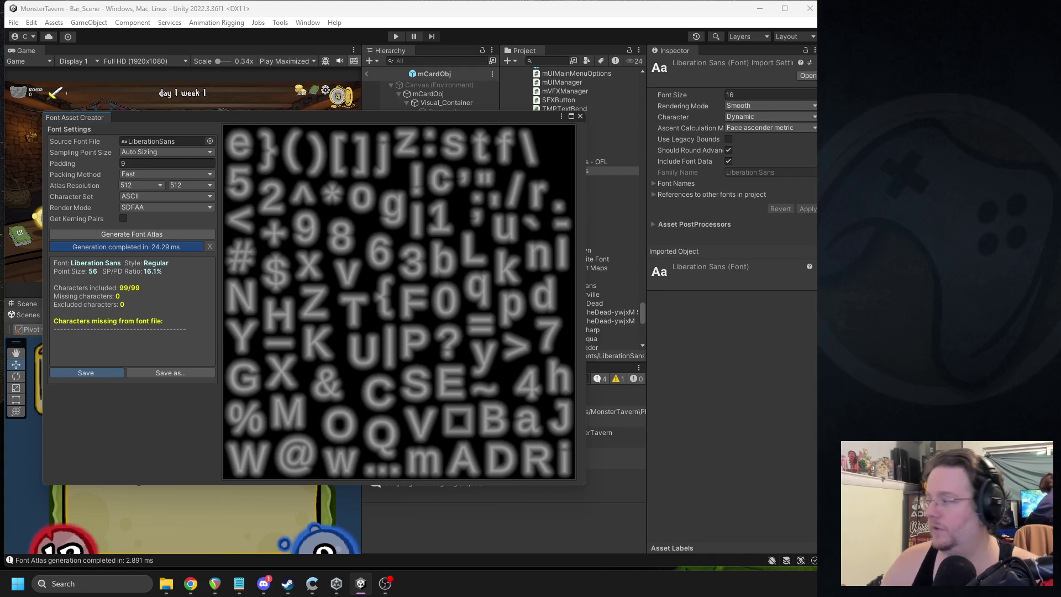
pyautogui.click(580, 116)
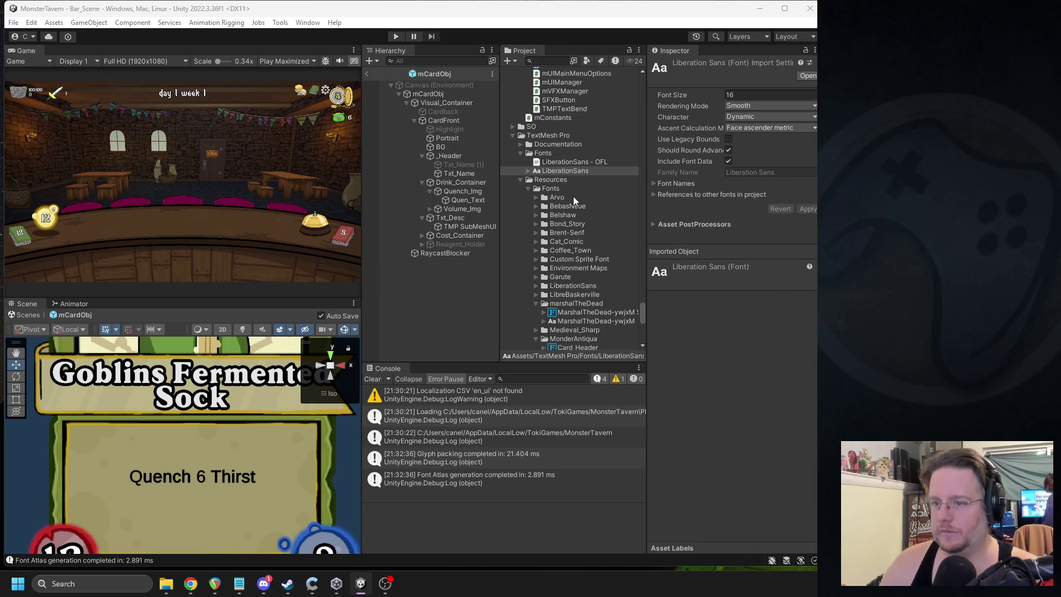
# Step: Select Txt_Desc and locate its Card_Desc_Font asset in the Project
pyautogui.scroll(-3, 562, 181)
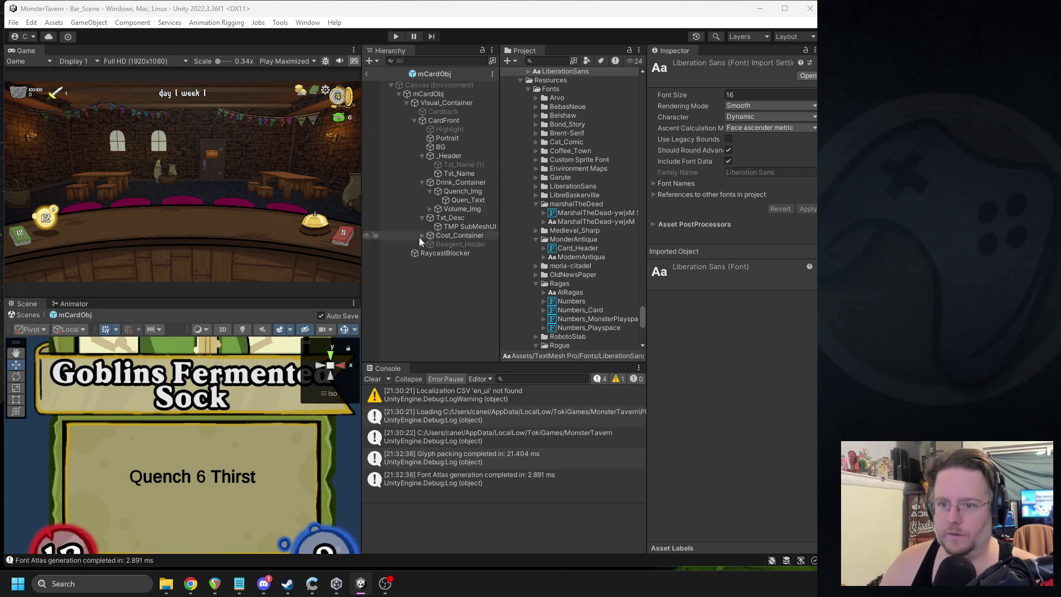
pyautogui.click(240, 472)
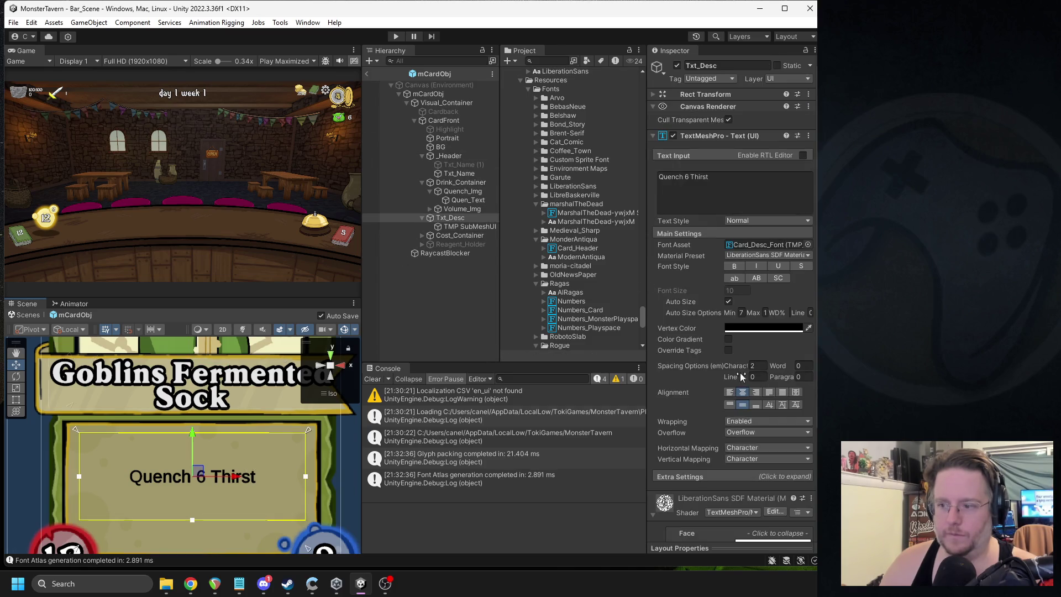
pyautogui.scroll(-5, 749, 372)
pyautogui.scroll(5, 749, 366)
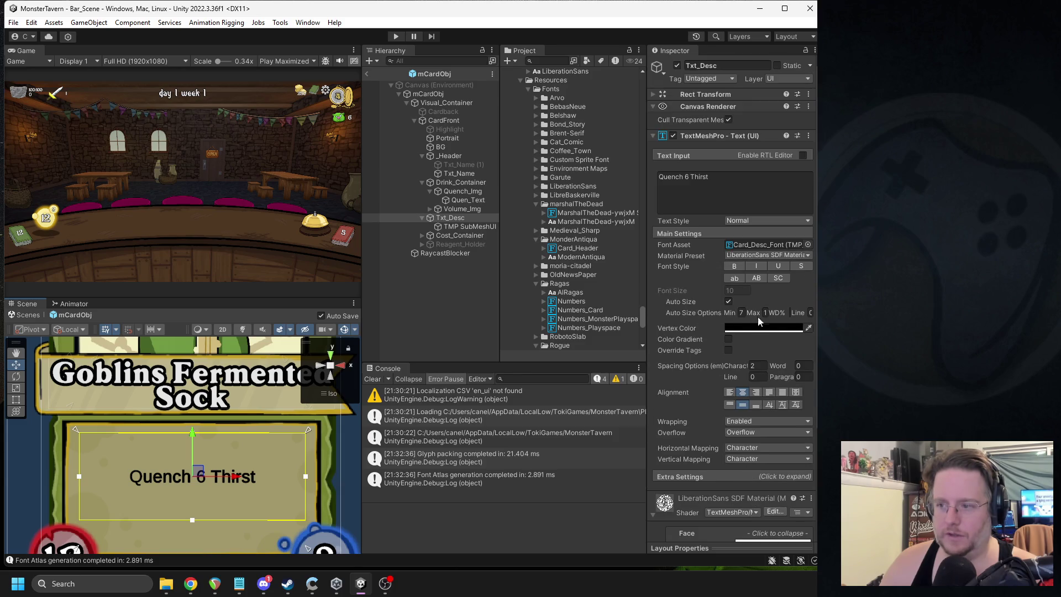
pyautogui.click(749, 244)
pyautogui.click(569, 344)
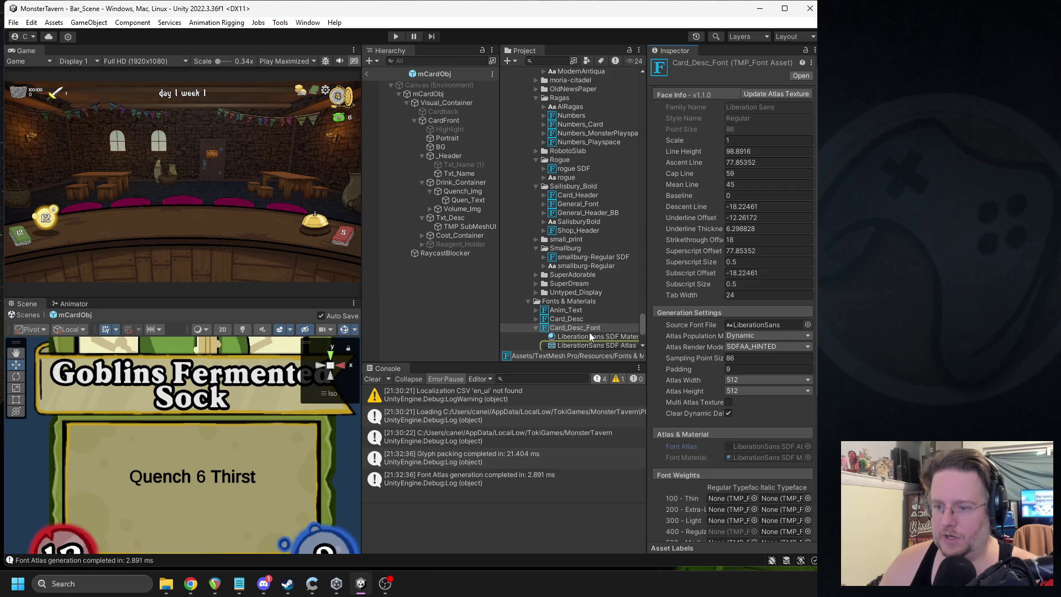
# Step: Inspect Card_Desc_Font's 512×512 LiberationSans atlas texture, then return to the font asset settings
pyautogui.scroll(-1, 718, 387)
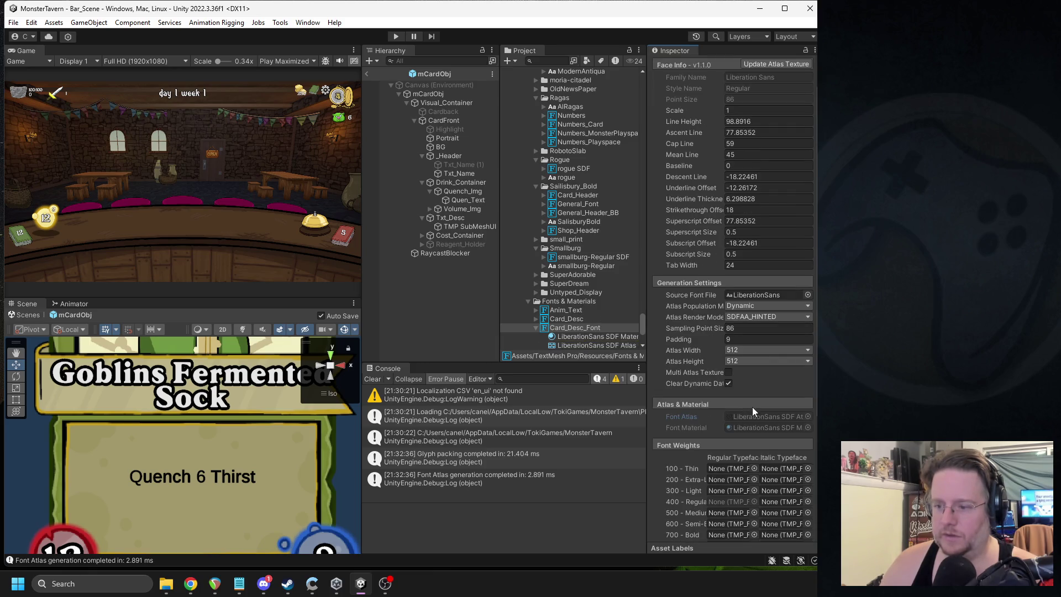
pyautogui.click(585, 346)
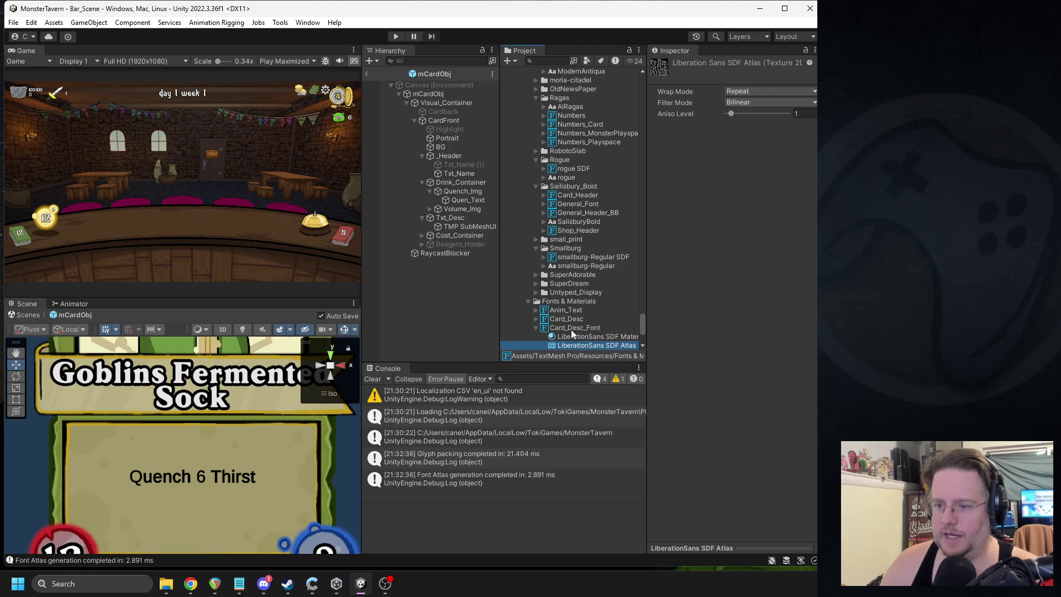
pyautogui.click(570, 329)
pyautogui.scroll(5, 573, 290)
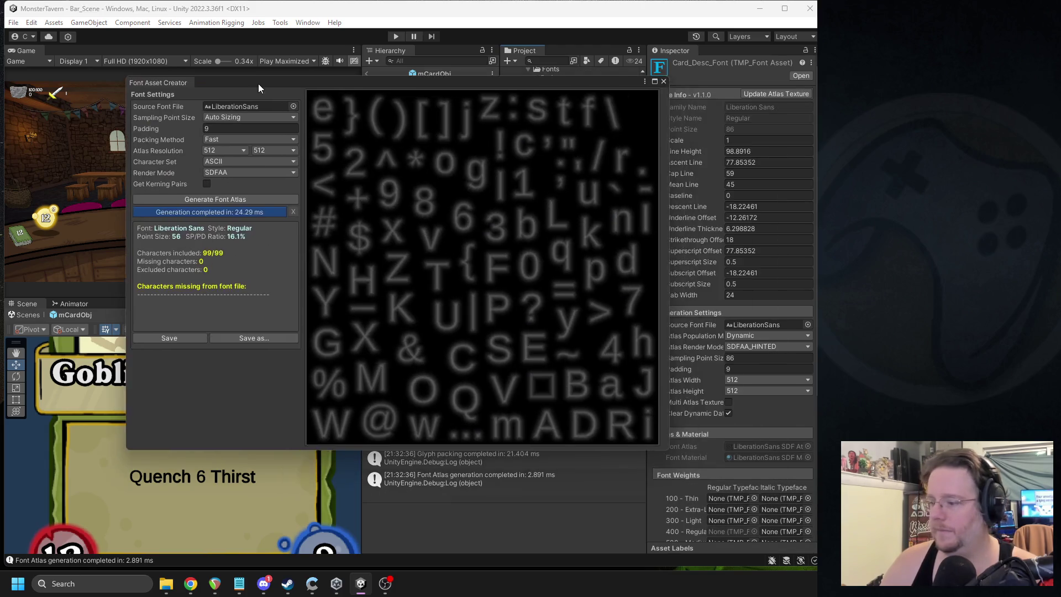
# Step: Save the generated Liberation Sans atlas as a new SDF font asset in TextMesh Pro/Fonts
pyautogui.moveTo(257, 84); pyautogui.dragTo(297, 95)
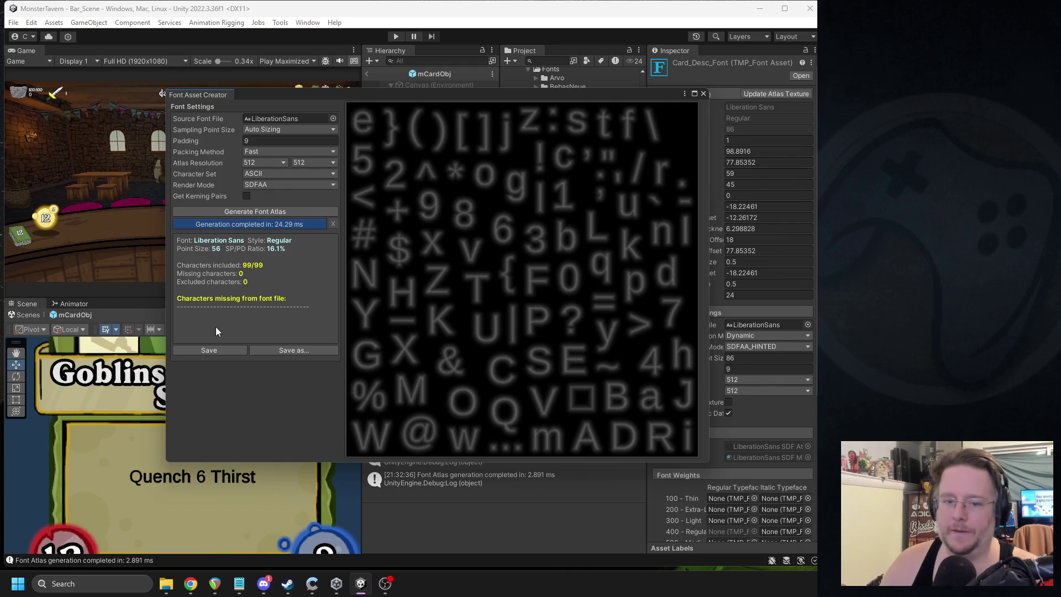
pyautogui.click(280, 351)
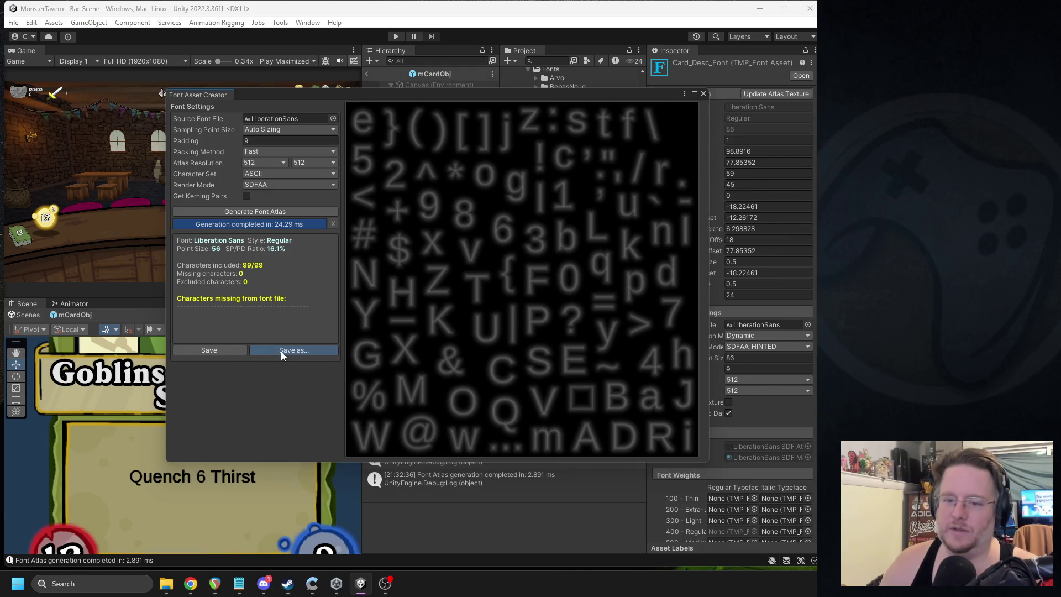
pyautogui.press('Return')
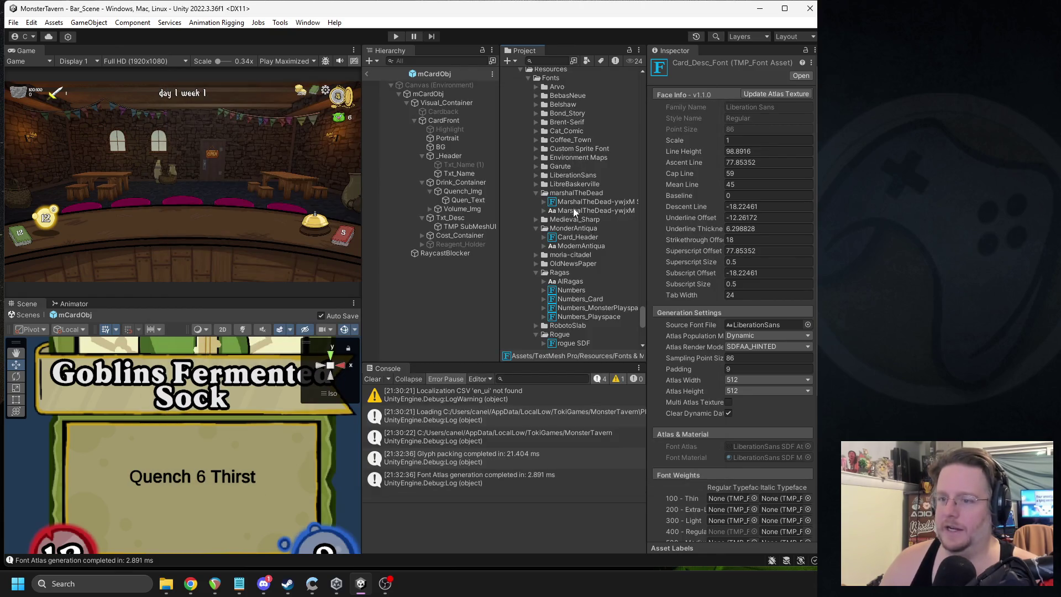
pyautogui.scroll(4, 569, 206)
pyautogui.click(549, 150)
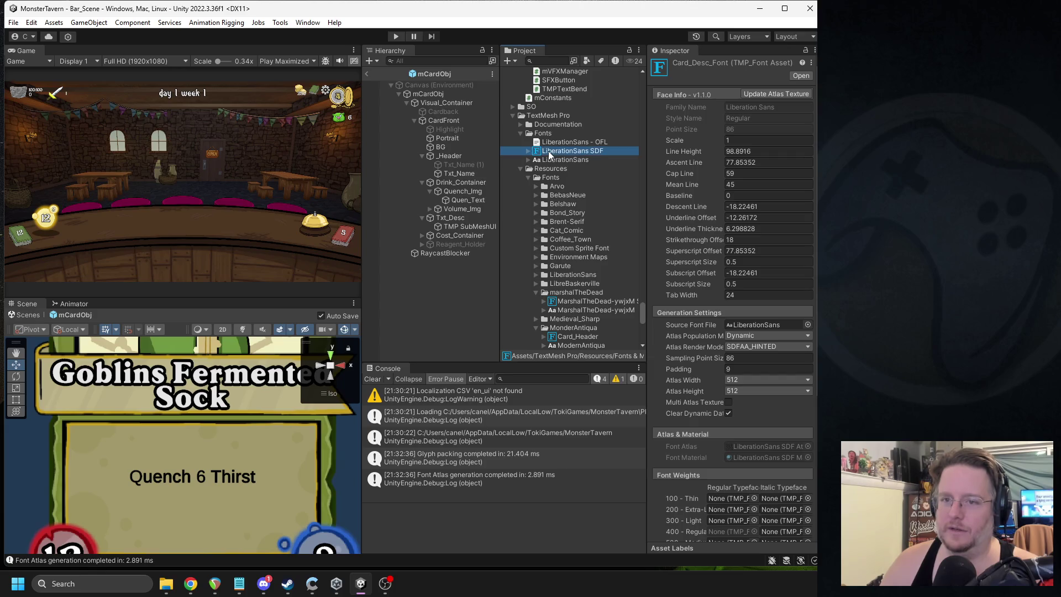
pyautogui.click(557, 159)
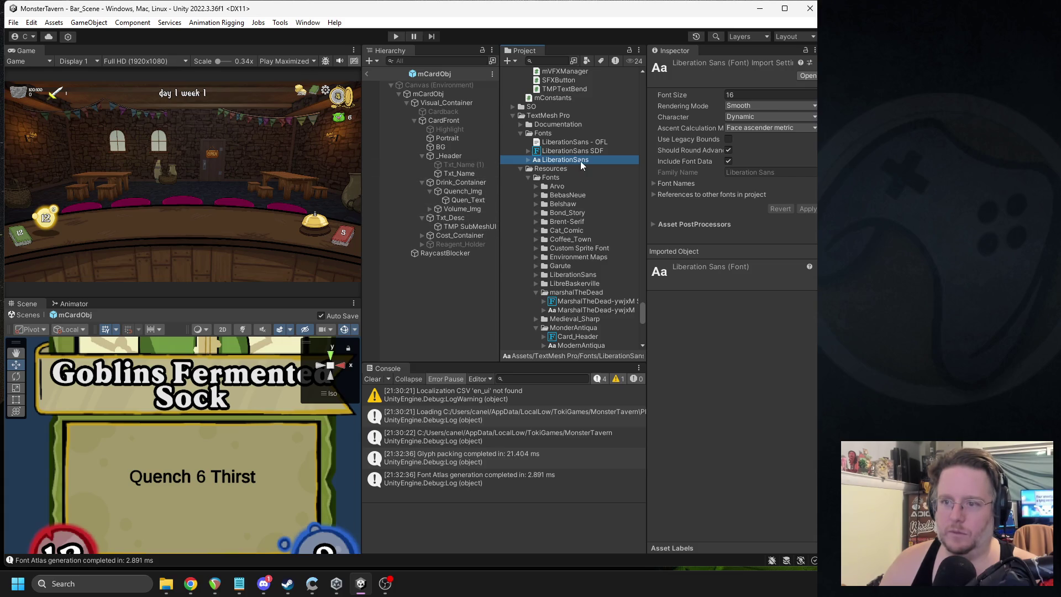
# Step: Rename the new LiberationSans SDF asset to Card_Description_Text
pyautogui.click(601, 154)
pyautogui.click(601, 154)
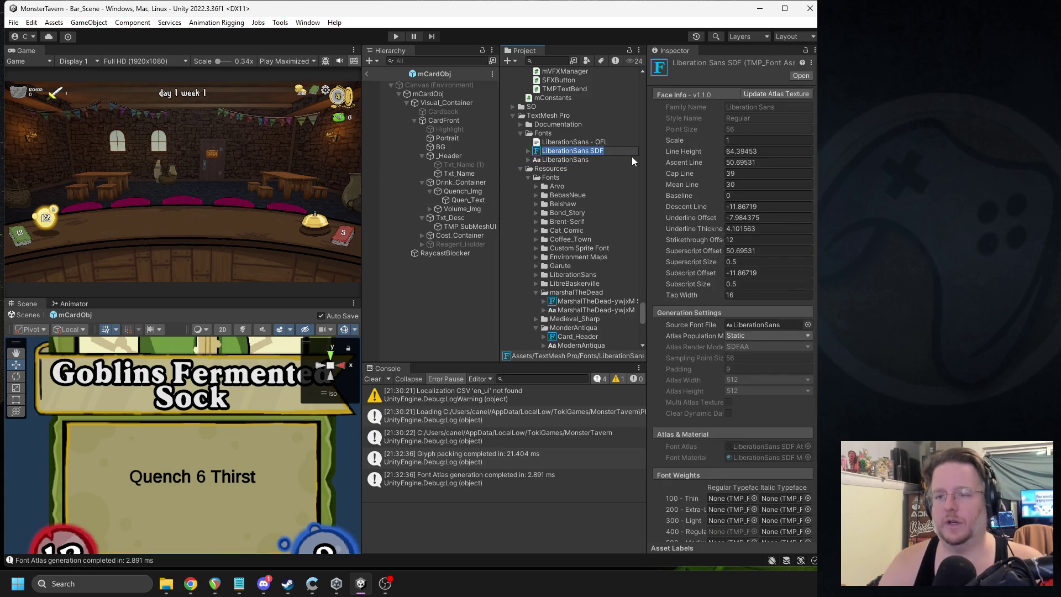
pyautogui.write('Card_')
pyautogui.write('Des')
pyautogui.hotkey('ctrl', 'a')
pyautogui.press('BackSpace')
pyautogui.write('Card_Description_Text')
pyautogui.press('Return')
# Step: Set Txt_Desc's font to Card_Description_Text and make it bold
pyautogui.click(469, 175)
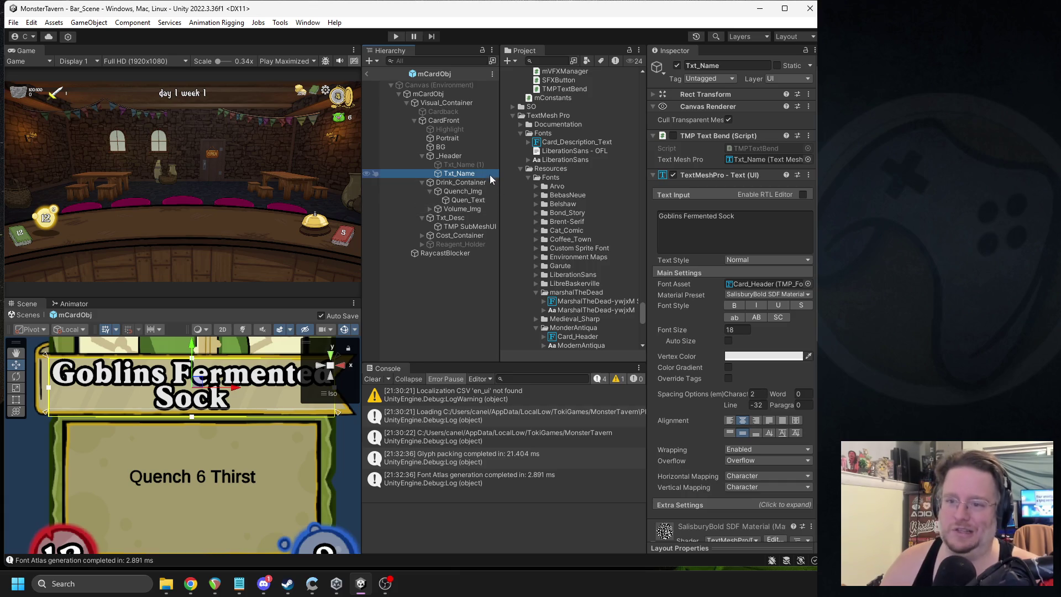
pyautogui.click(457, 227)
pyautogui.click(452, 217)
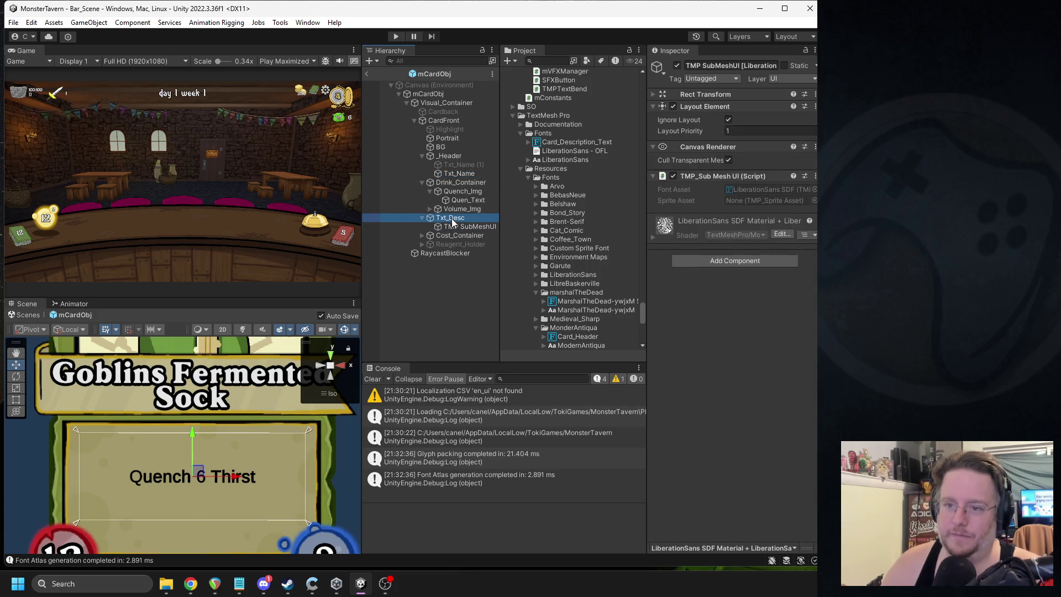
pyautogui.click(749, 247)
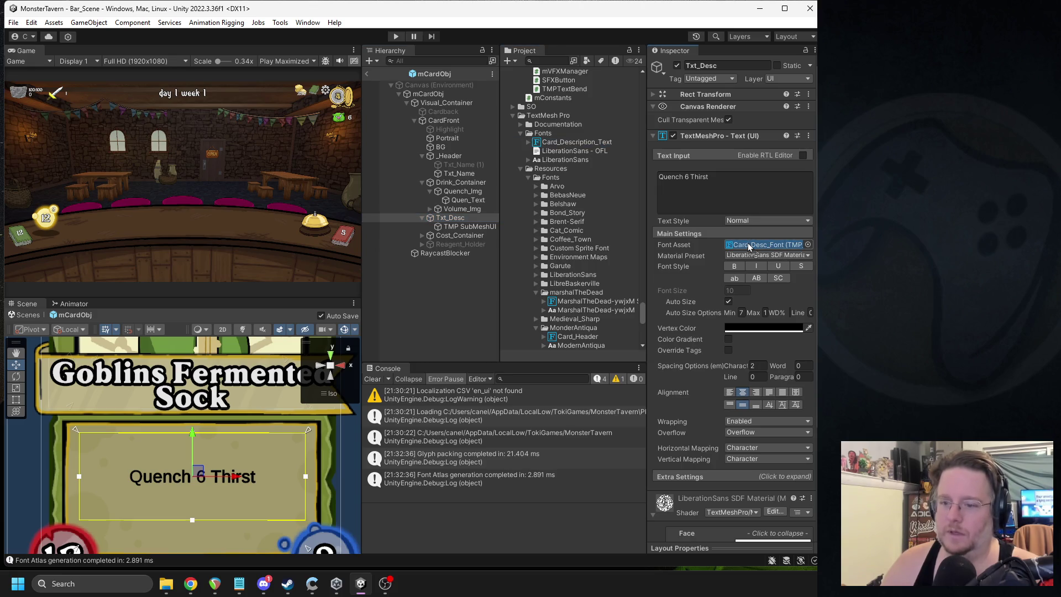
pyautogui.hotkey('ctrl', 'z')
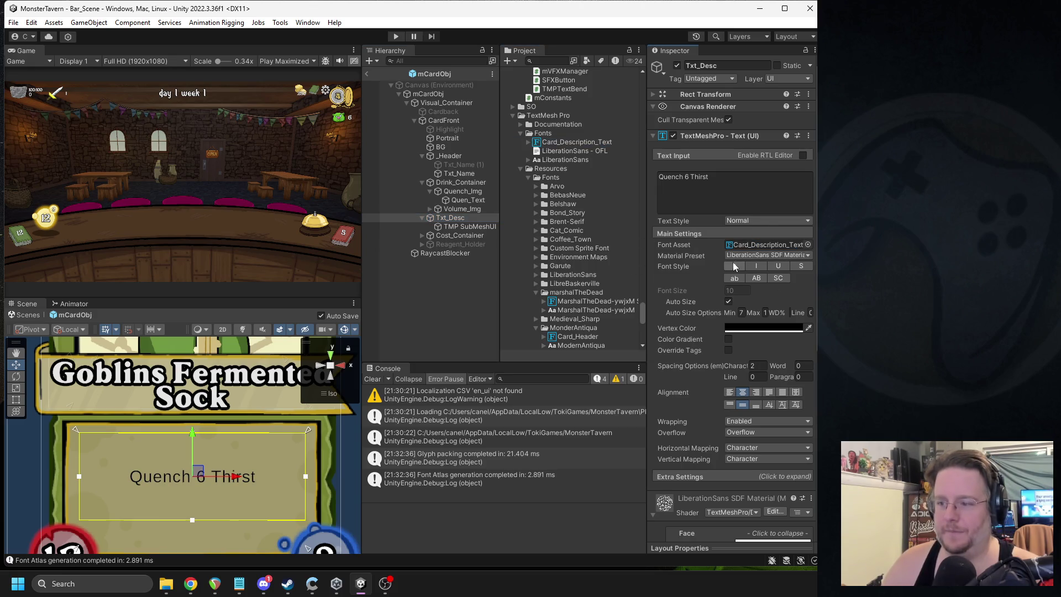
pyautogui.click(735, 266)
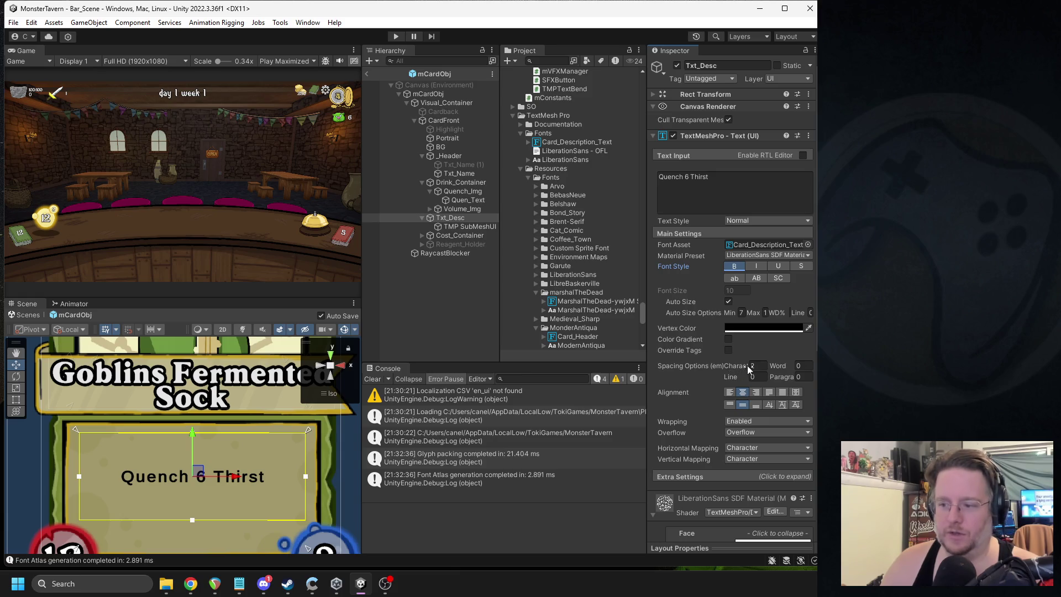
# Step: Tighten the description's character spacing to -9.01 and exit back to Bar_Scene
pyautogui.moveTo(749, 363); pyautogui.dragTo(609, 374)
pyautogui.scroll(4, 250, 486)
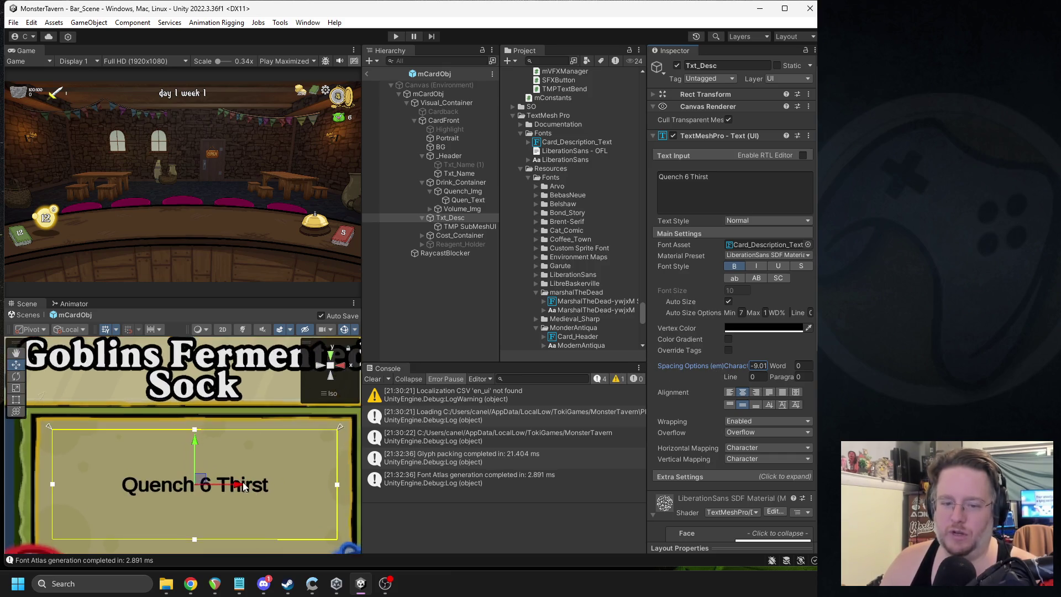
pyautogui.scroll(-5, 249, 486)
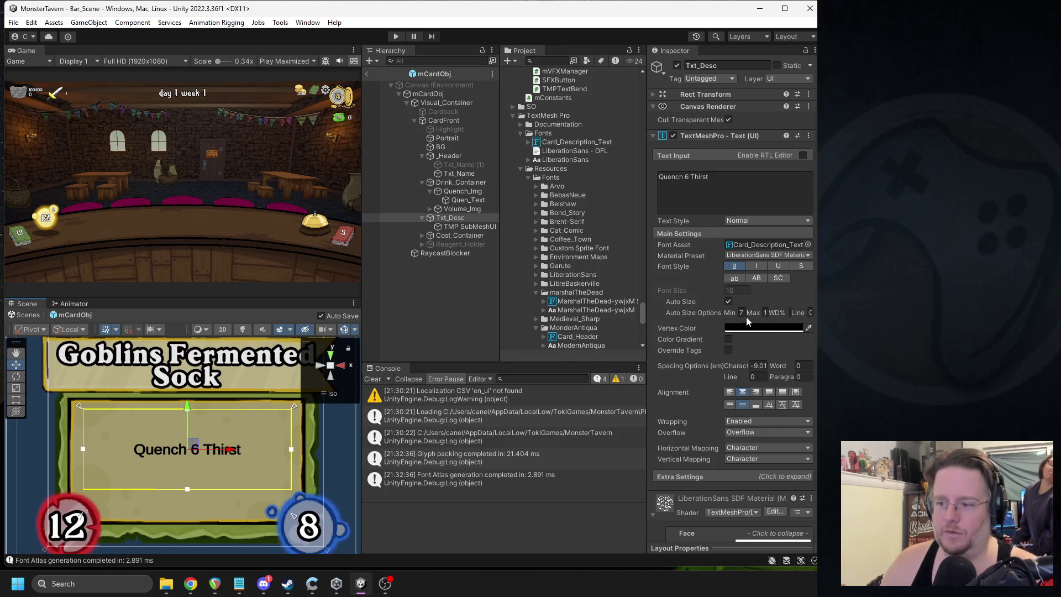
pyautogui.click(719, 197)
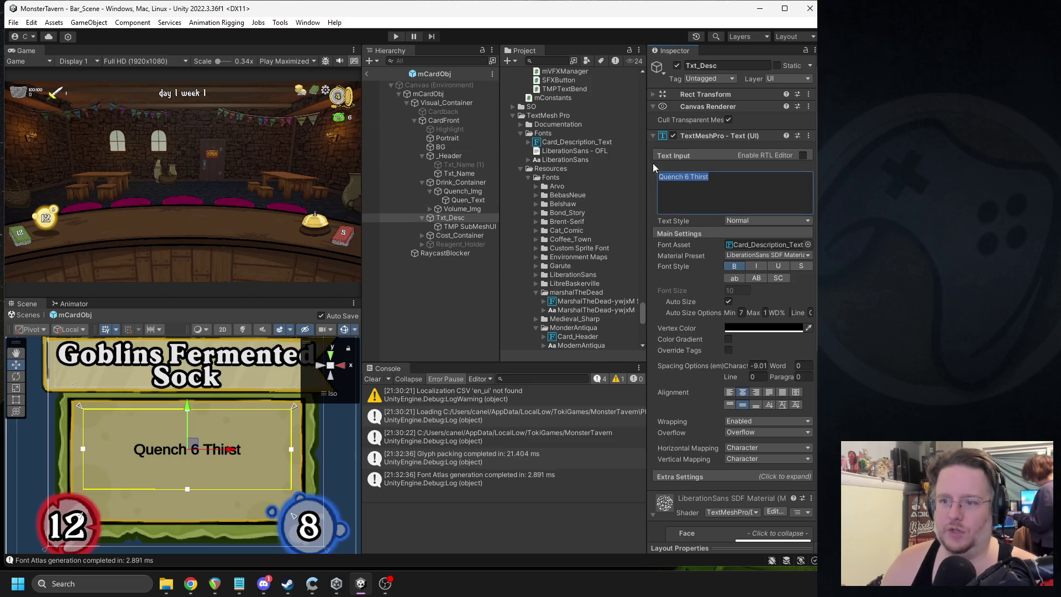
pyautogui.click(368, 74)
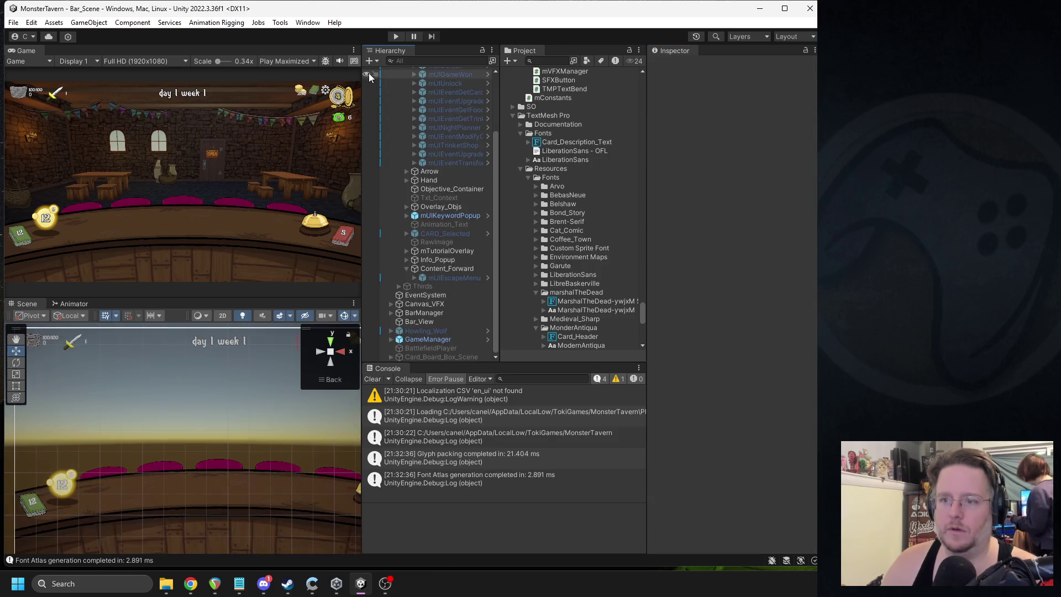
pyautogui.click(393, 36)
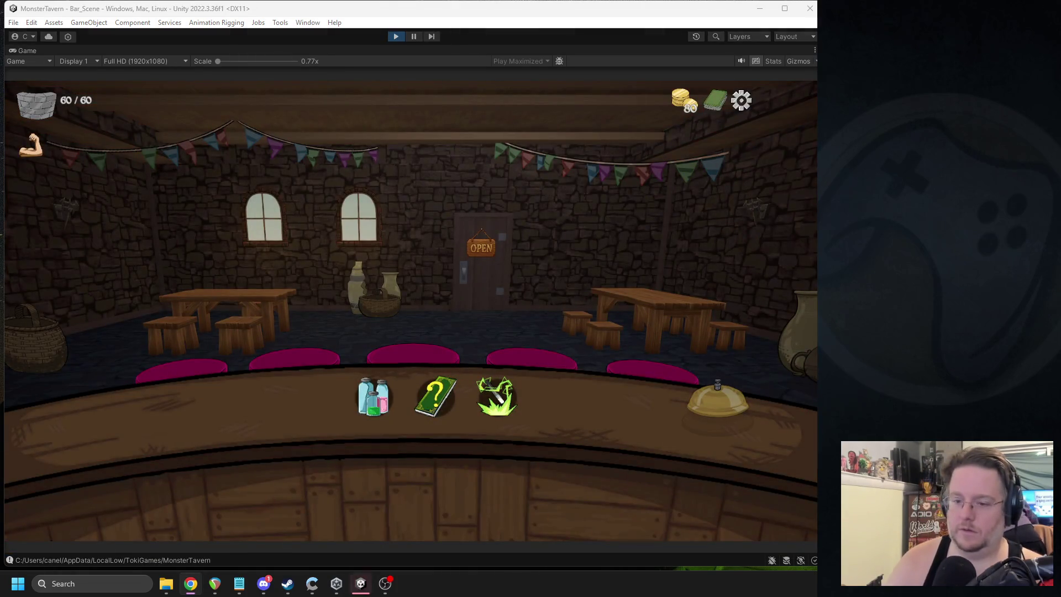
pyautogui.click(495, 393)
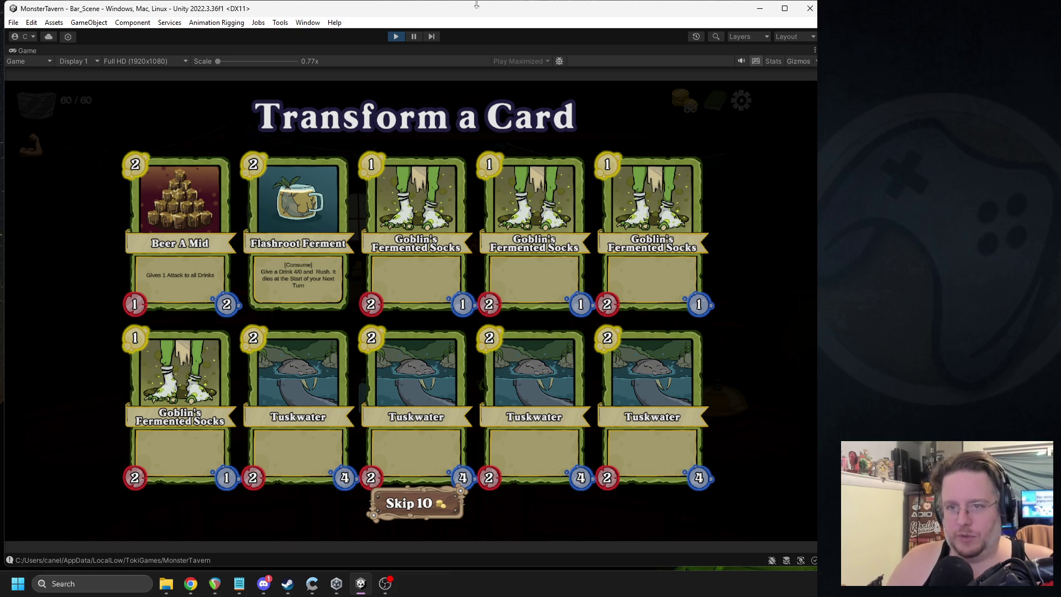
pyautogui.click(396, 36)
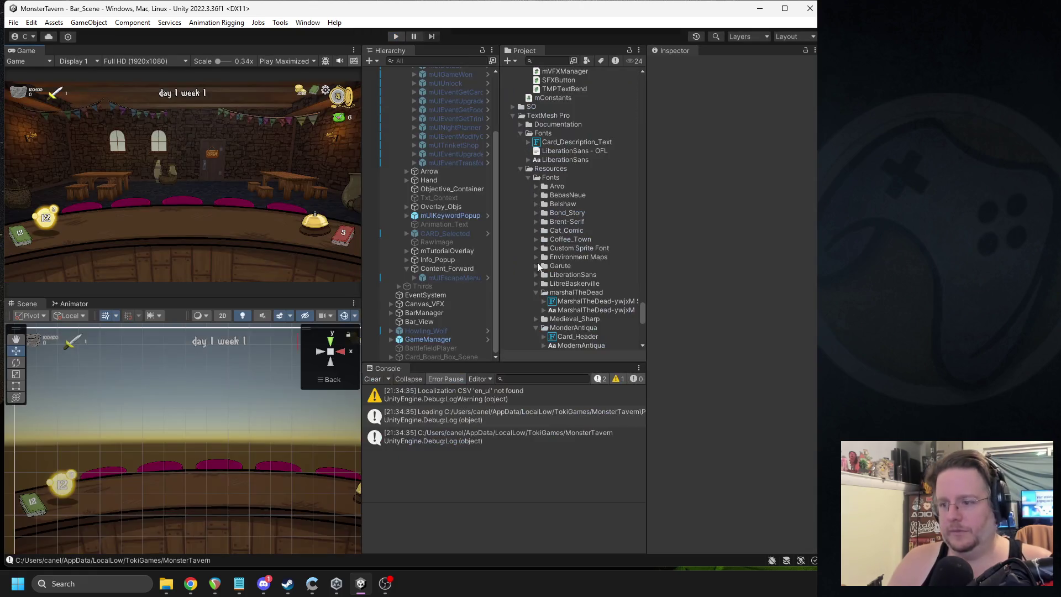
# Step: Search the Project for 'cardobj' and open the mCardObj prefab
pyautogui.click(556, 62)
pyautogui.write('ca')
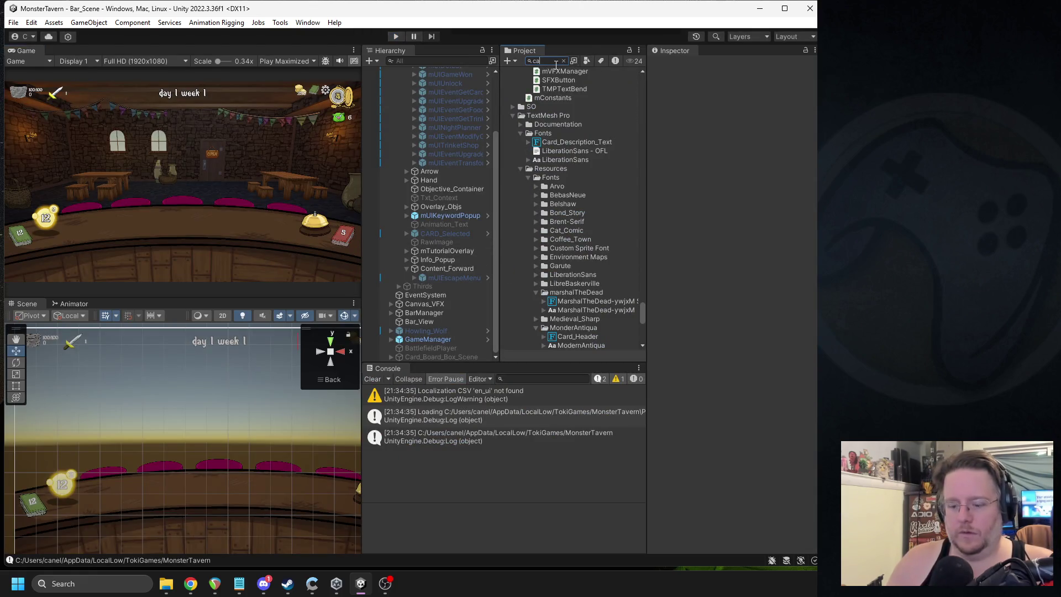
pyautogui.write('rdobj')
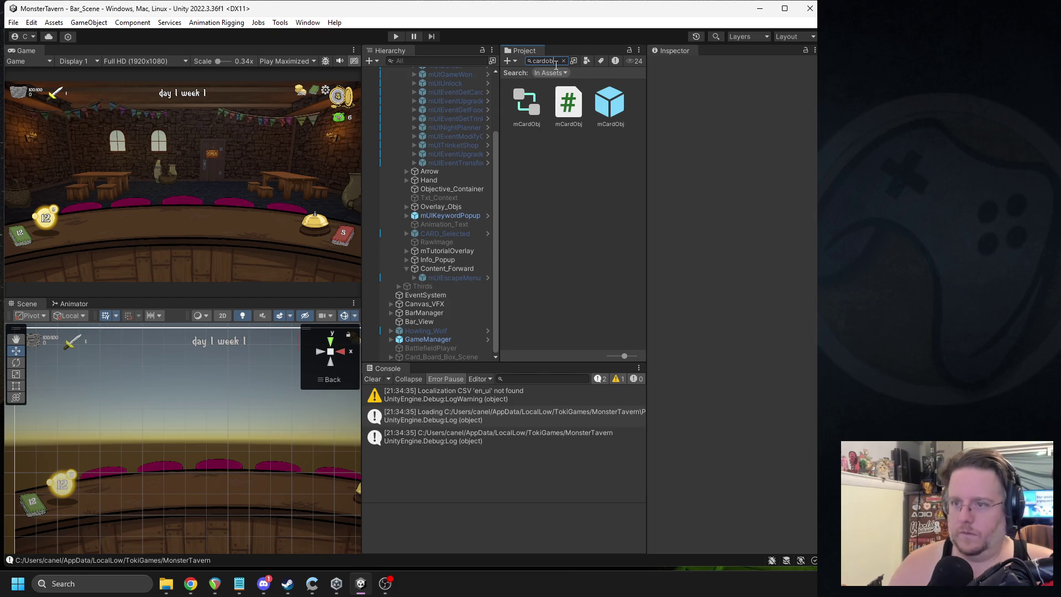
pyautogui.doubleClick(609, 121)
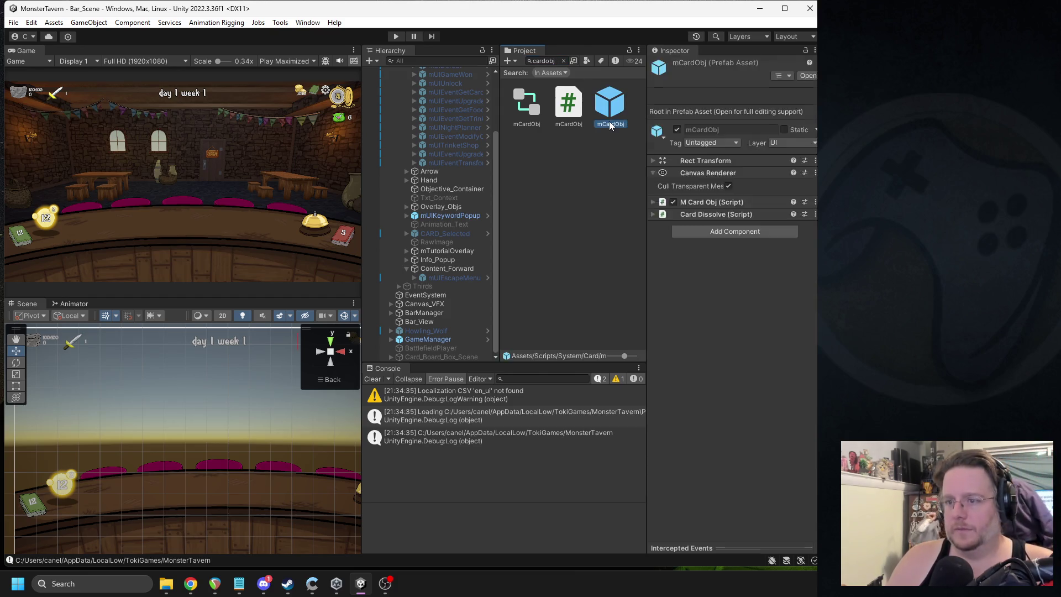
# Step: Cycle through the overlapping card parts in the Scene view to select Drink_Container
pyautogui.click(142, 456)
pyautogui.click(143, 456)
pyautogui.click(145, 452)
pyautogui.click(145, 452)
pyautogui.click(144, 452)
pyautogui.click(146, 452)
pyautogui.click(147, 452)
pyautogui.click(147, 452)
pyautogui.click(147, 452)
pyautogui.click(147, 452)
pyautogui.click(147, 452)
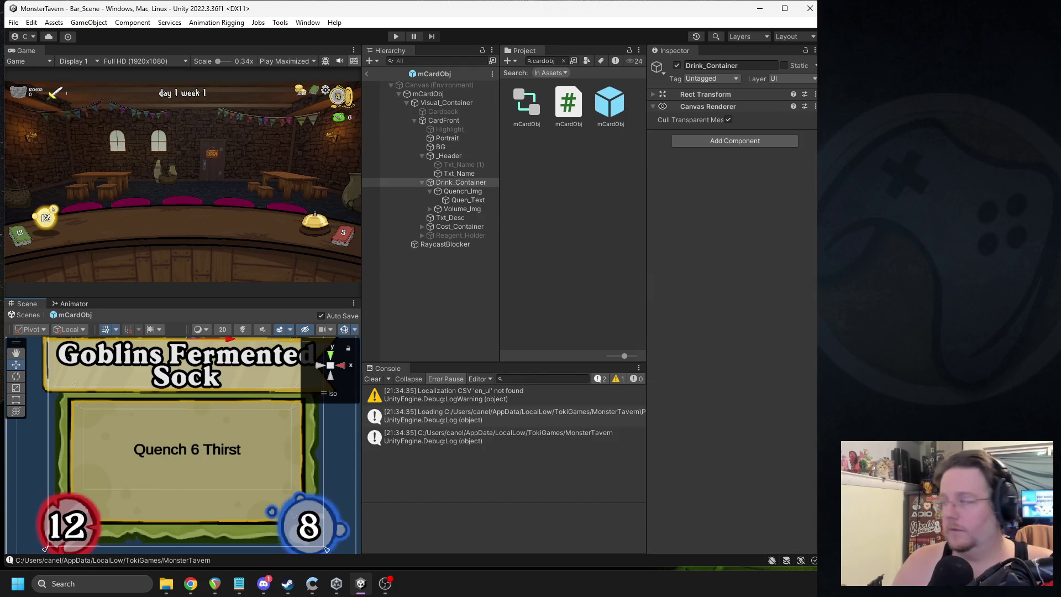
# Step: Paste the summon description copied from the browser into Txt_Desc's text
pyautogui.hotkey('alt', 'Tab')
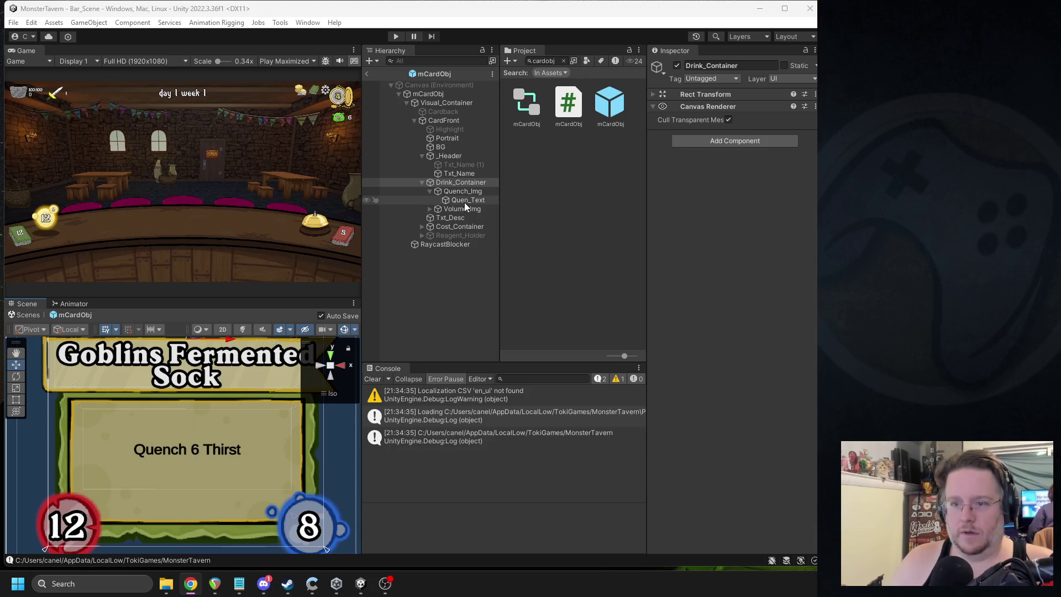
pyautogui.click(462, 174)
pyautogui.click(451, 218)
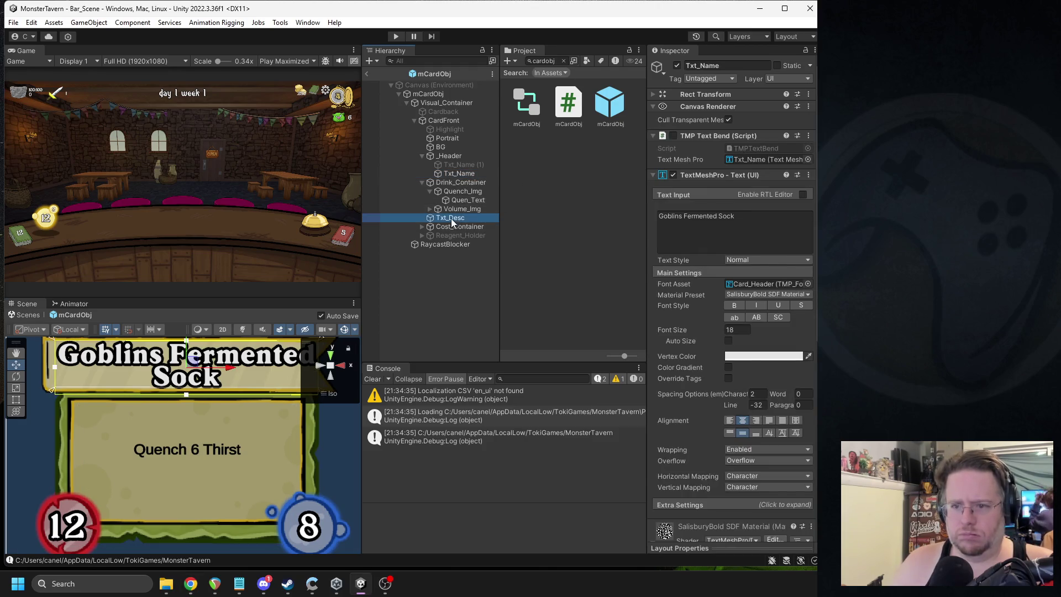
pyautogui.click(702, 198)
pyautogui.write('[Bottoms Up] Summon a {Attack(1)}/{Health(1)} "Cold Lizardspit" Token with [Taunt]')
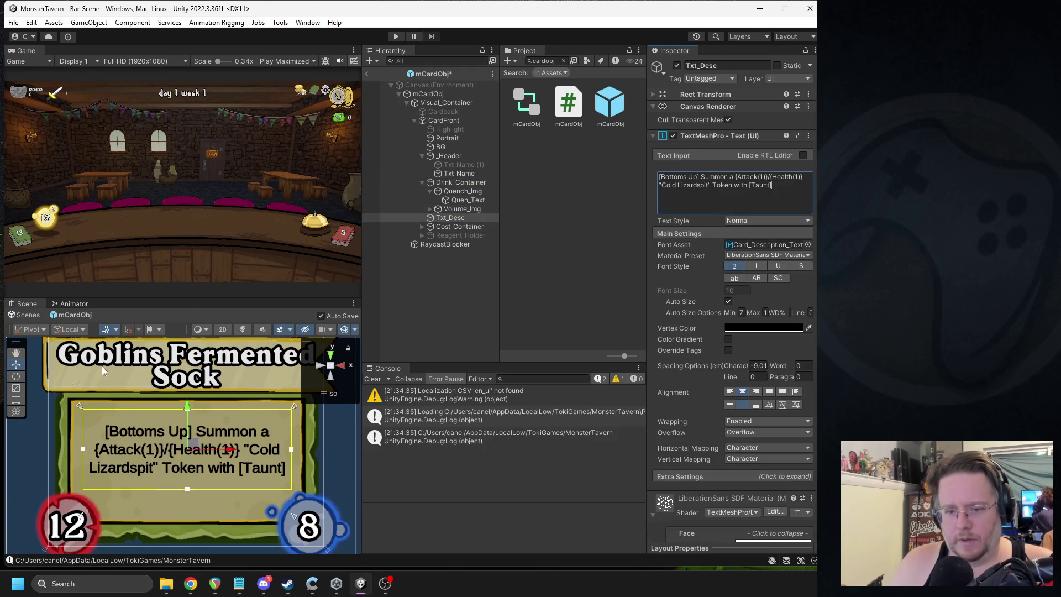
# Step: Review the description settings and leave the card prefab for the Bar_Scene
pyautogui.scroll(-1, 164, 432)
pyautogui.scroll(-1, 164, 432)
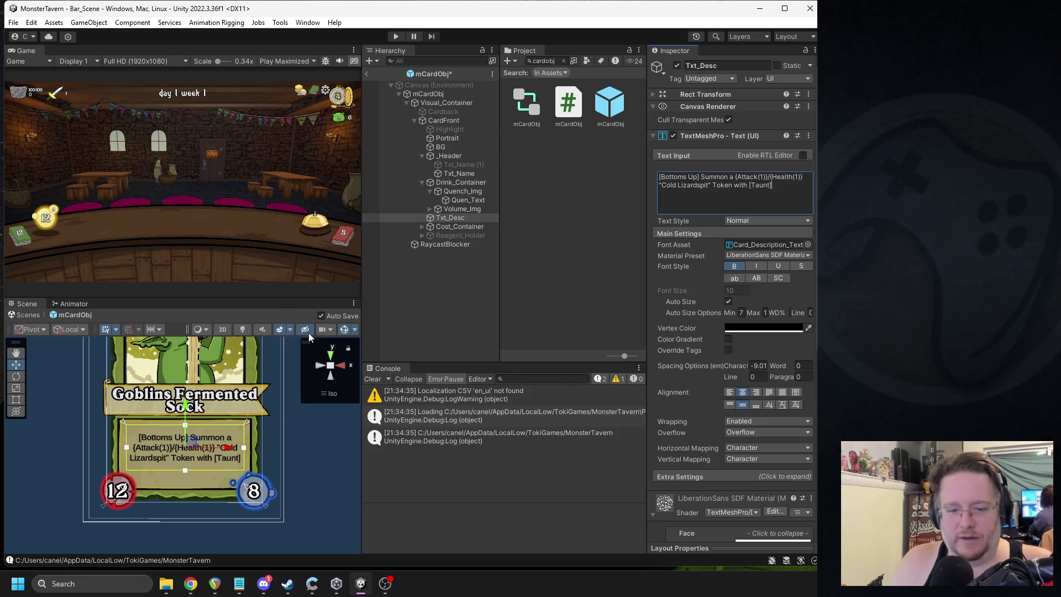
pyautogui.scroll(5, 213, 447)
pyautogui.scroll(-4, 203, 459)
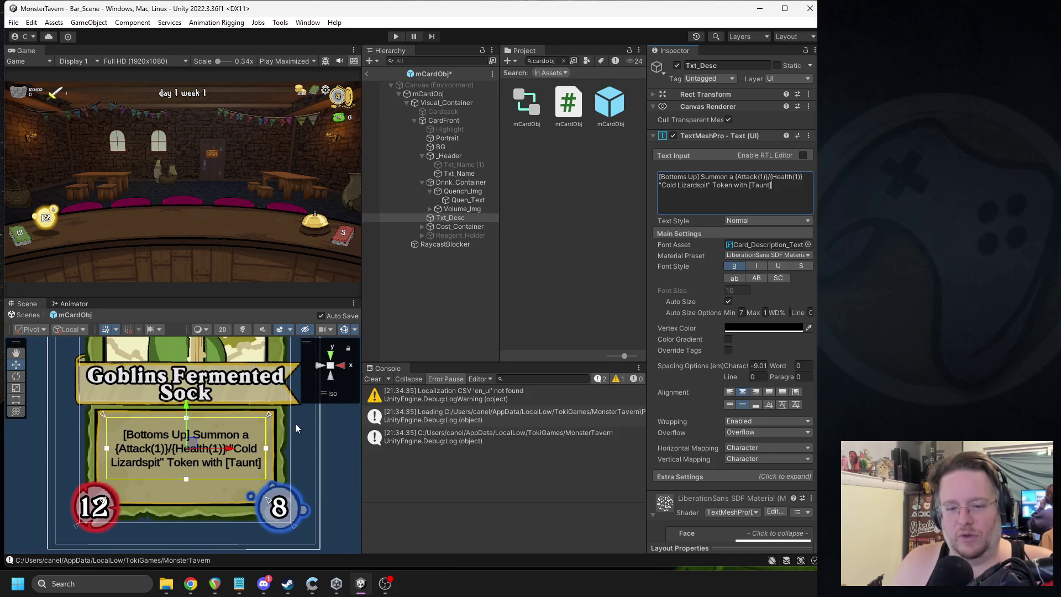
pyautogui.click(366, 73)
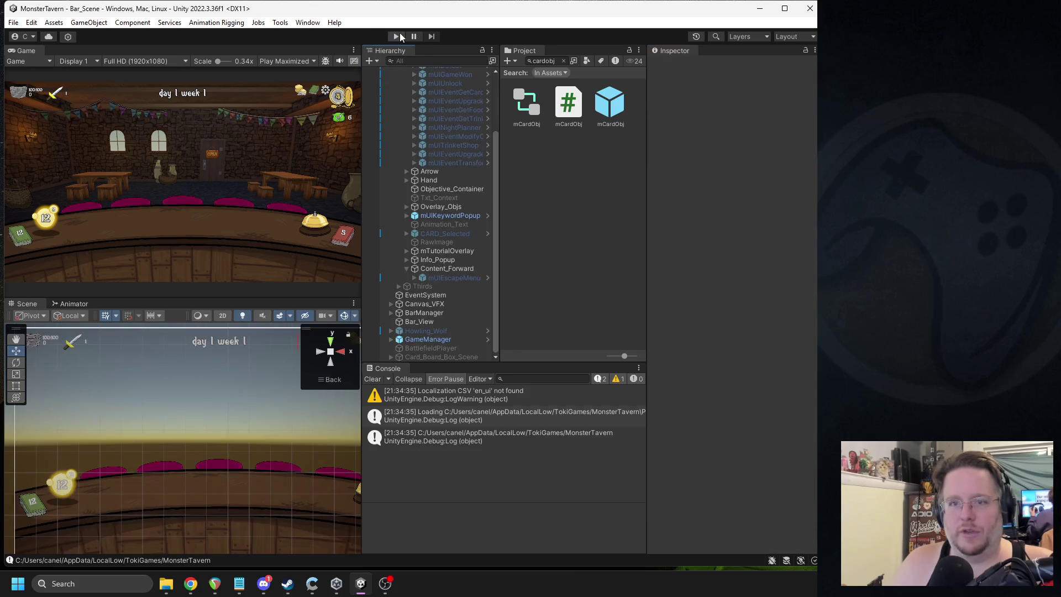
# Step: Play the game, enter the Transform a Card event, and pause on its card grid
pyautogui.click(399, 36)
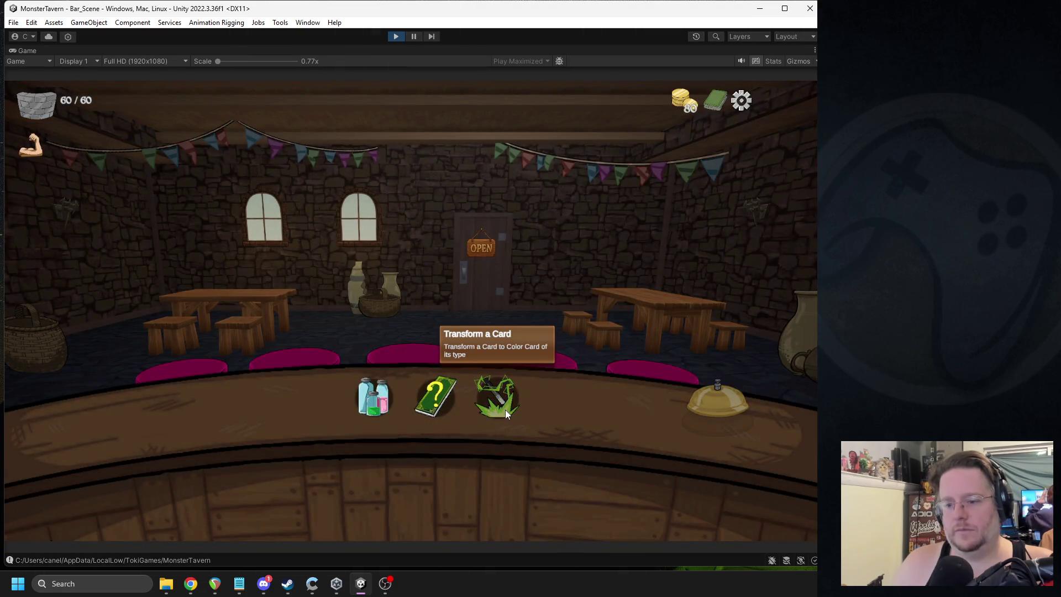
pyautogui.click(505, 409)
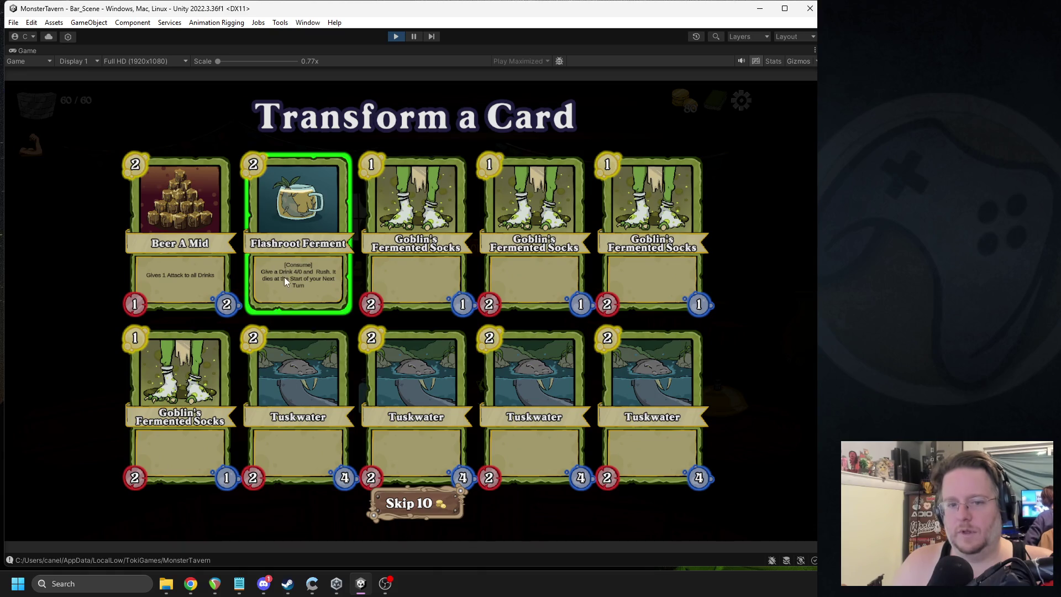
pyautogui.click(414, 36)
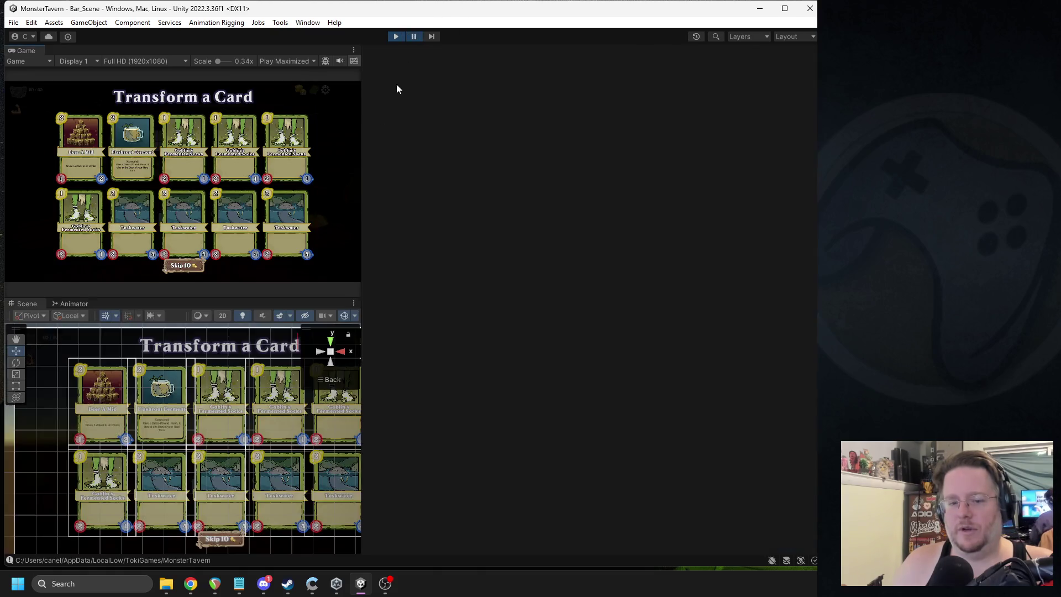
pyautogui.scroll(10, 163, 409)
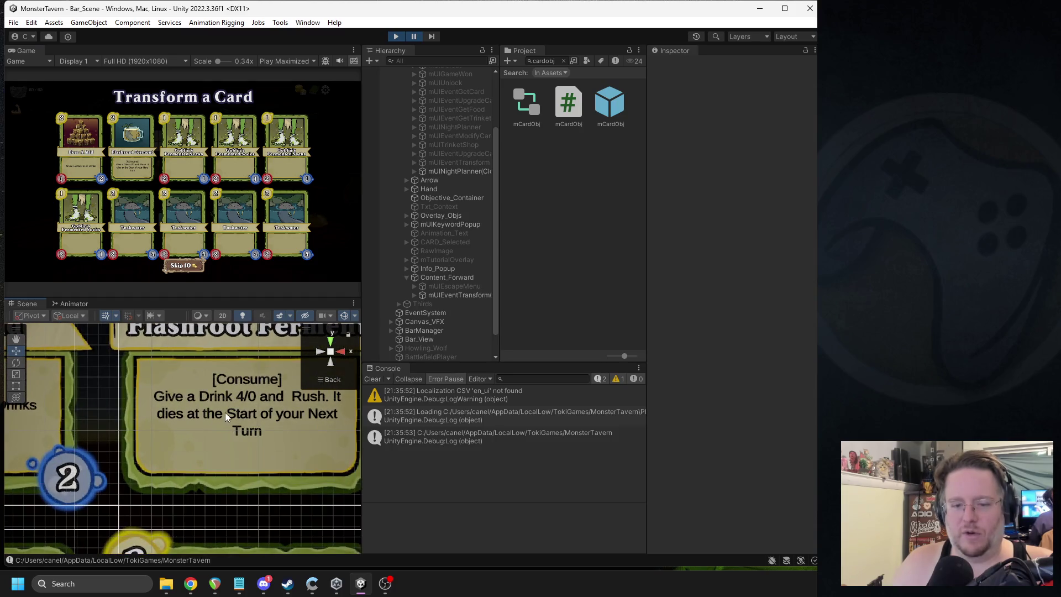
# Step: Select Flashroot Ferment's description text and widen the Inspector to edit its Auto Size values
pyautogui.click(225, 412)
pyautogui.click(224, 412)
pyautogui.scroll(3, 225, 412)
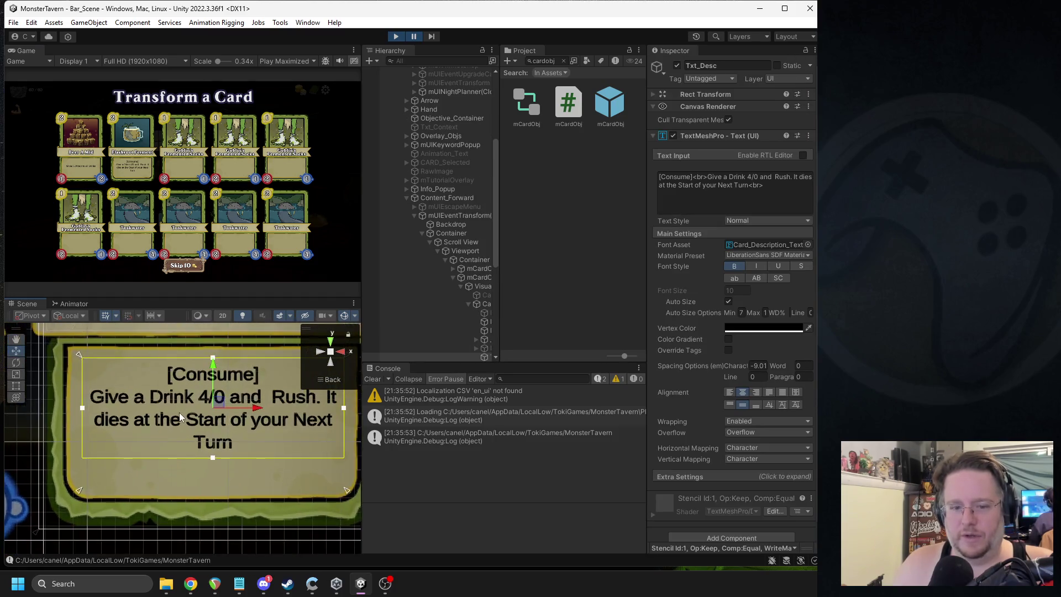
pyautogui.scroll(-4, 175, 414)
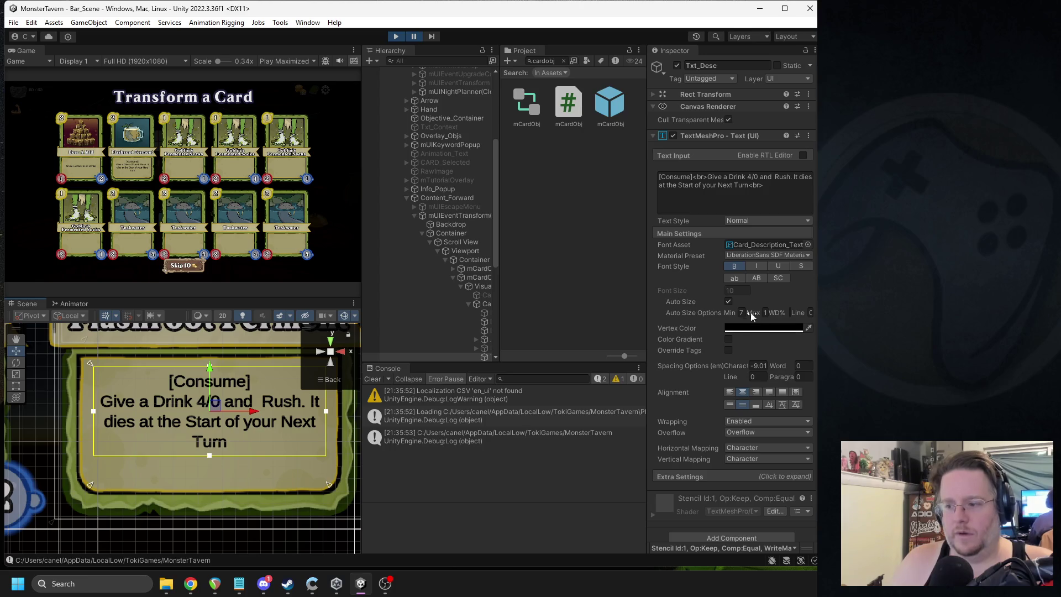
pyautogui.moveTo(649, 305); pyautogui.dragTo(561, 306)
pyautogui.click(724, 300)
pyautogui.click(688, 300)
pyautogui.press('Tab')
pyautogui.write('4')
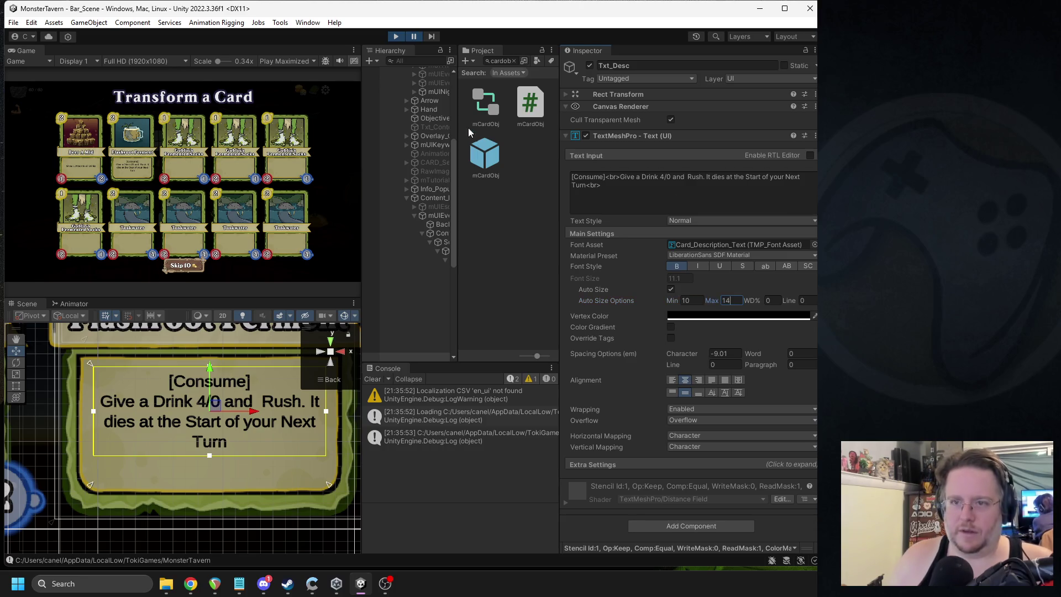
# Step: Set Auto Size min and max to 12, toggling Pause to preview the text size
pyautogui.hotkey('shift', 'space')
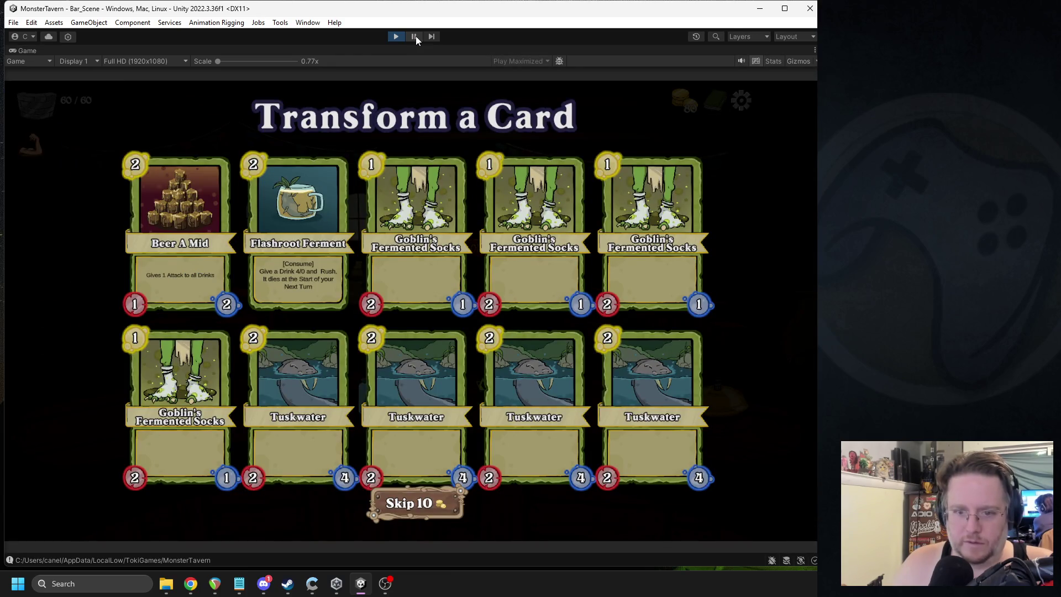
pyautogui.click(412, 35)
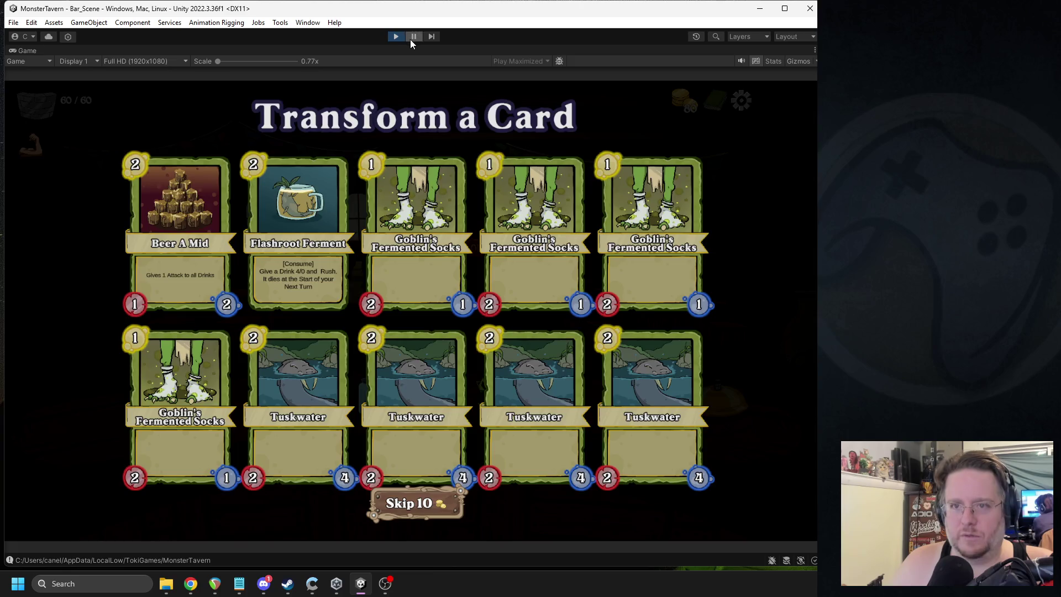
pyautogui.hotkey('shift', 'space')
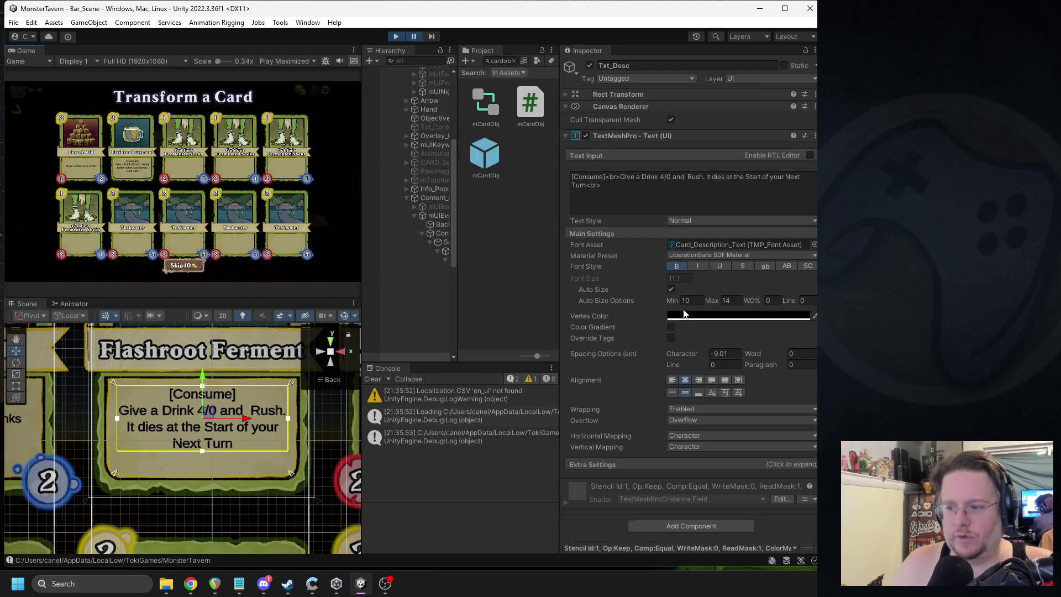
pyautogui.click(685, 300)
pyautogui.click(413, 37)
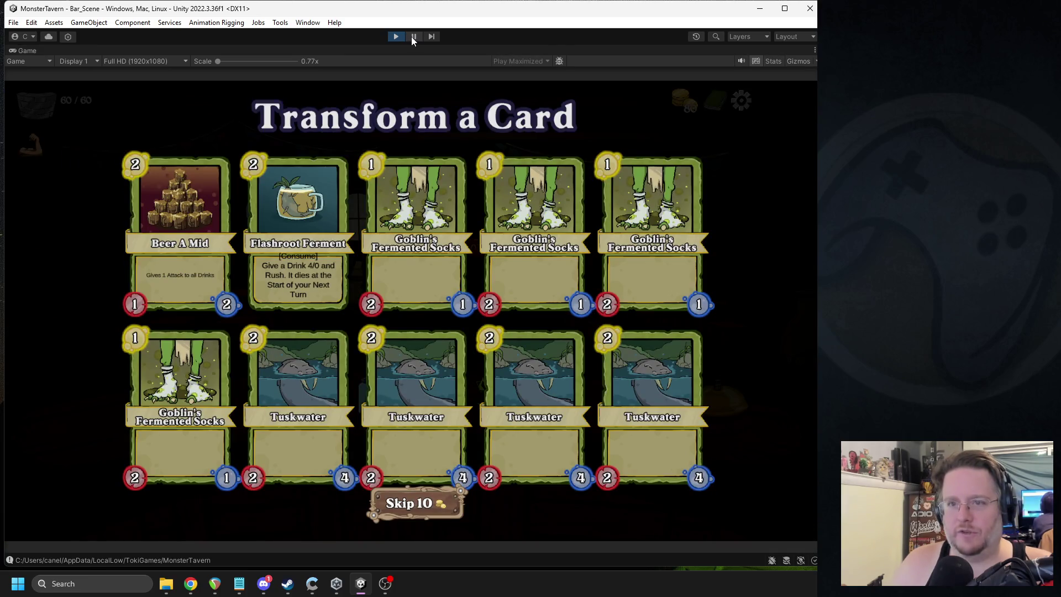
pyautogui.click(413, 37)
pyautogui.click(720, 300)
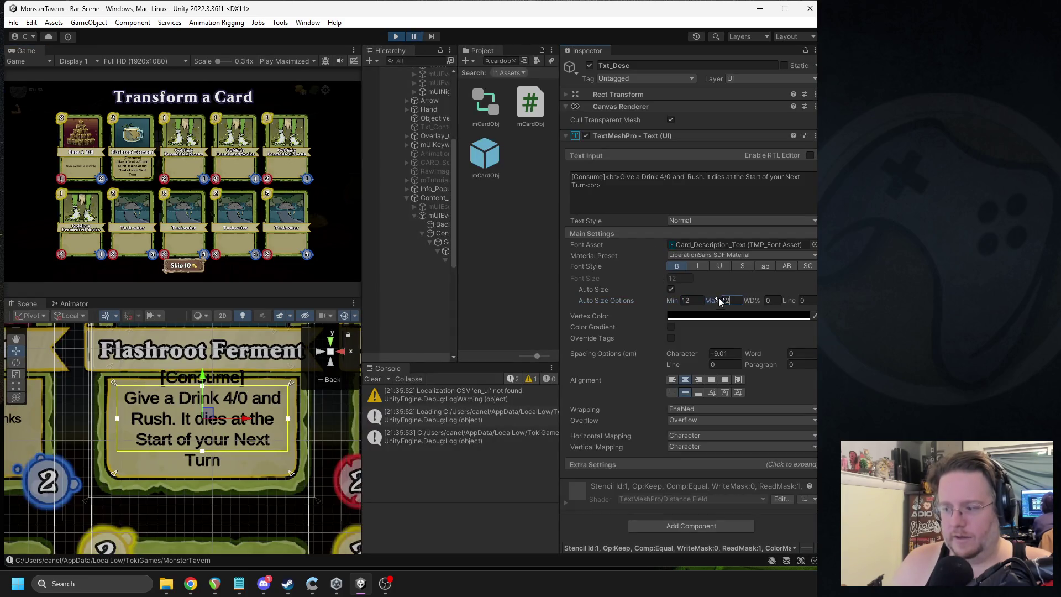
pyautogui.click(413, 37)
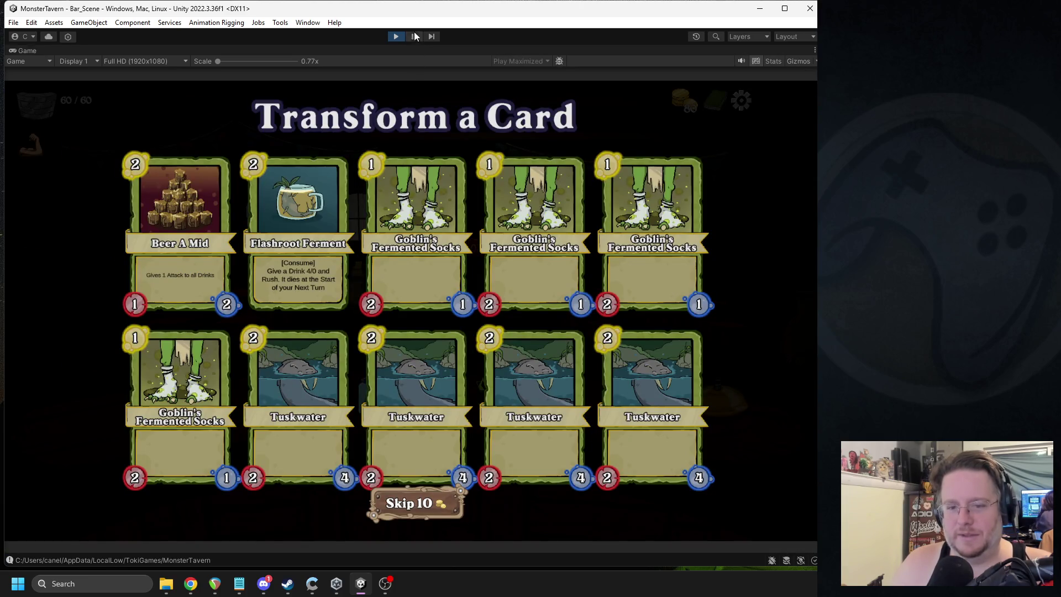
pyautogui.click(414, 34)
# Step: Change the Game view play mode so the editor stays visible while playing
pyautogui.click(738, 355)
pyautogui.click(263, 62)
pyautogui.click(293, 72)
pyautogui.scroll(2, 231, 461)
pyautogui.scroll(1, 231, 461)
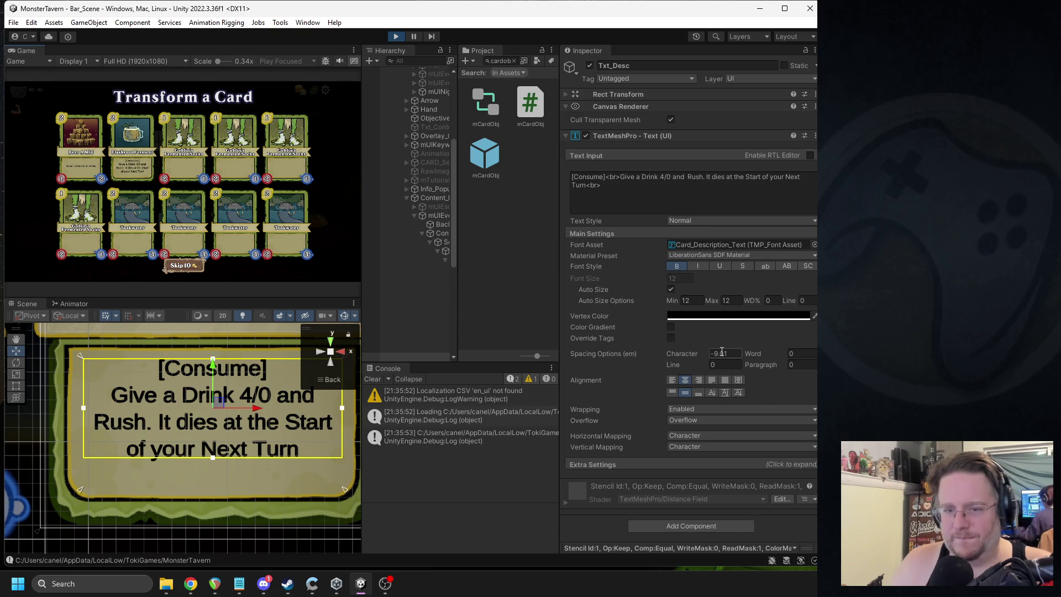
# Step: Set the description's character spacing to -11 and line spacing to -15
pyautogui.moveTo(685, 354)
pyautogui.mouseDown()
pyautogui.moveTo(574, 354)
pyautogui.moveTo(650, 354)
pyautogui.moveTo(639, 353)
pyautogui.mouseUp()
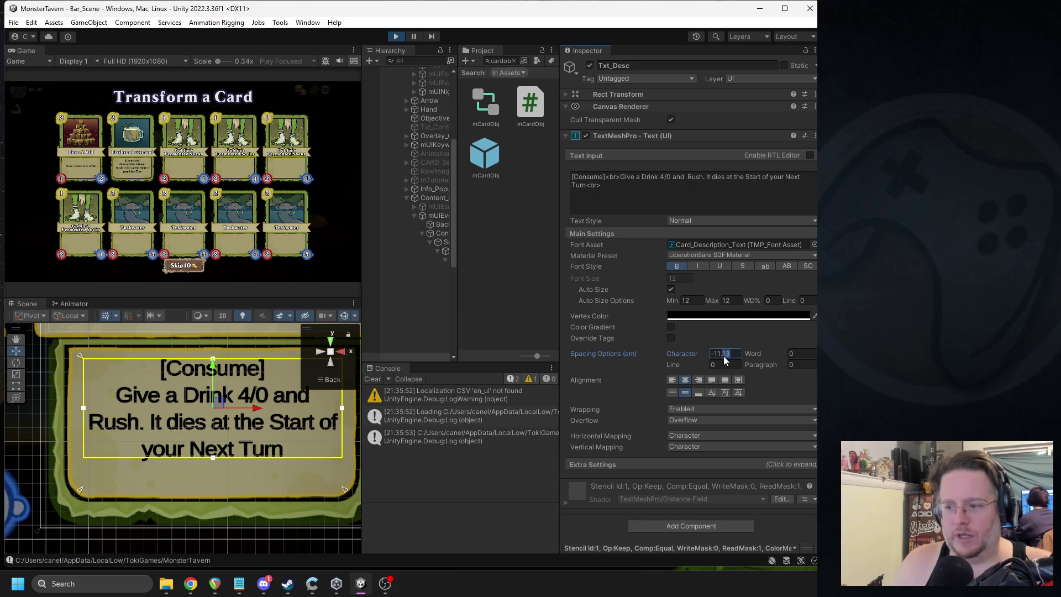
pyautogui.press('BackSpace')
pyautogui.moveTo(673, 364)
pyautogui.mouseDown()
pyautogui.moveTo(502, 358)
pyautogui.moveTo(569, 359)
pyautogui.mouseUp()
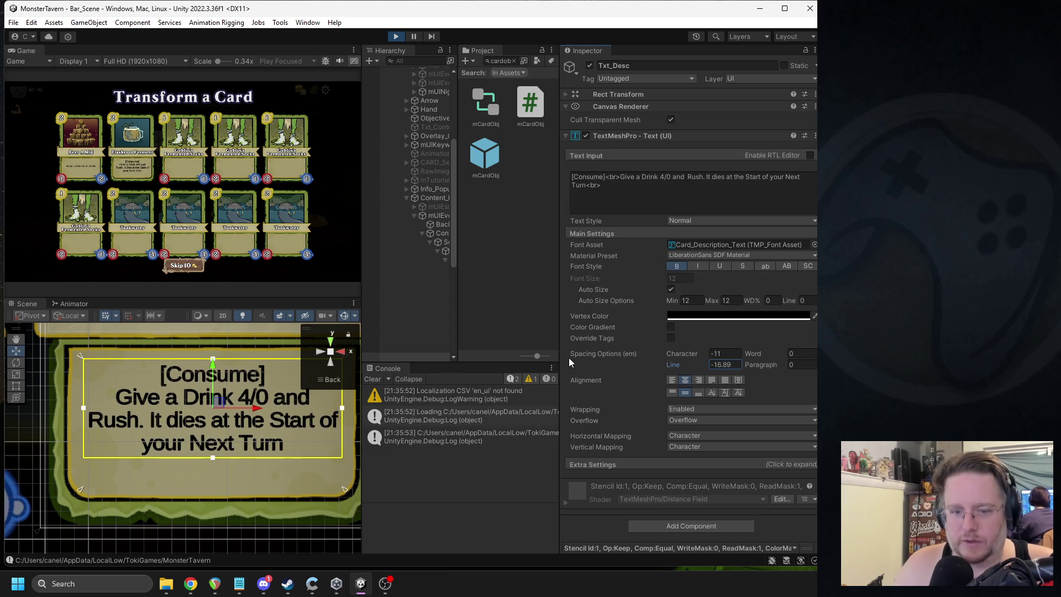
pyautogui.click(717, 368)
pyautogui.write('-15')
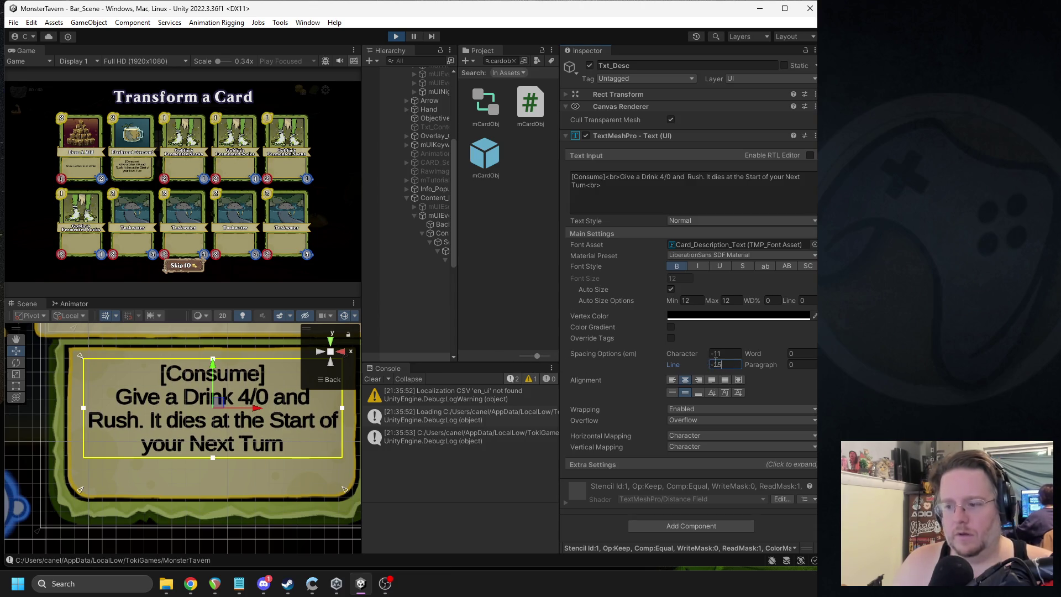
pyautogui.click(294, 63)
# Step: Switch the Game view to Play Maximized to review Flashroot Ferment's wrapped description
pyautogui.click(309, 81)
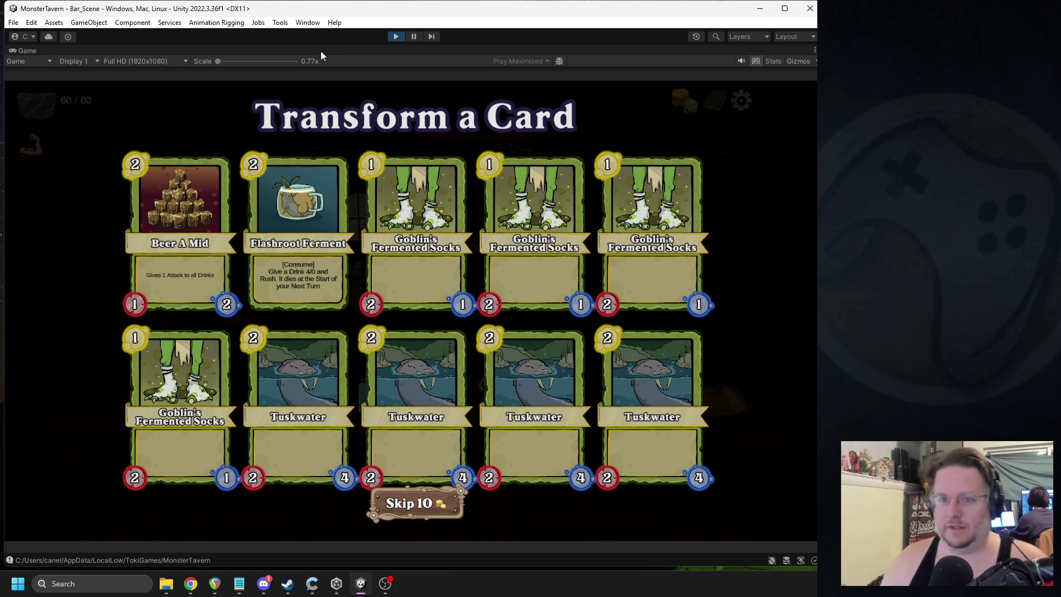
# Step: Stop play and open the mCardObj card prefab from the scene hierarchy
pyautogui.click(396, 37)
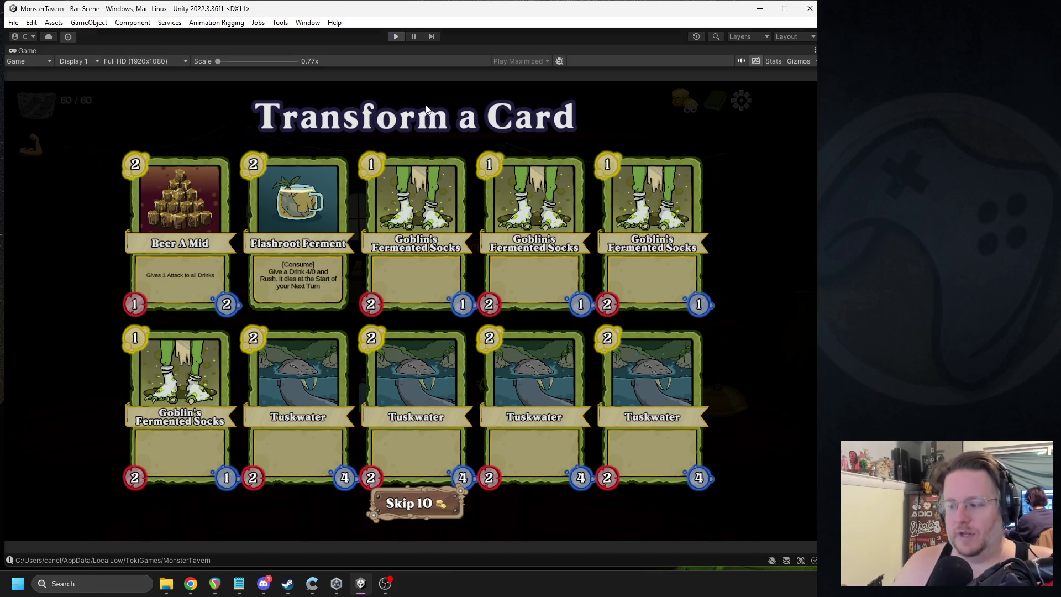
pyautogui.moveTo(559, 135); pyautogui.dragTo(685, 166)
pyautogui.click(449, 162)
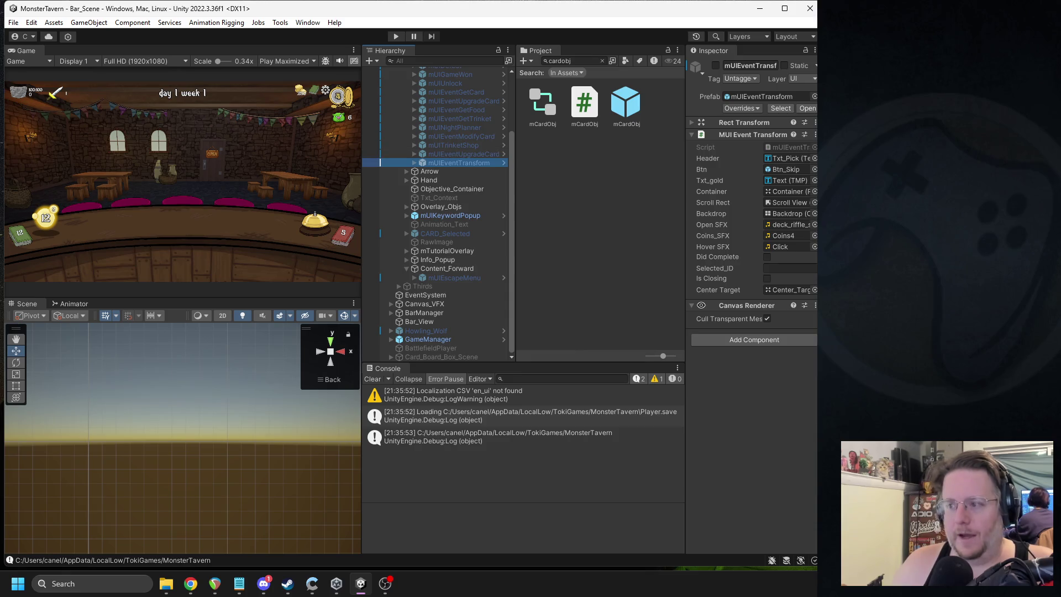
pyautogui.click(466, 156)
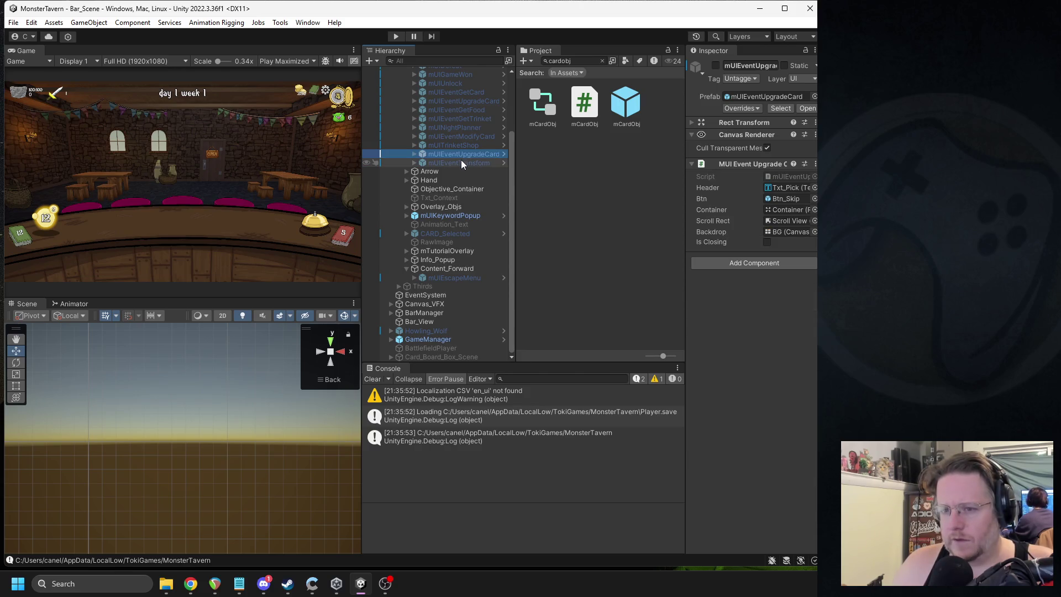
pyautogui.doubleClick(626, 102)
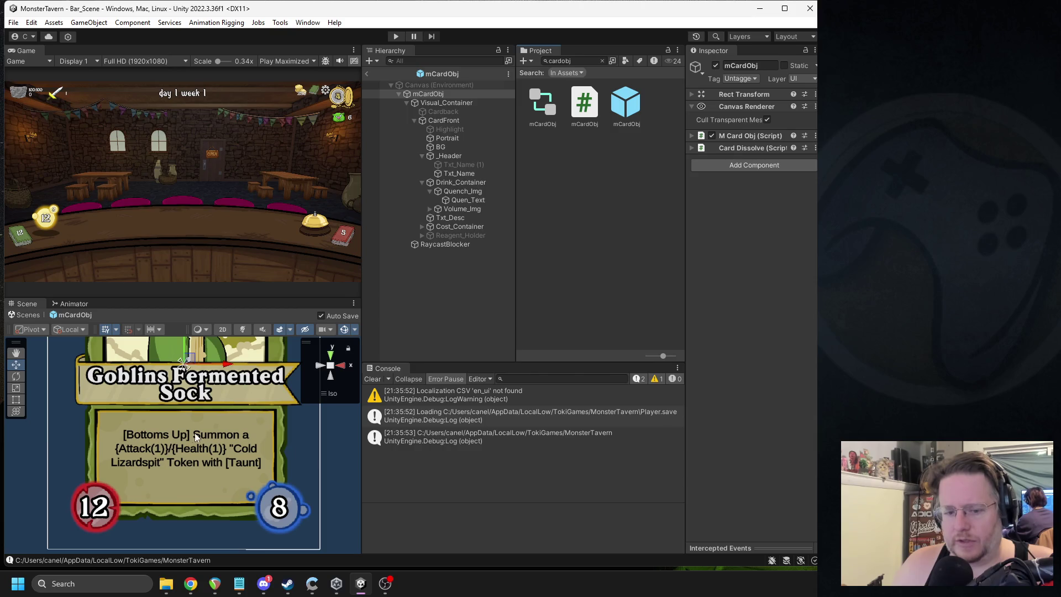
# Step: Browse the card's parts, collapse _Header, and select Txt_Desc to view its settings
pyautogui.click(188, 437)
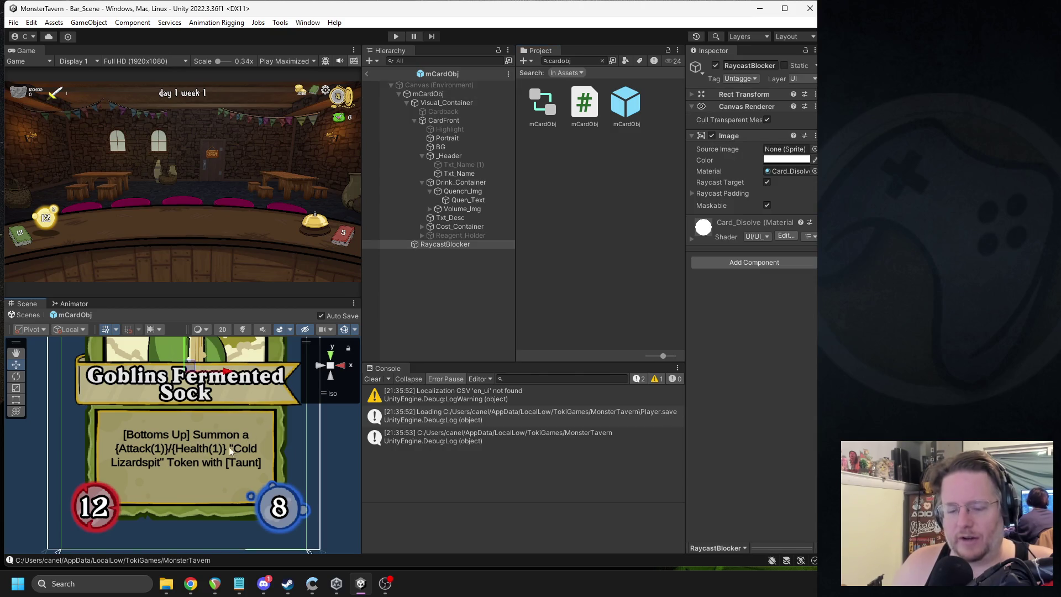
pyautogui.click(463, 201)
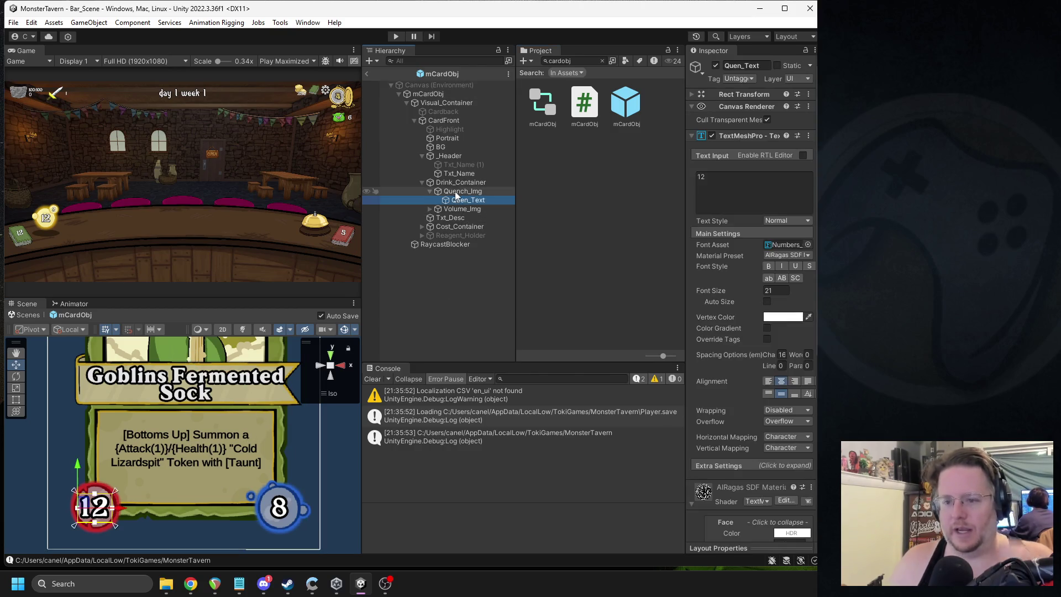
pyautogui.click(426, 184)
pyautogui.scroll(-5, 250, 400)
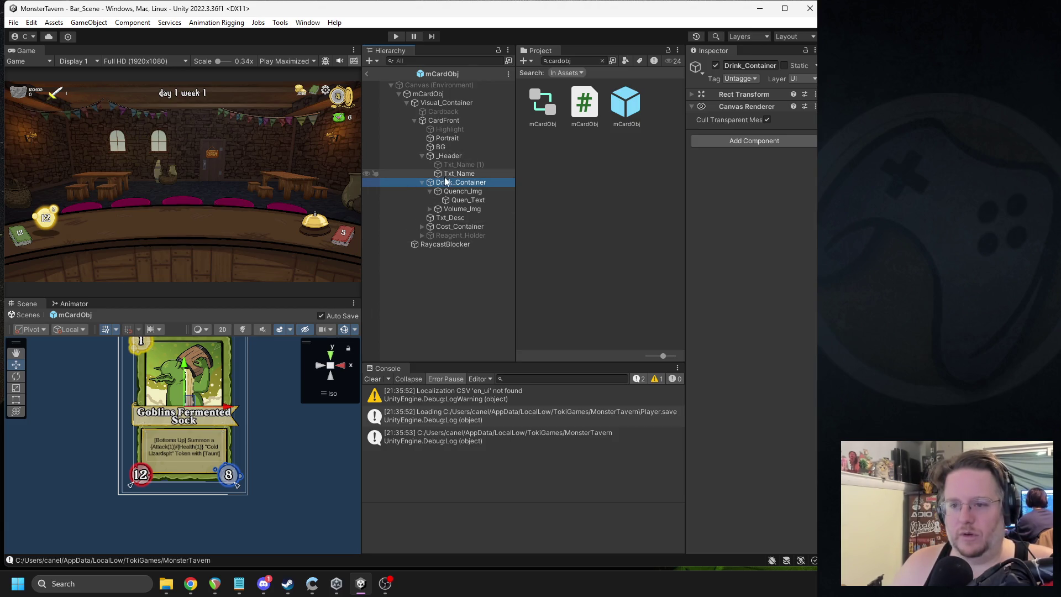
pyautogui.click(423, 155)
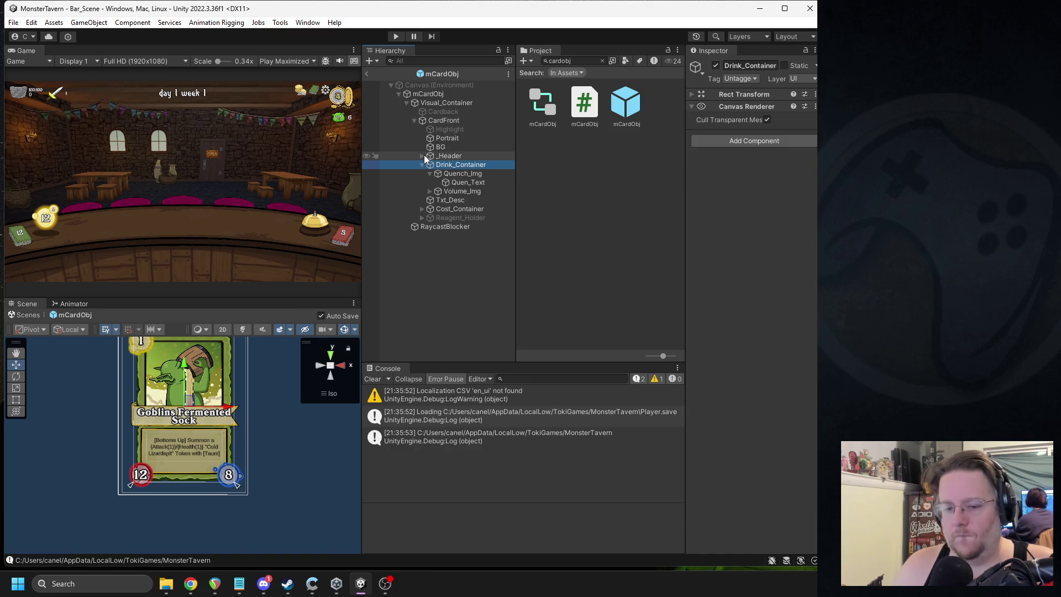
pyautogui.click(454, 156)
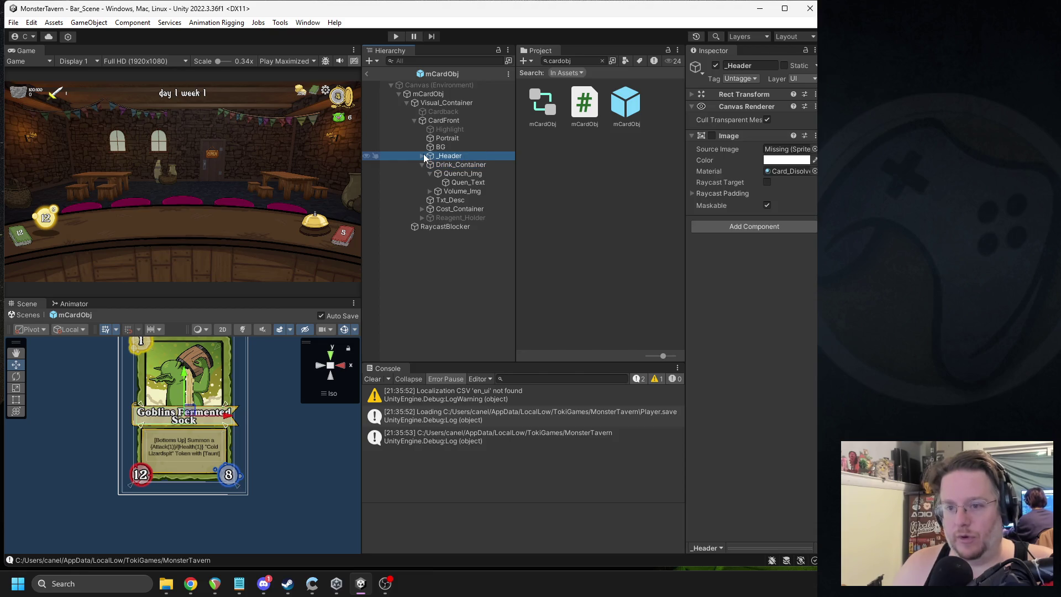
pyautogui.click(422, 156)
pyautogui.click(457, 173)
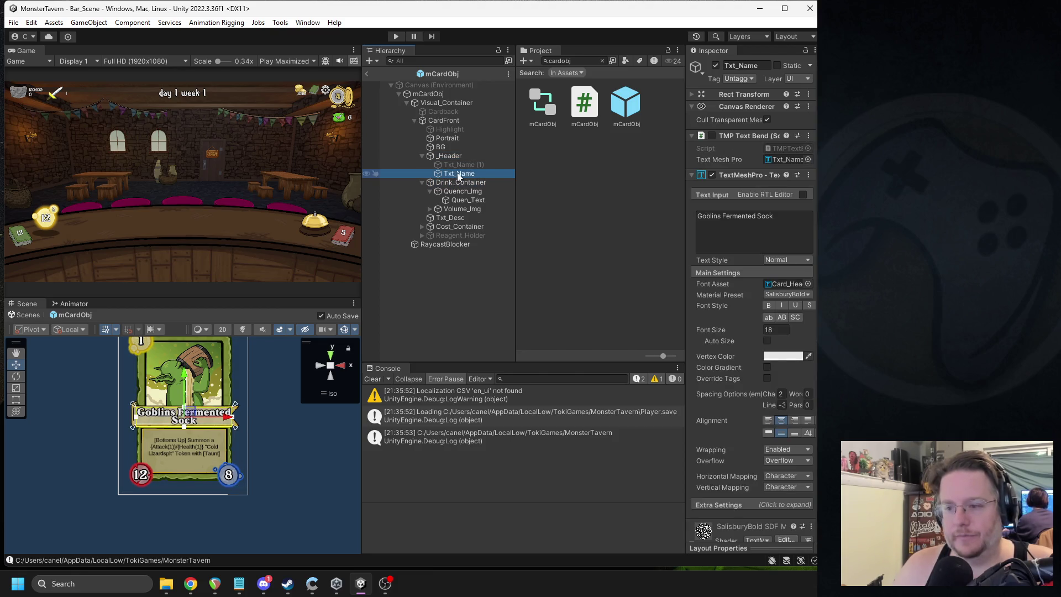
pyautogui.click(422, 156)
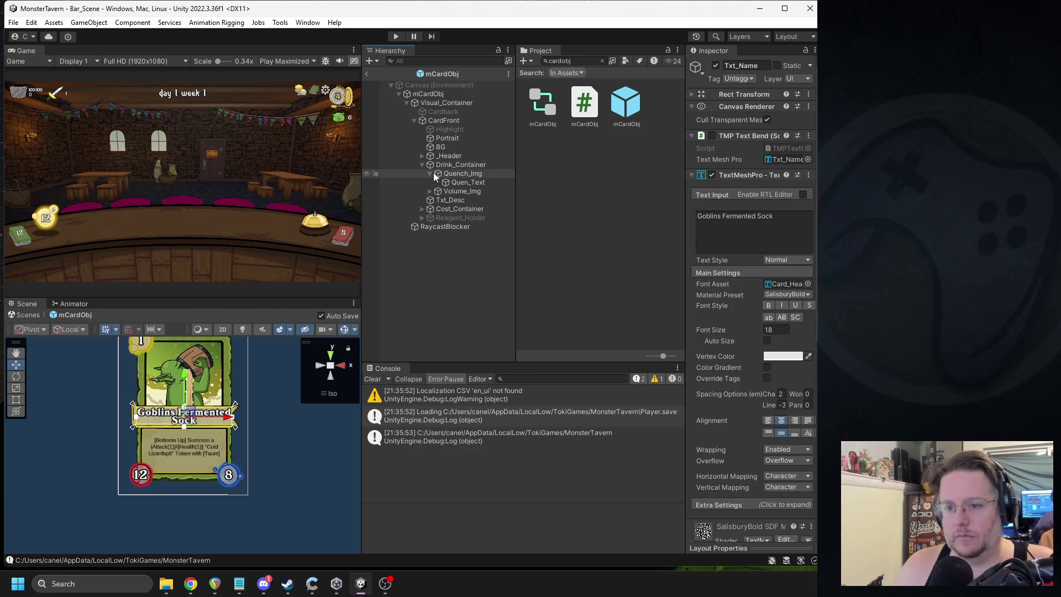
pyautogui.click(422, 164)
pyautogui.click(447, 174)
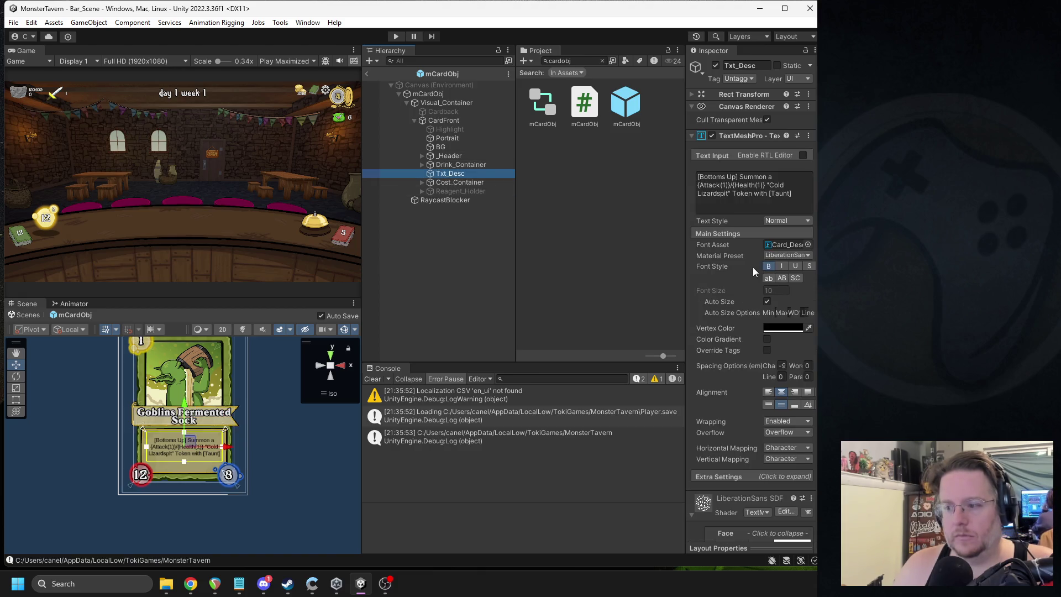
# Step: Frame the card description text and make it bold
pyautogui.press('f')
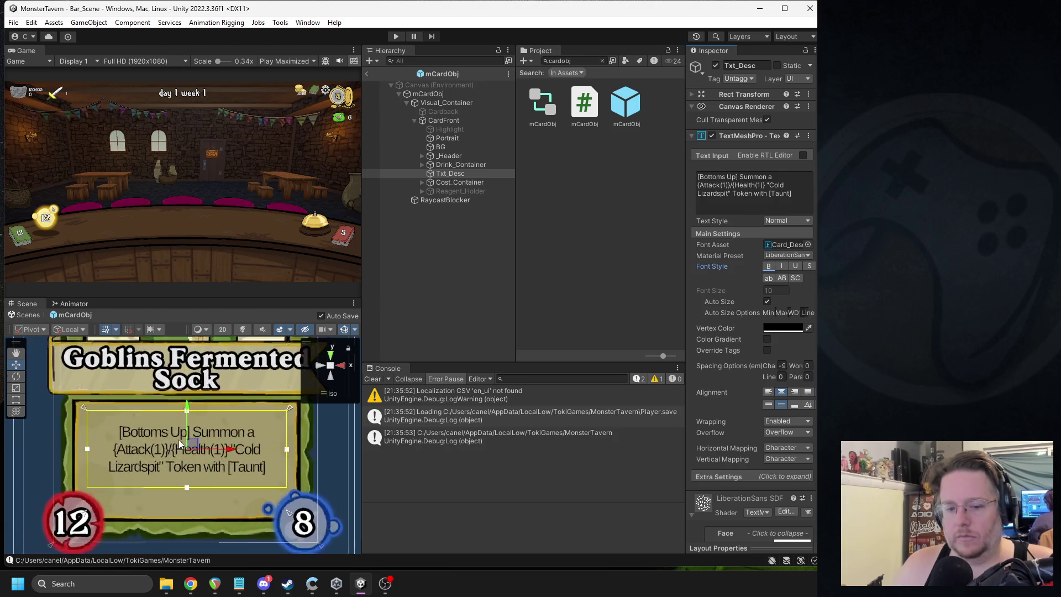
pyautogui.scroll(3, 180, 436)
pyautogui.scroll(-2, 178, 427)
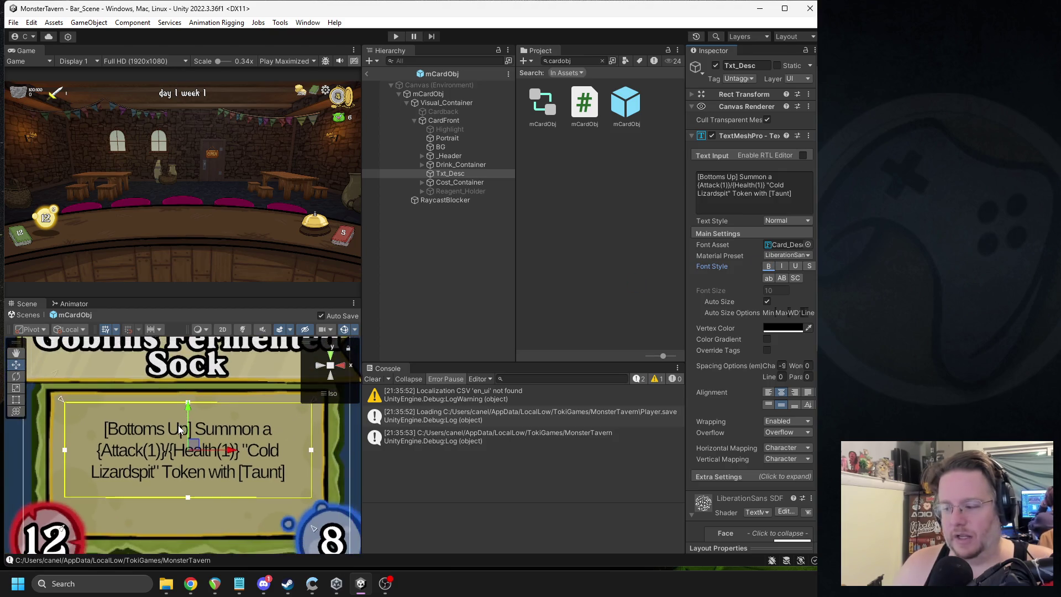
pyautogui.scroll(-2, 178, 427)
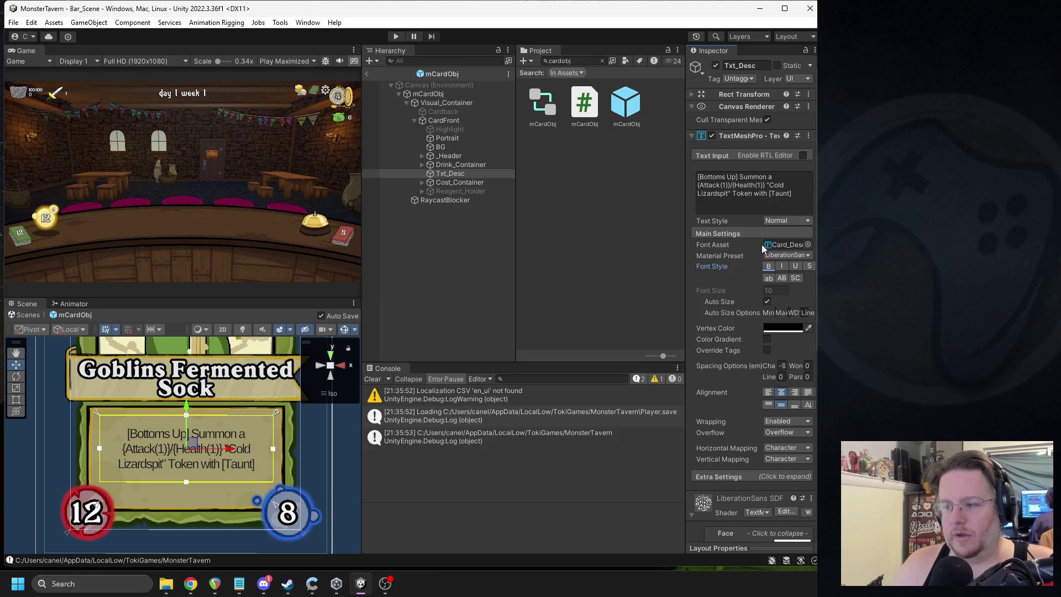
pyautogui.click(769, 266)
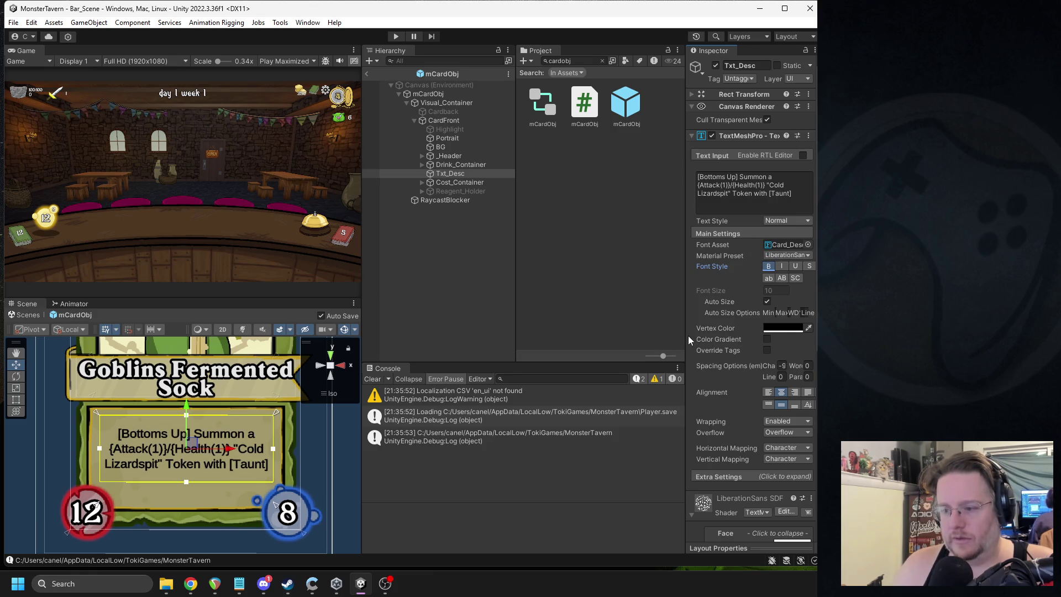
# Step: Set the description's character spacing to -3
pyautogui.moveTo(685, 335); pyautogui.dragTo(643, 329)
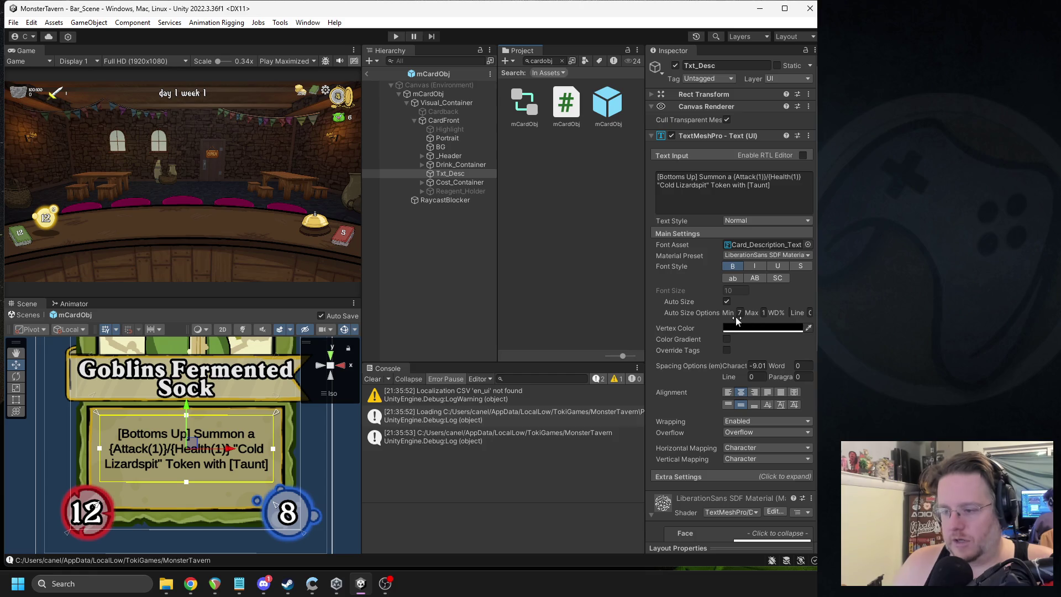
pyautogui.moveTo(741, 366)
pyautogui.mouseDown()
pyautogui.moveTo(722, 366)
pyautogui.moveTo(824, 366)
pyautogui.moveTo(786, 367)
pyautogui.mouseUp()
pyautogui.click(759, 366)
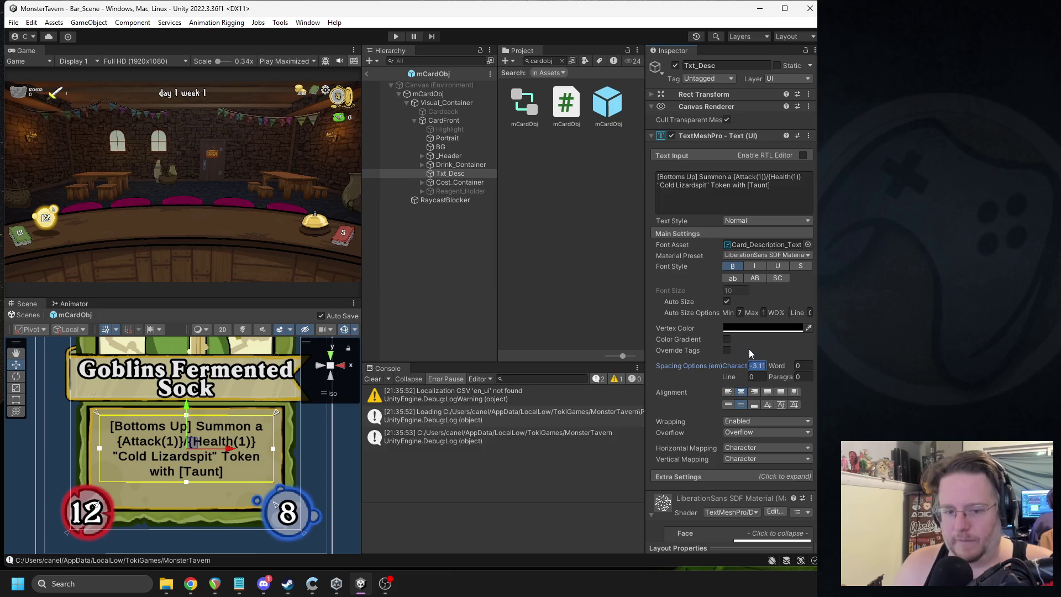
pyautogui.write('3')
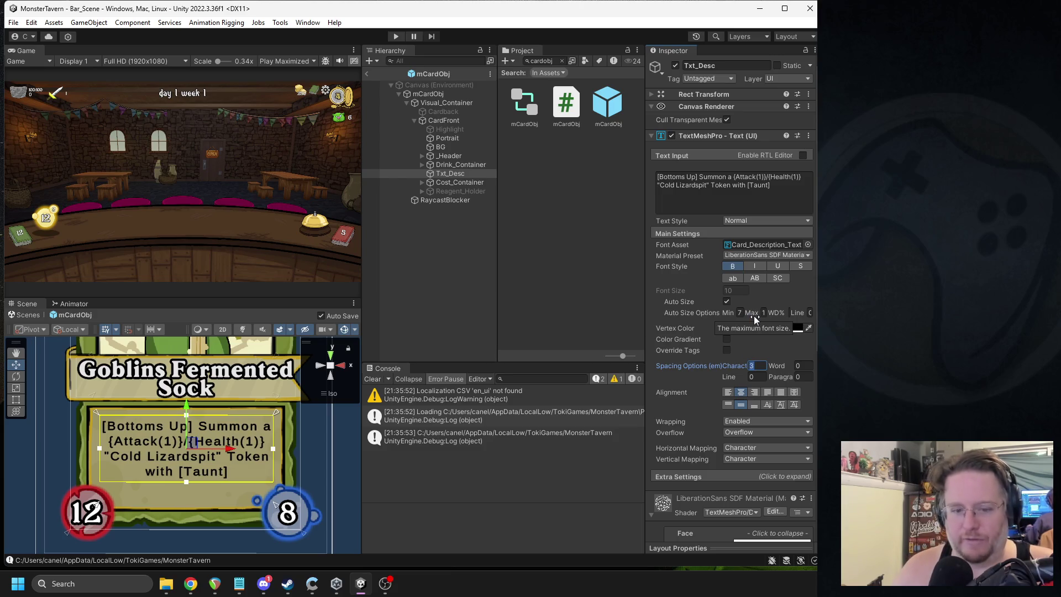
pyautogui.press('Home')
pyautogui.write('-')
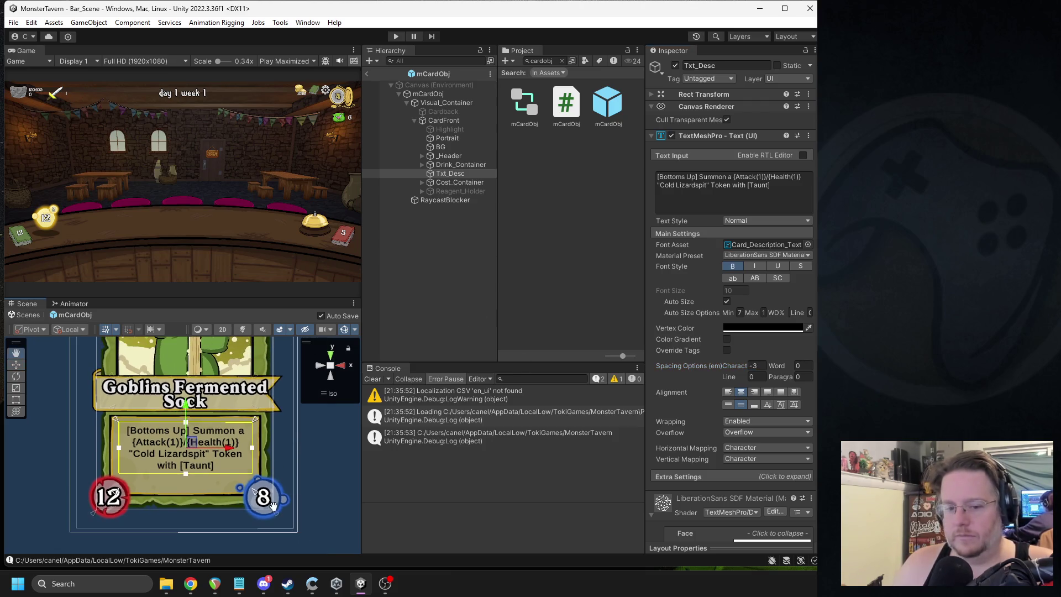
# Step: Pan to the card's portrait, then exit the card prefab to the full scene
pyautogui.scroll(-3, 265, 470)
pyautogui.moveTo(237, 503); pyautogui.dragTo(244, 527)
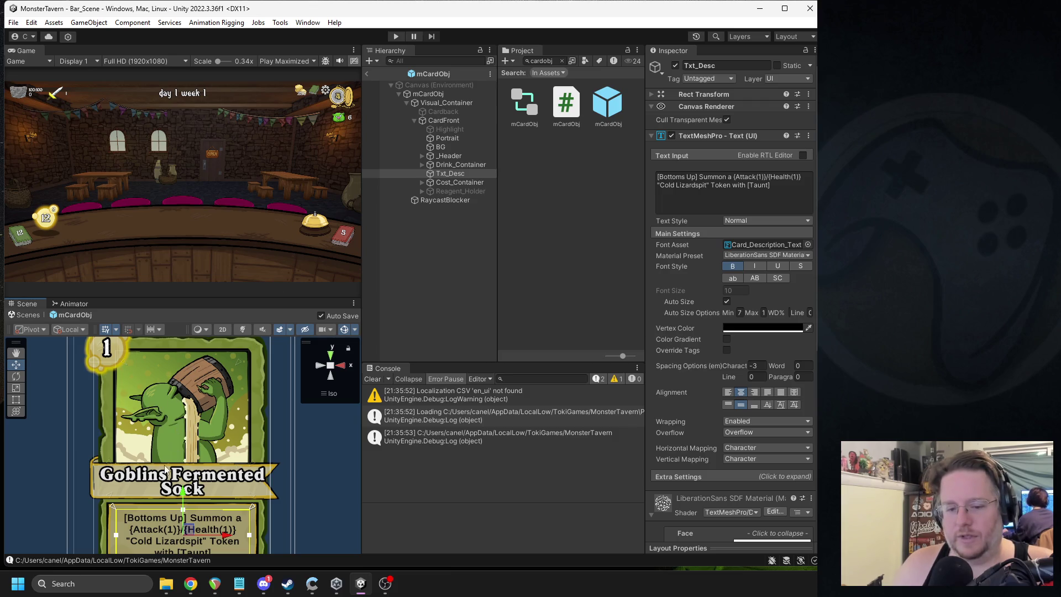
pyautogui.scroll(-4, 203, 442)
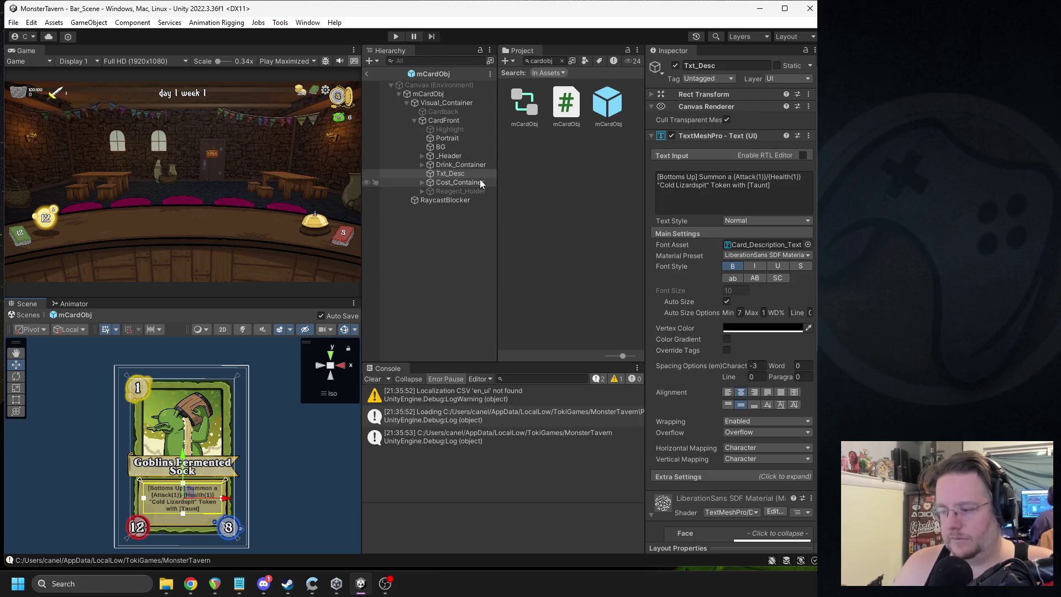
pyautogui.click(368, 74)
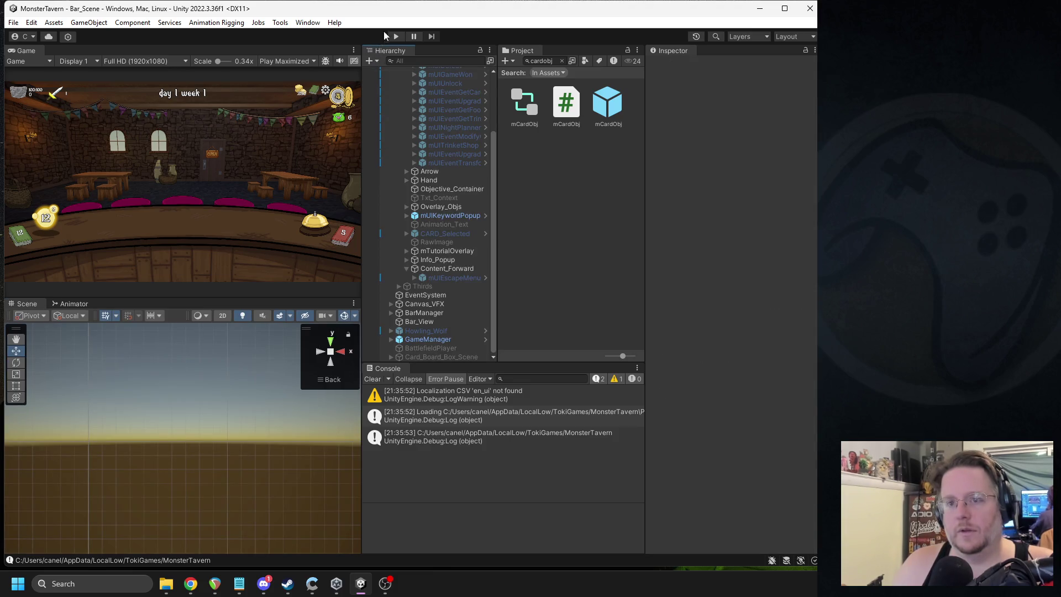
# Step: Test-run the Transform a Card screen, stop, and reopen the mCardObj prefab
pyautogui.click(395, 36)
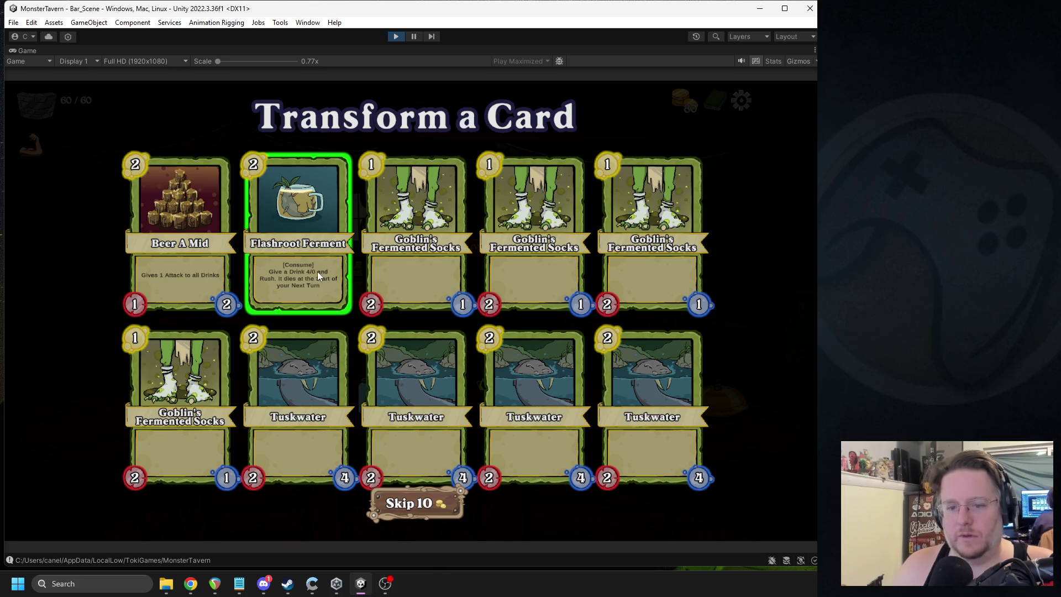
pyautogui.click(394, 37)
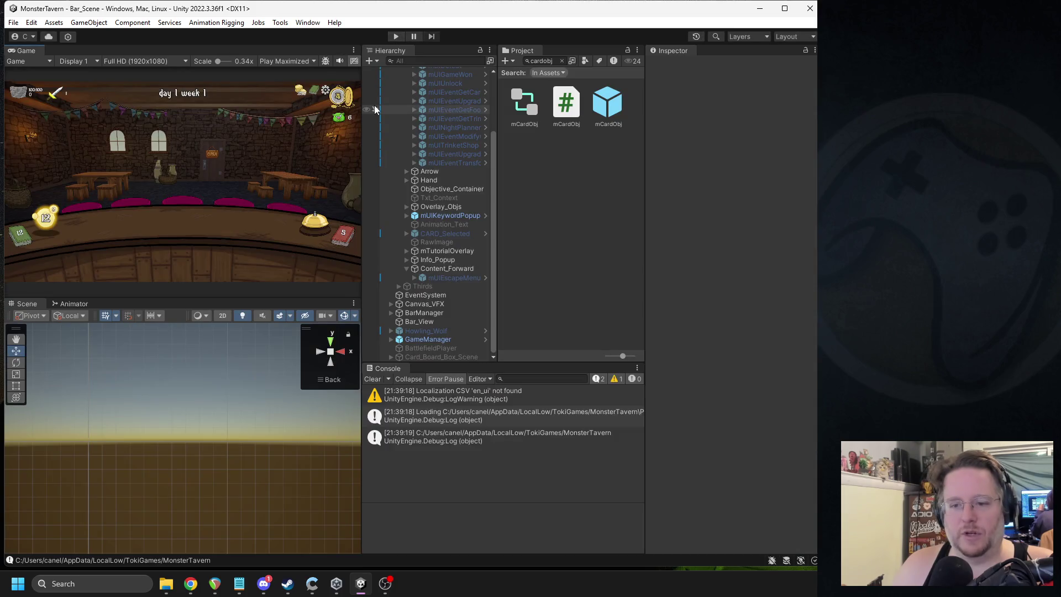
pyautogui.doubleClick(607, 103)
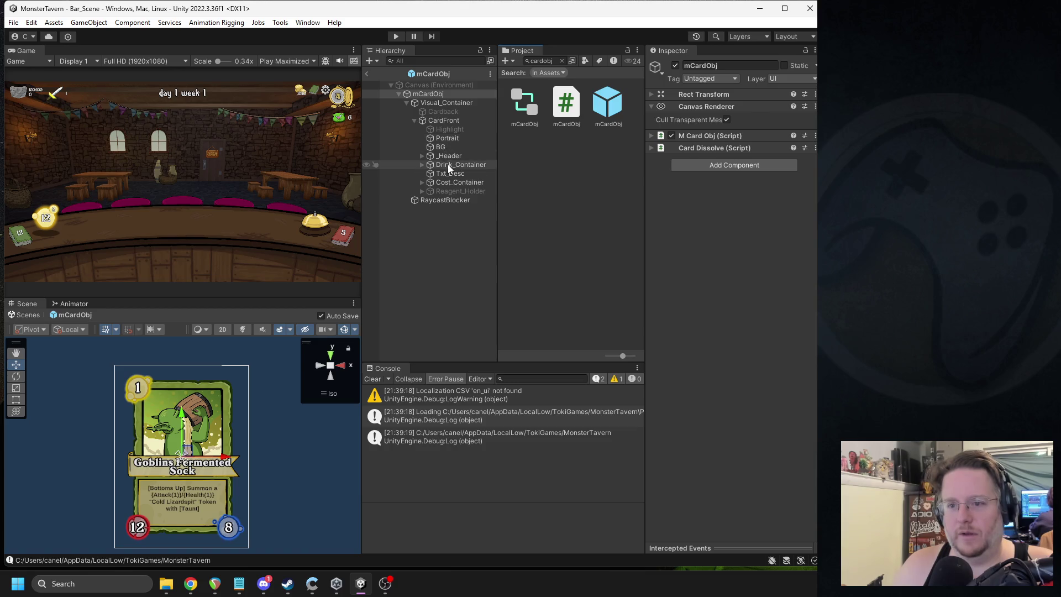
# Step: On Txt_Desc, try the Card_Desc_Font font, then revert to Card_Description_Text
pyautogui.click(433, 172)
pyautogui.scroll(-5, 754, 360)
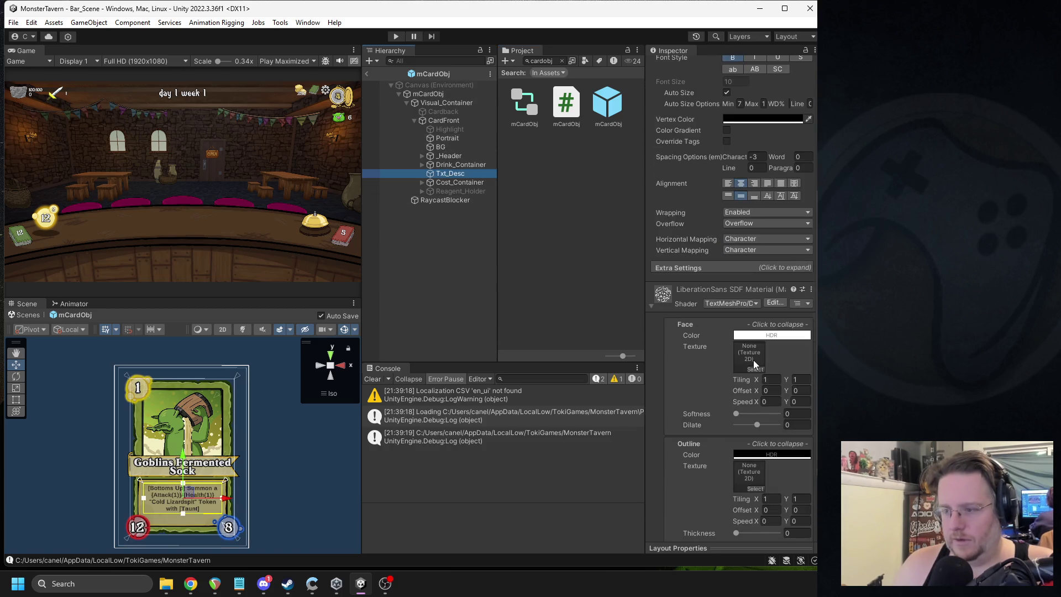
pyautogui.scroll(5, 754, 360)
pyautogui.click(748, 187)
pyautogui.scroll(-5, 577, 284)
pyautogui.scroll(-10, 576, 283)
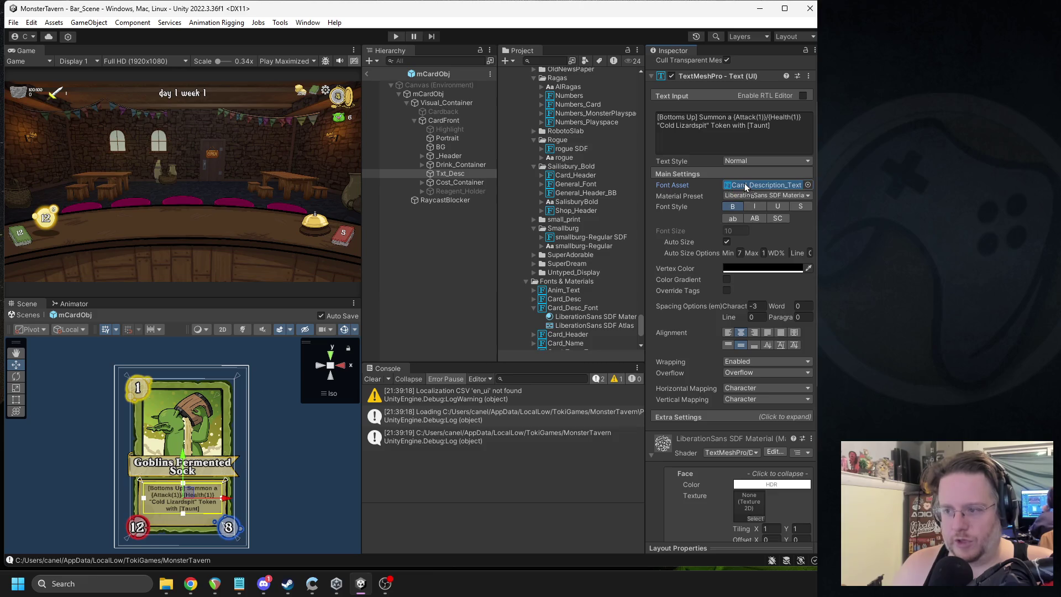
pyautogui.moveTo(745, 186); pyautogui.dragTo(745, 186)
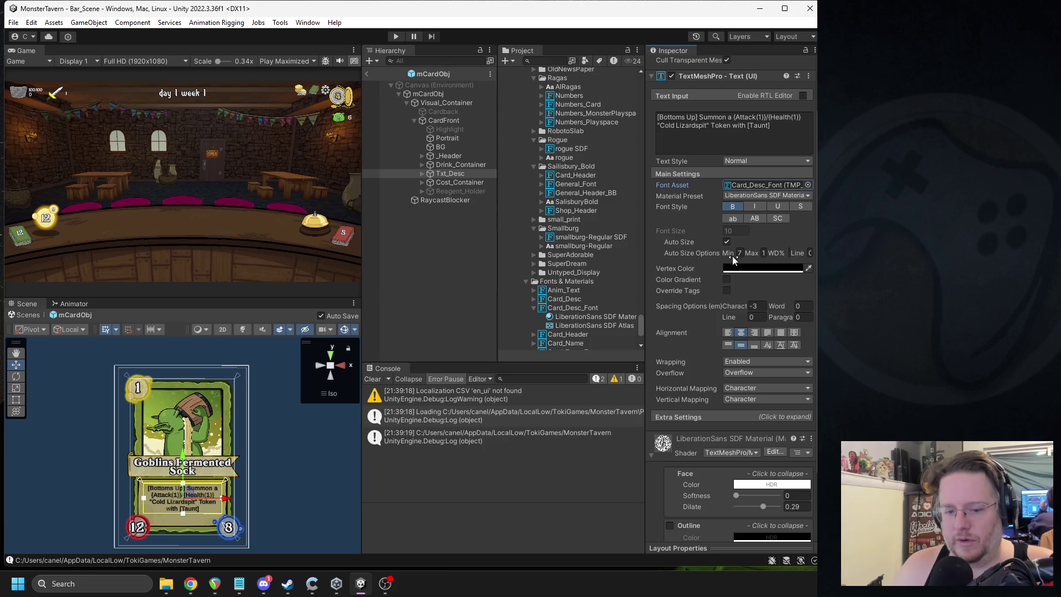
pyautogui.scroll(5, 583, 184)
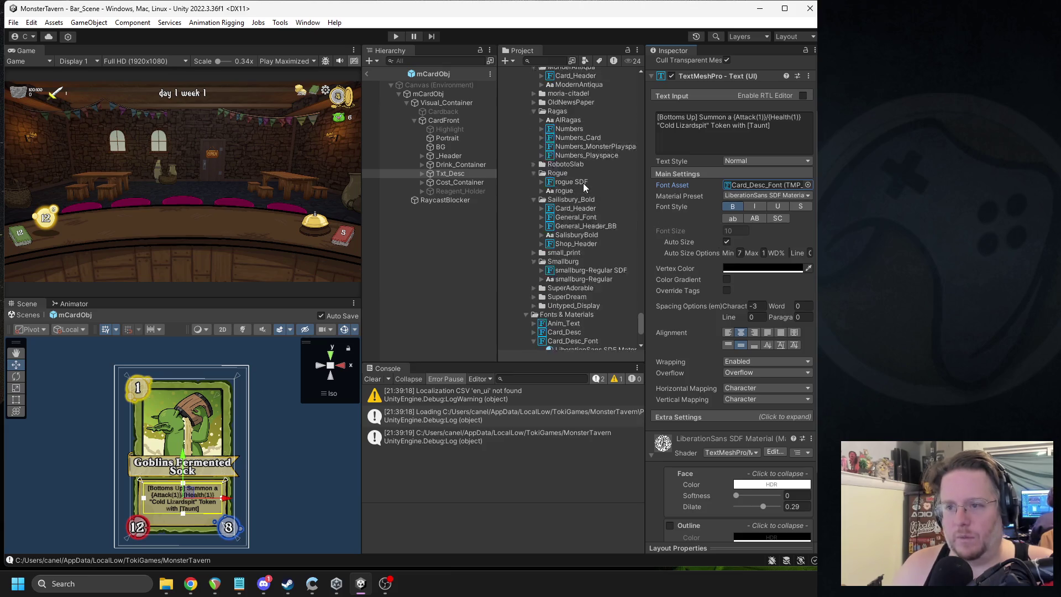
pyautogui.scroll(3, 587, 204)
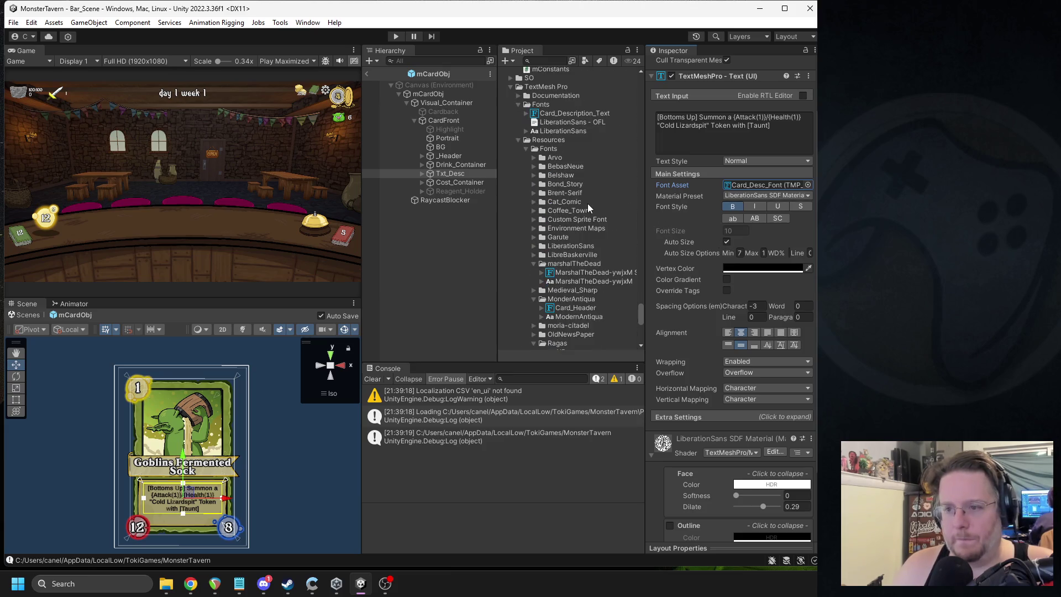
pyautogui.moveTo(562, 114)
pyautogui.mouseDown()
pyautogui.moveTo(752, 248)
pyautogui.moveTo(745, 192)
pyautogui.moveTo(732, 191)
pyautogui.mouseUp()
# Step: Give the description material about 0.1 dilate and a 0.03 outline, then return to the scene
pyautogui.scroll(3, 201, 532)
pyautogui.scroll(2, 201, 532)
pyautogui.scroll(-7, 724, 380)
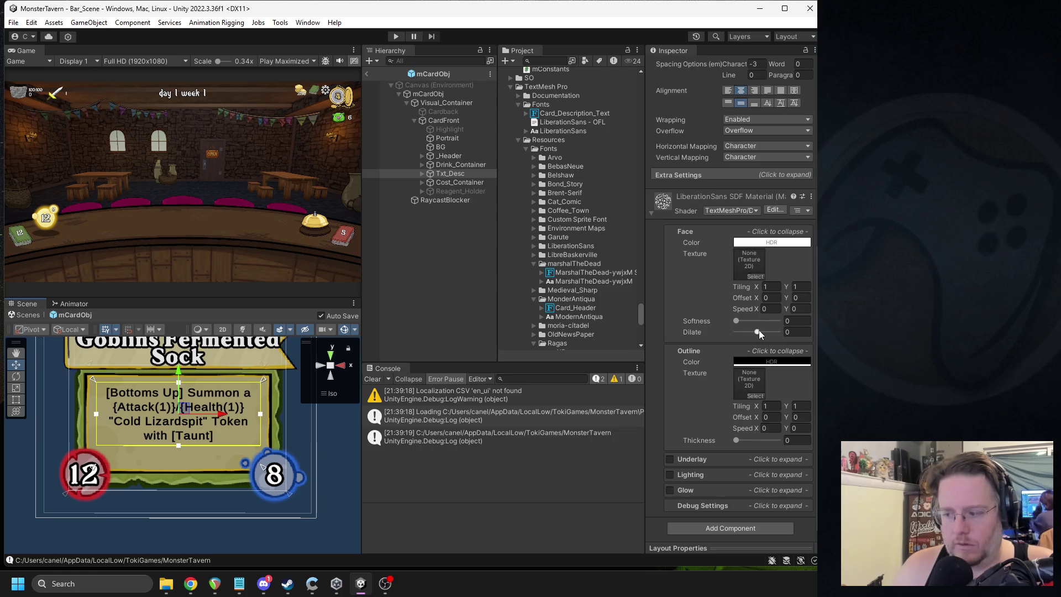
pyautogui.moveTo(760, 330); pyautogui.dragTo(763, 335)
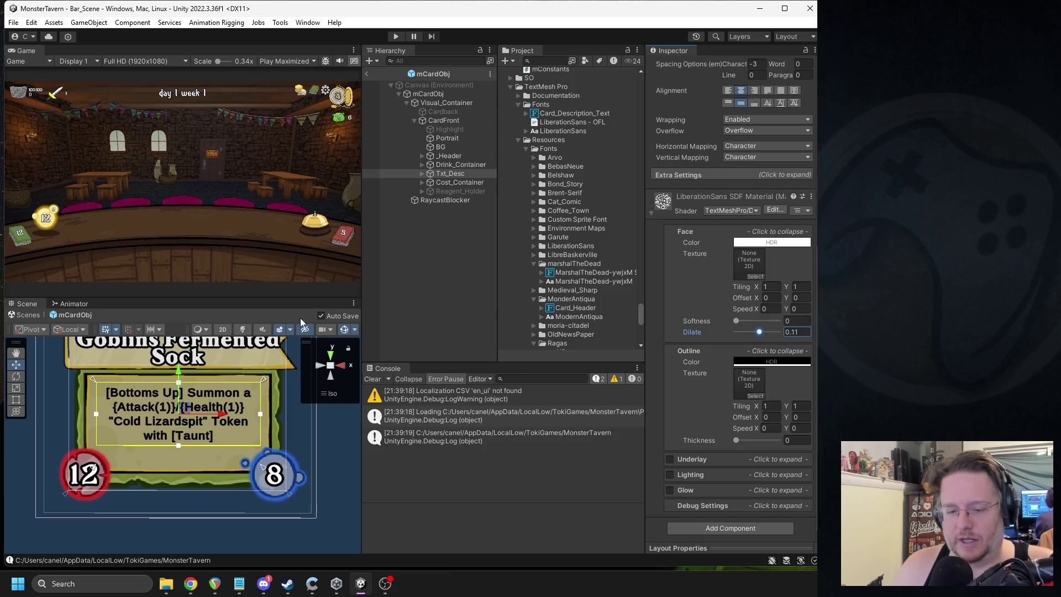
pyautogui.click(793, 332)
pyautogui.doubleClick(798, 332)
pyautogui.write('5')
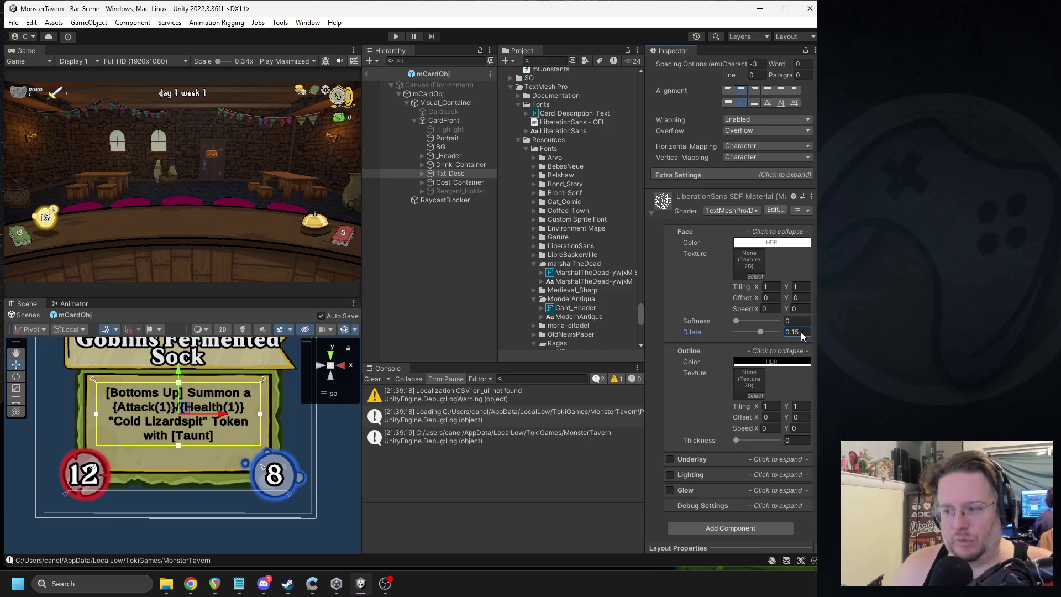
pyautogui.write('0')
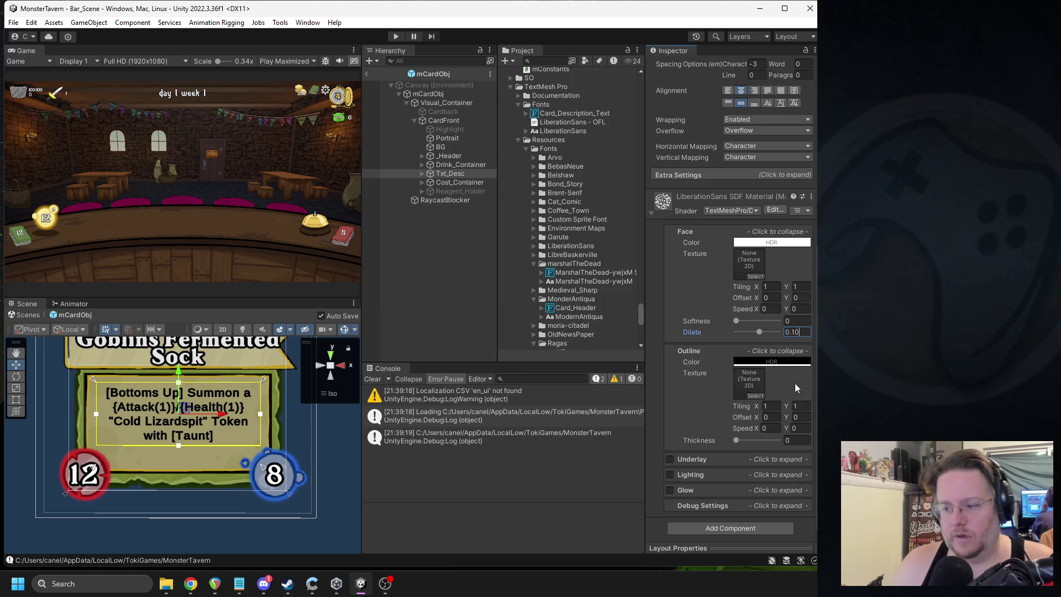
pyautogui.moveTo(736, 441); pyautogui.dragTo(738, 442)
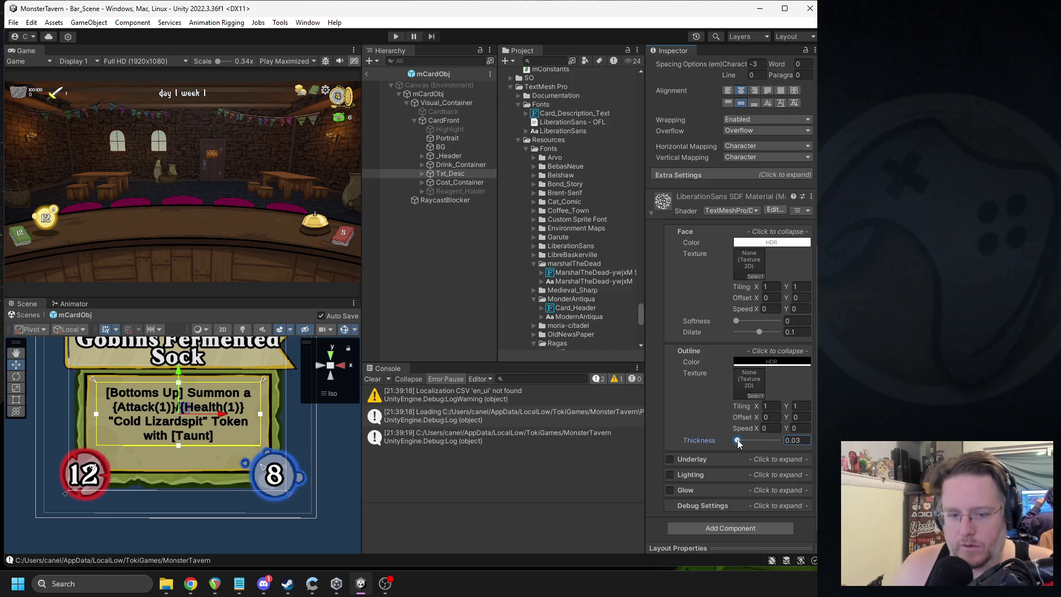
pyautogui.scroll(-2, 204, 439)
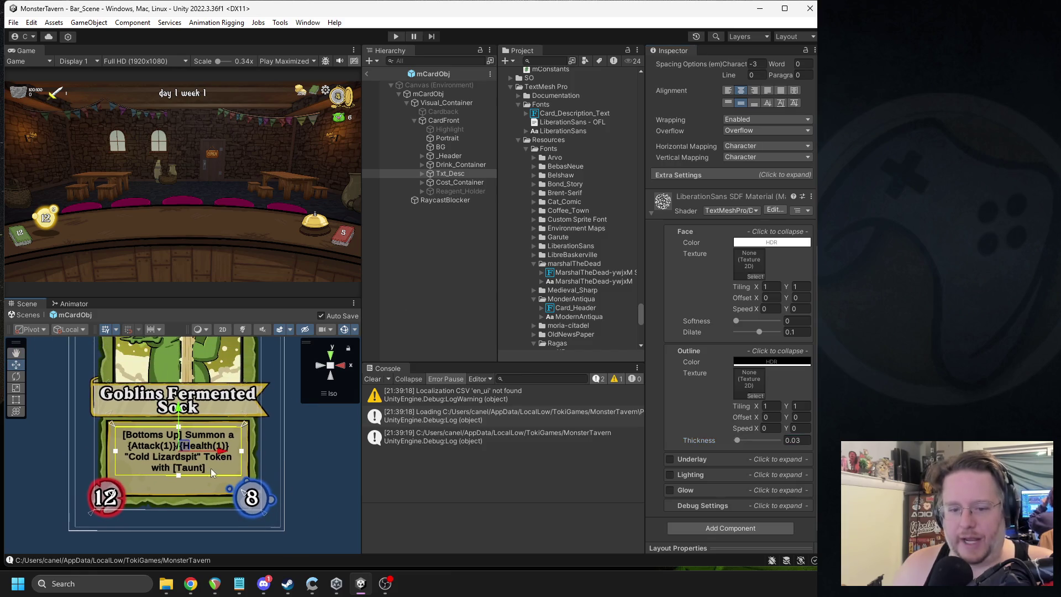
pyautogui.click(369, 74)
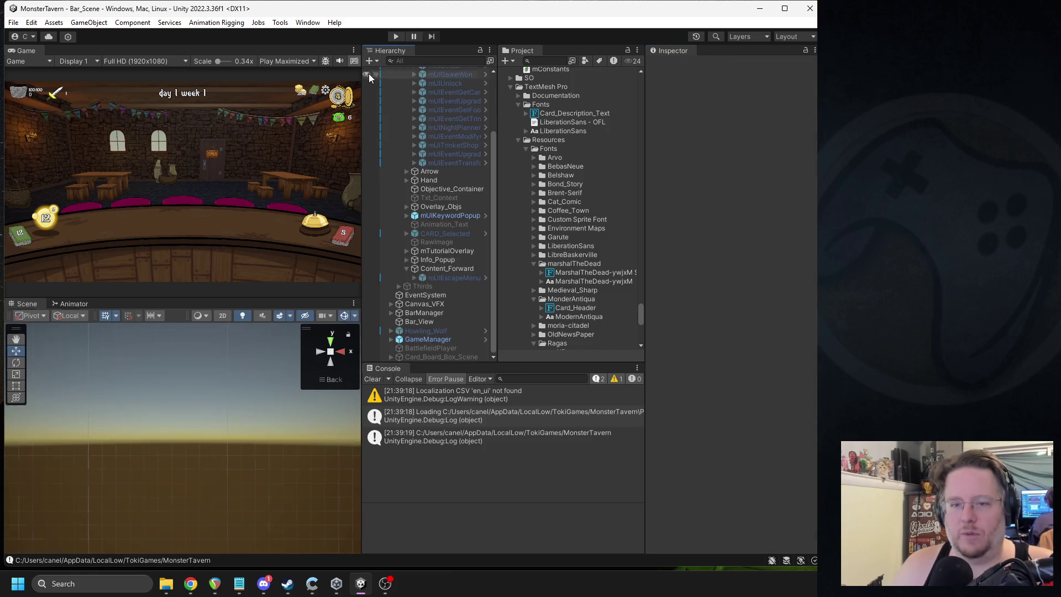
# Step: Play the game, open the Transform a Card event, then stop
pyautogui.click(395, 36)
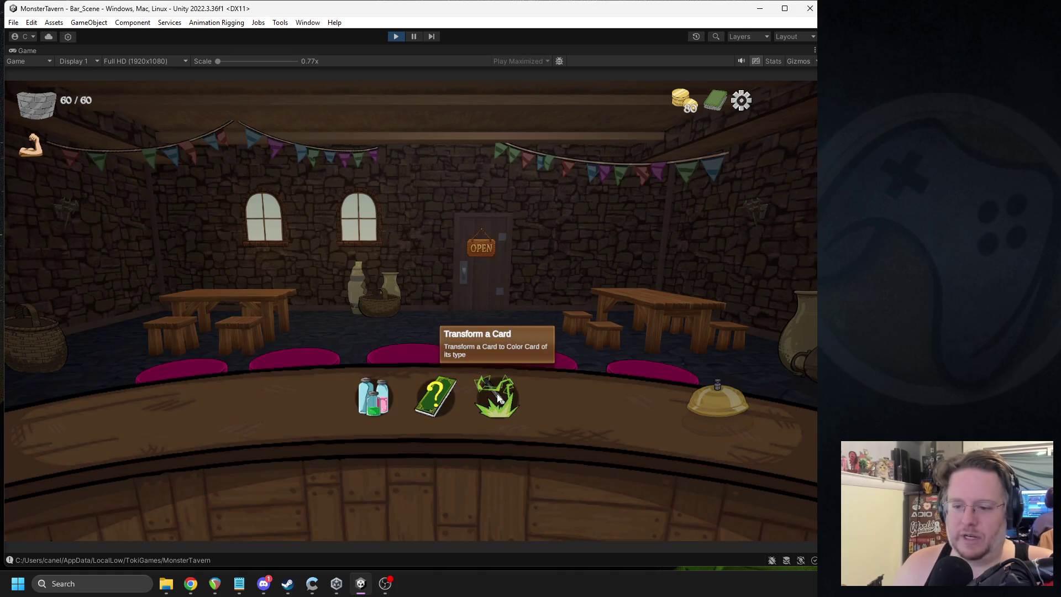
pyautogui.click(496, 399)
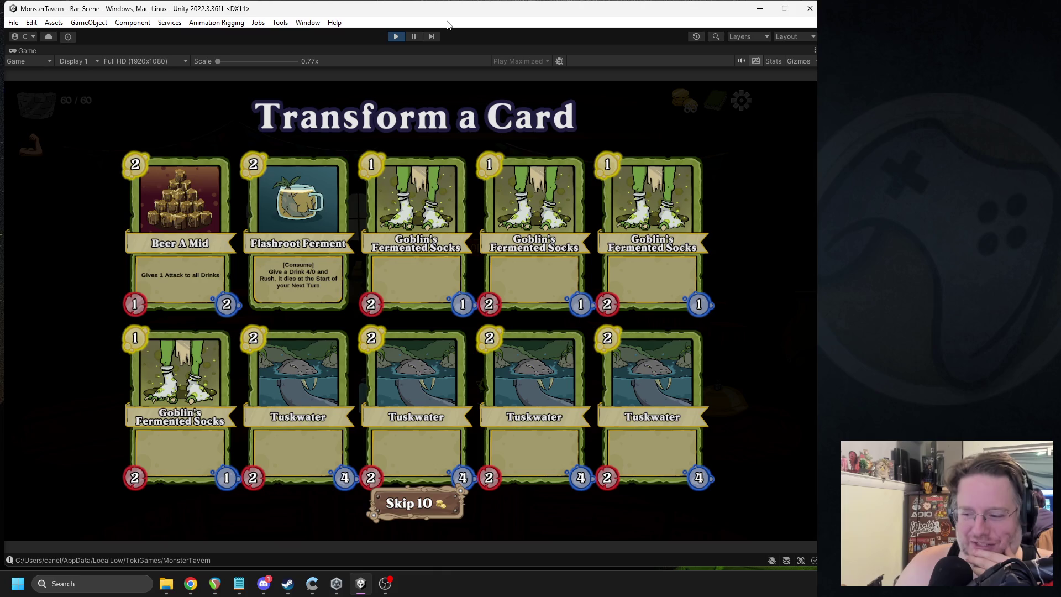
pyautogui.click(394, 35)
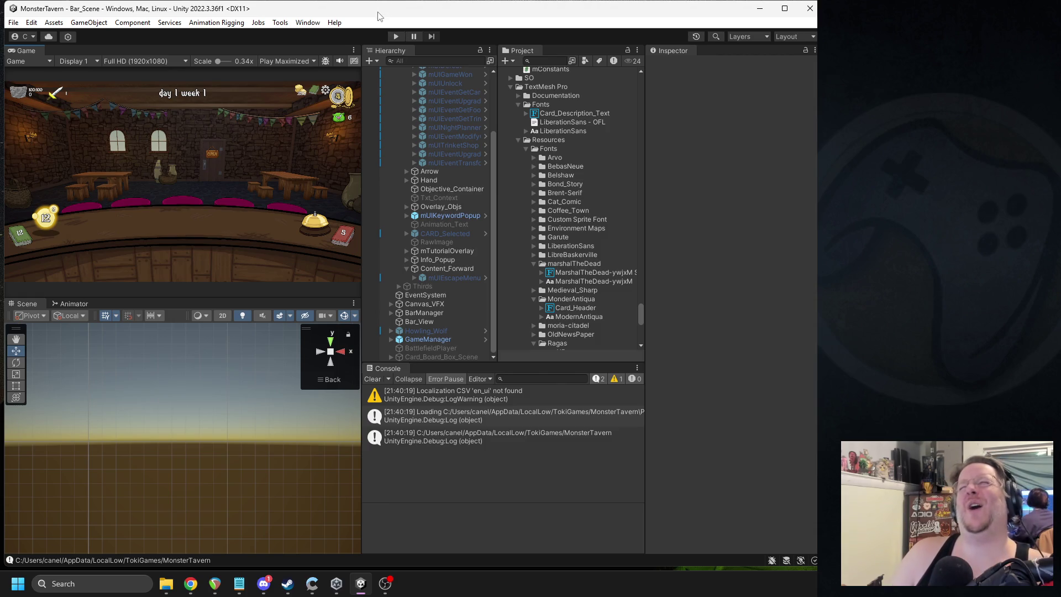
# Step: Search the Project for the card prefab and open mCardObj for editing
pyautogui.click(452, 165)
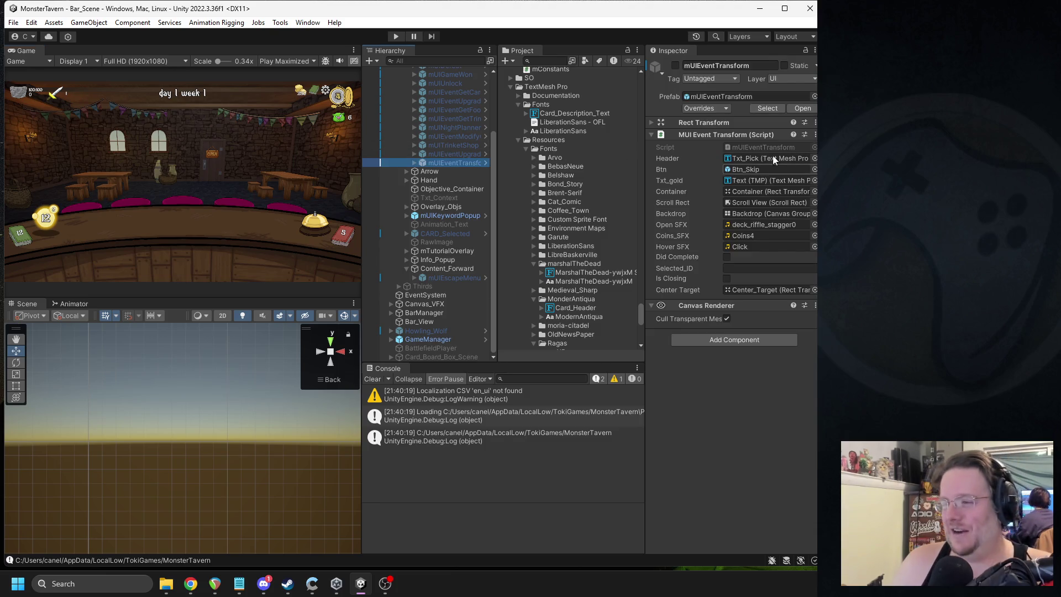
pyautogui.click(561, 62)
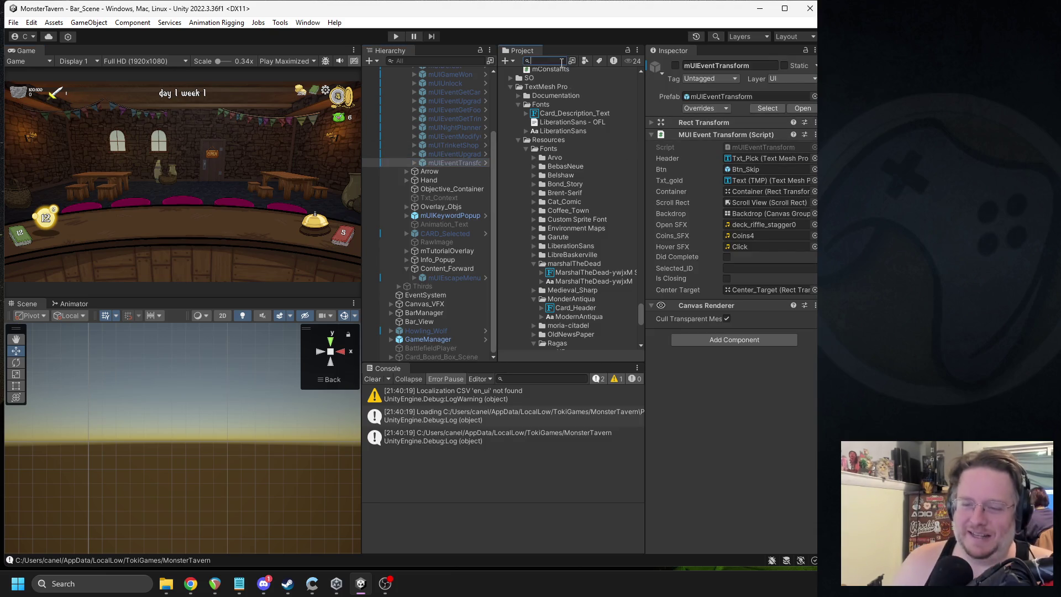
pyautogui.write('cardbj')
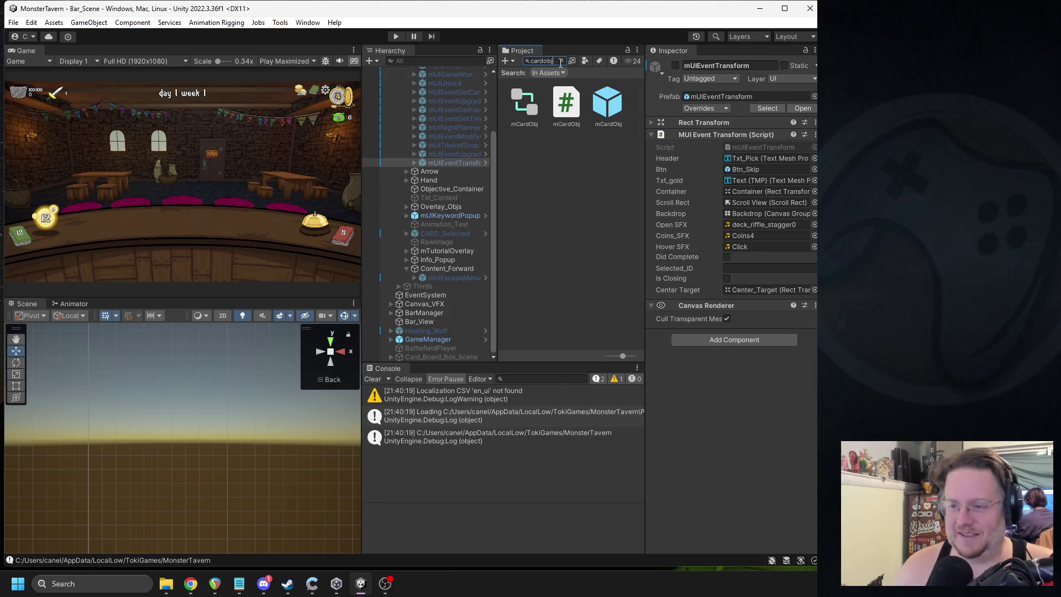
pyautogui.doubleClick(607, 102)
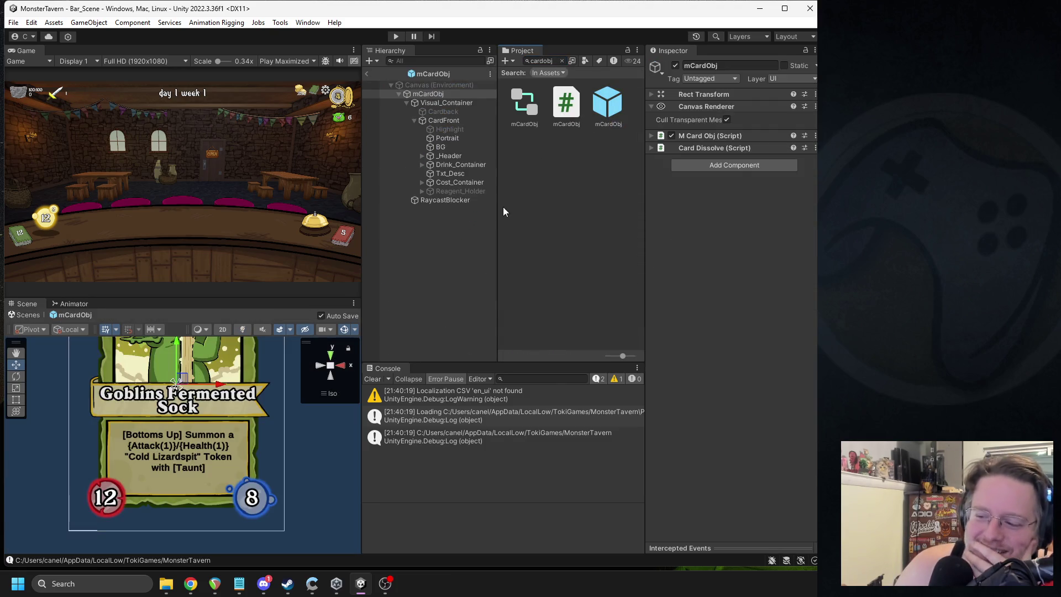
# Step: Set Txt_Desc's TextMeshPro word spacing to -15 and exit the mCardObj prefab
pyautogui.click(457, 174)
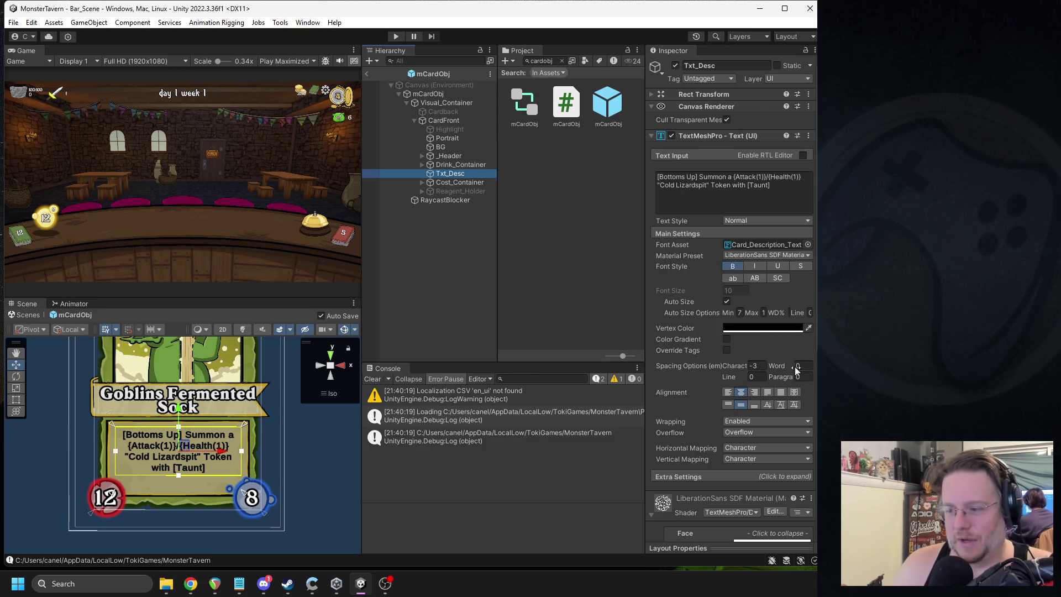
pyautogui.moveTo(782, 369); pyautogui.dragTo(768, 369)
pyautogui.scroll(6, 309, 415)
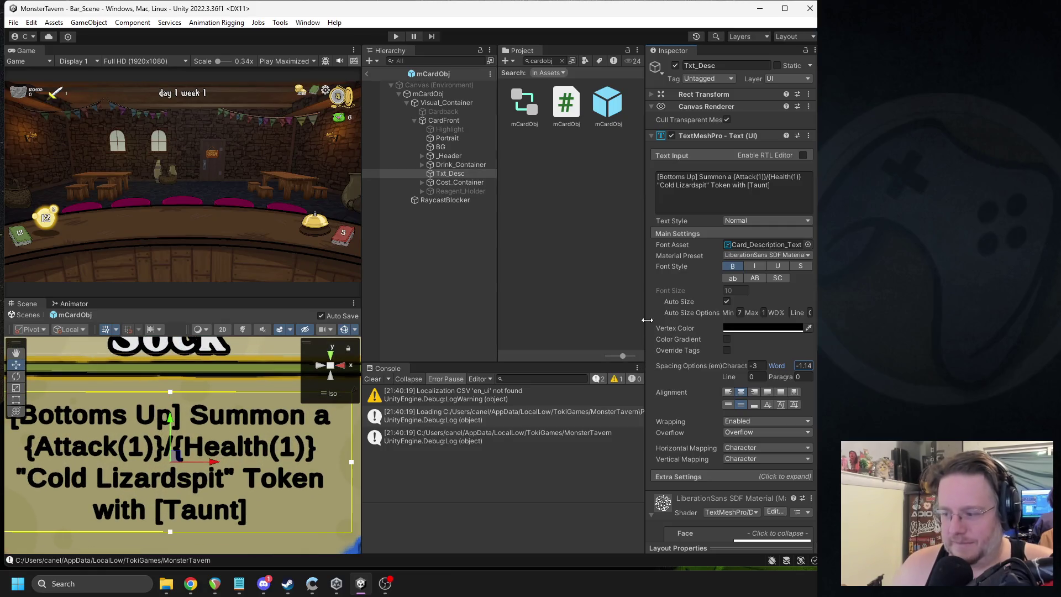
pyautogui.click(799, 365)
pyautogui.write('0')
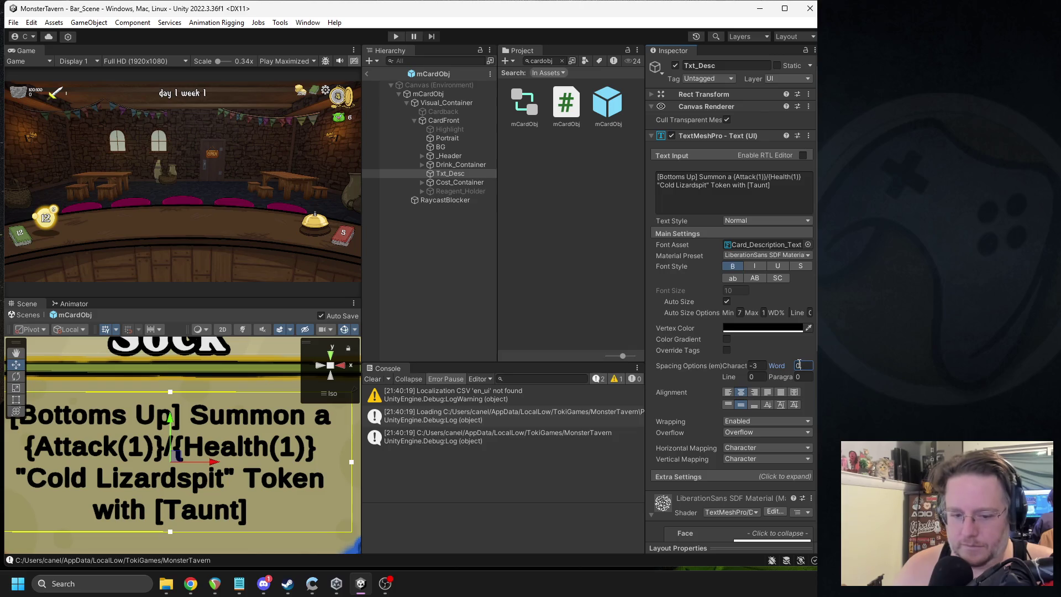
pyautogui.moveTo(777, 365); pyautogui.dragTo(471, 370)
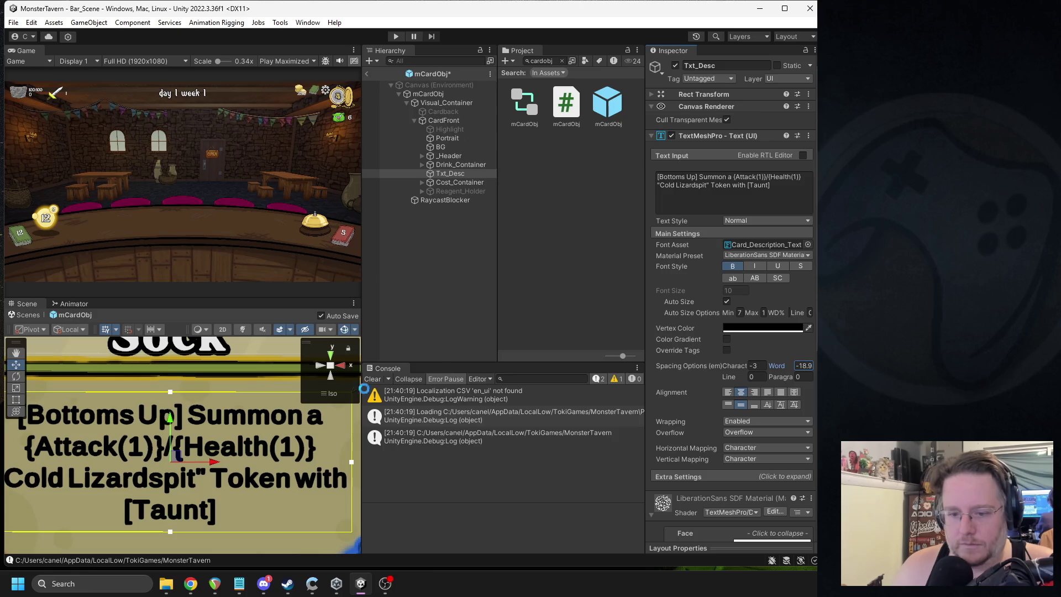
pyautogui.scroll(-2, 216, 457)
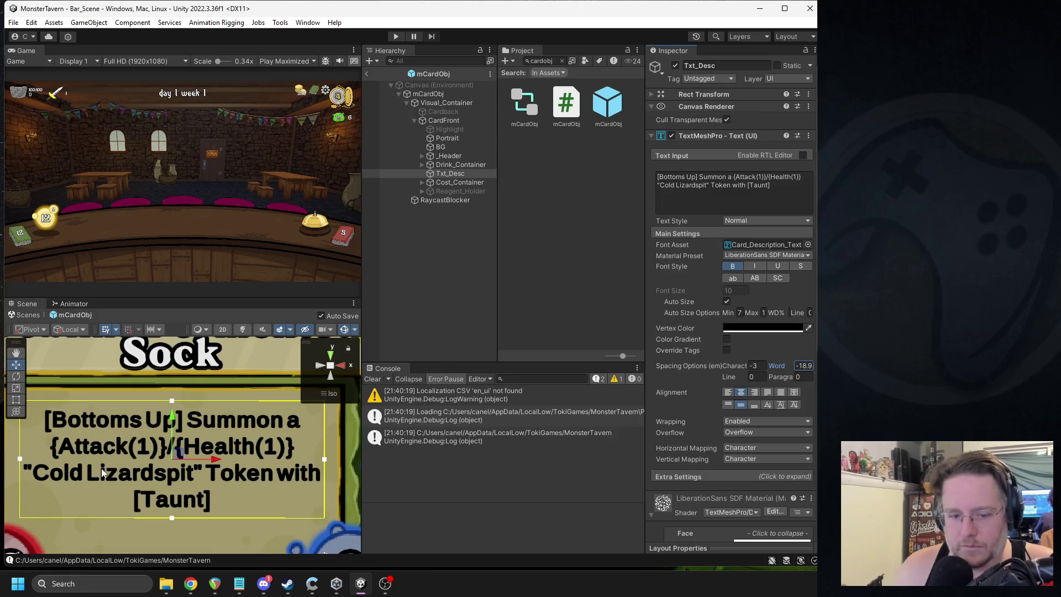
pyautogui.click(807, 366)
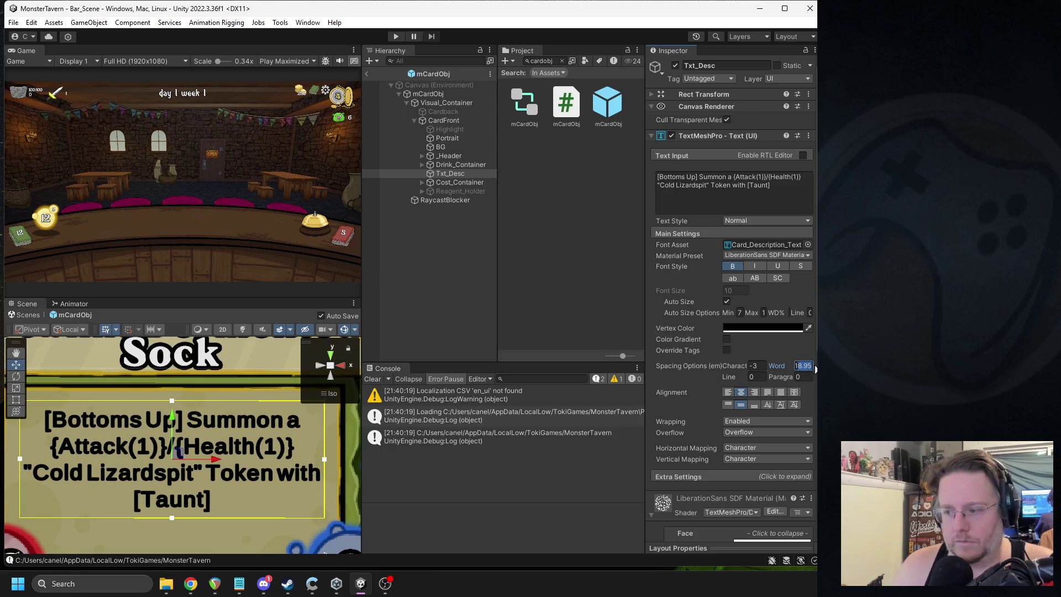
pyautogui.write('-15')
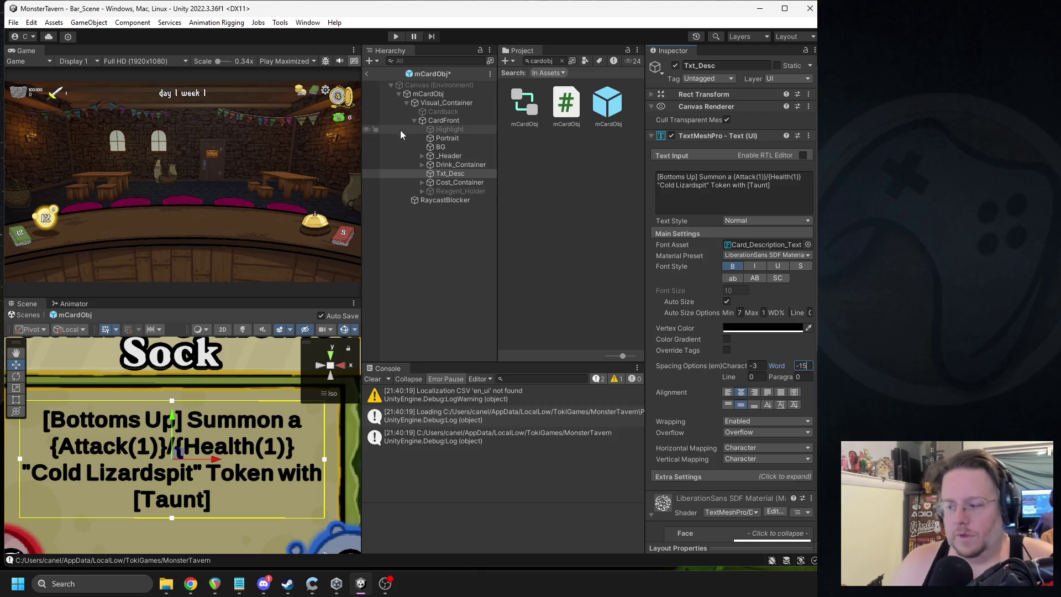
pyautogui.click(368, 73)
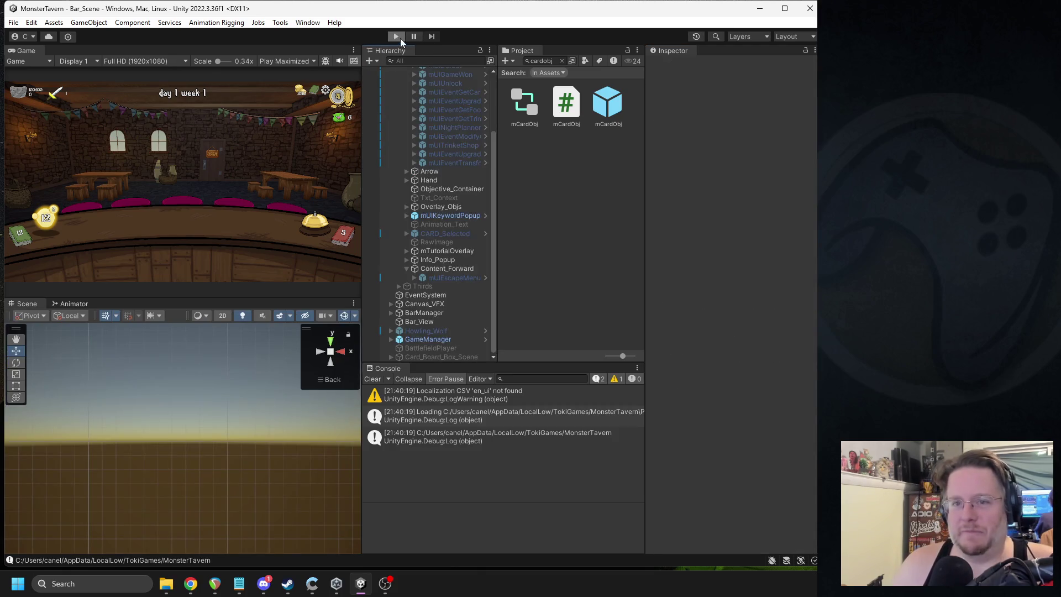
pyautogui.click(398, 37)
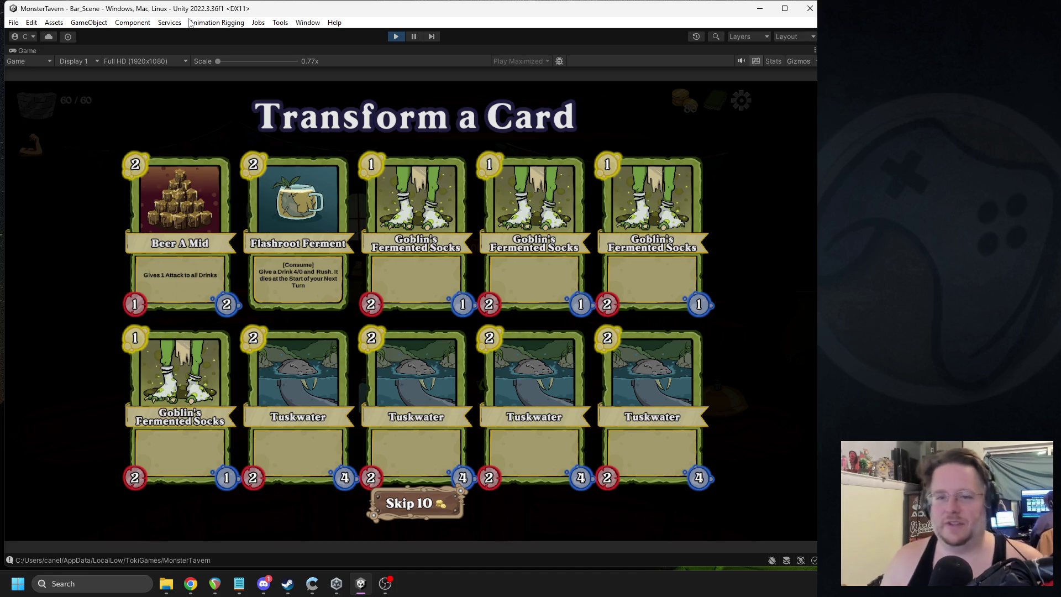
pyautogui.click(397, 36)
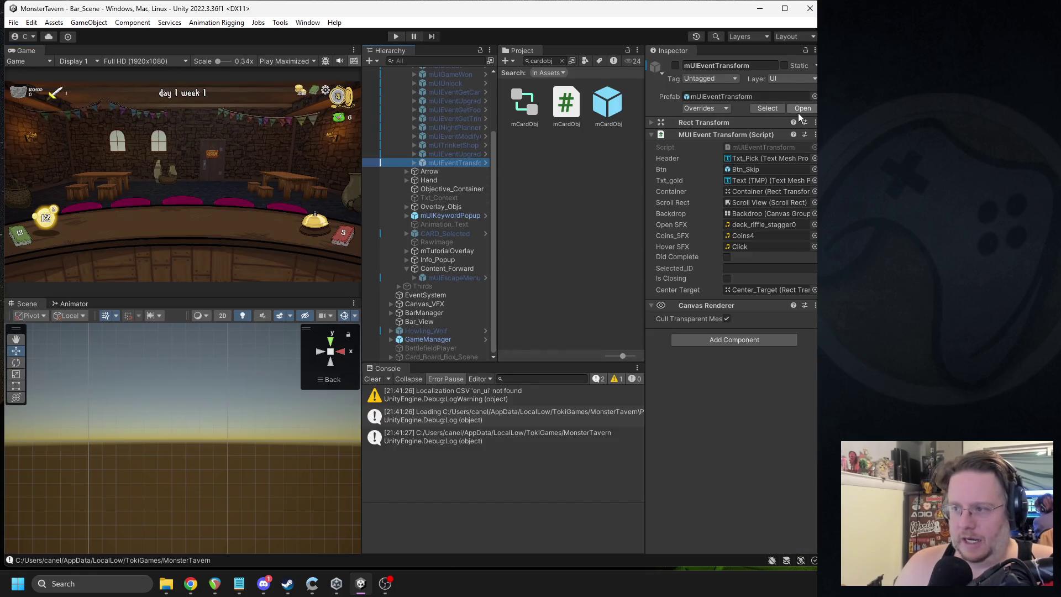
pyautogui.click(798, 109)
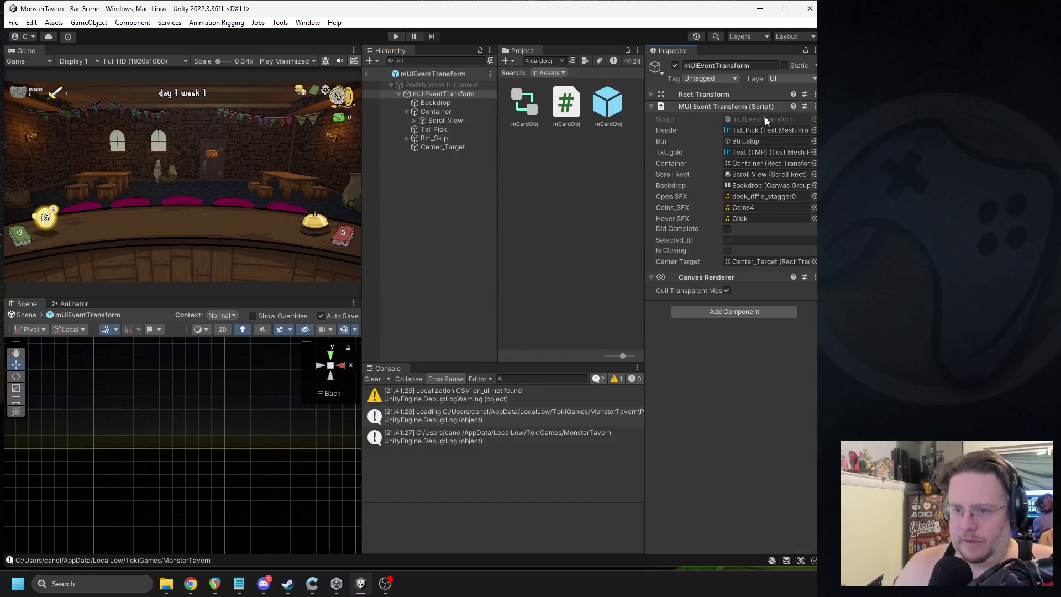
pyautogui.doubleClick(435, 111)
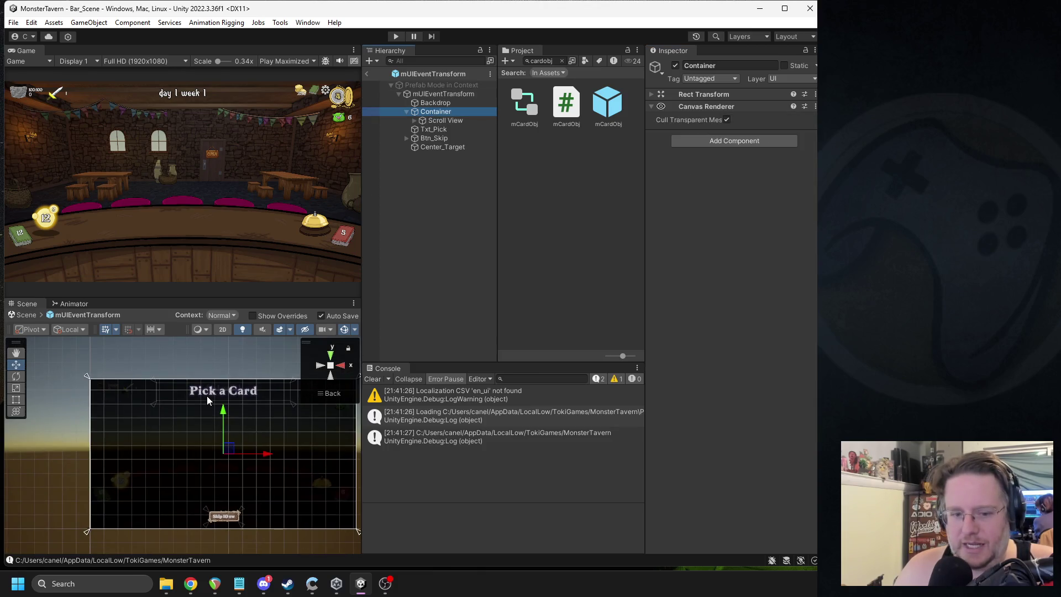
pyautogui.click(416, 121)
pyautogui.click(422, 129)
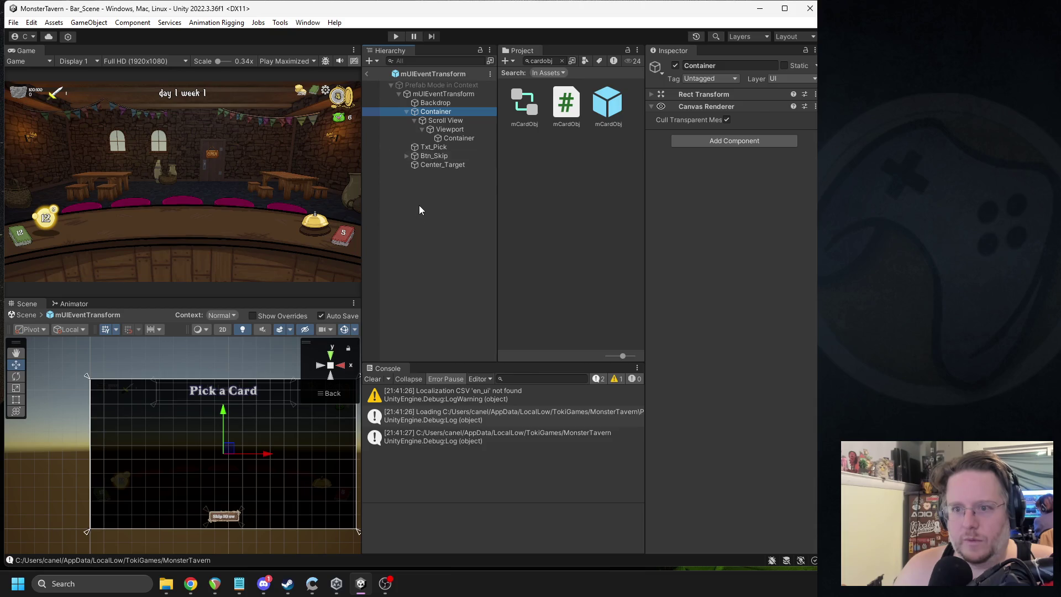
pyautogui.click(367, 73)
pyautogui.click(801, 111)
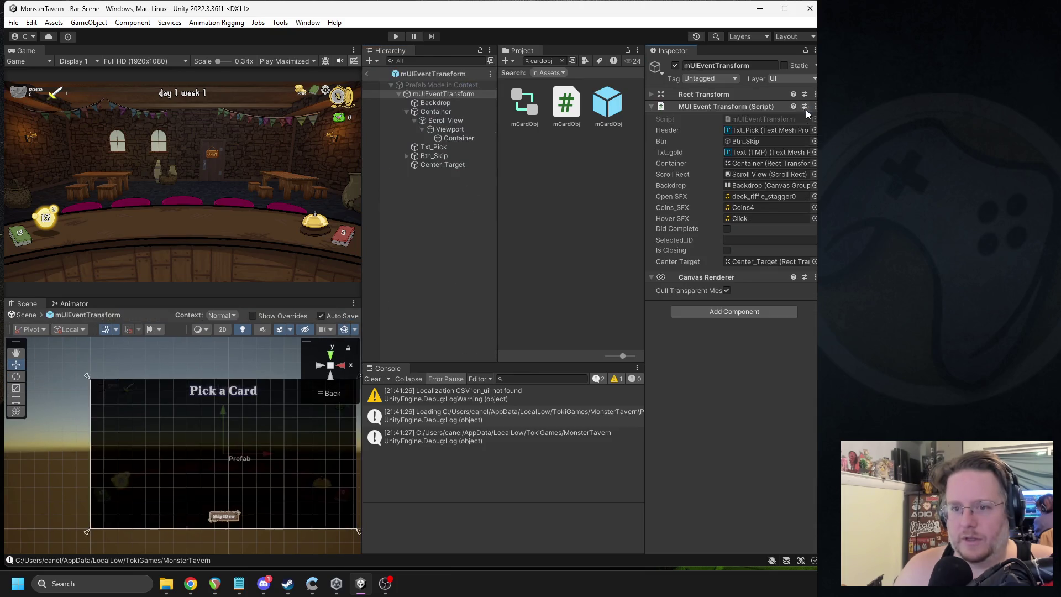
pyautogui.click(367, 74)
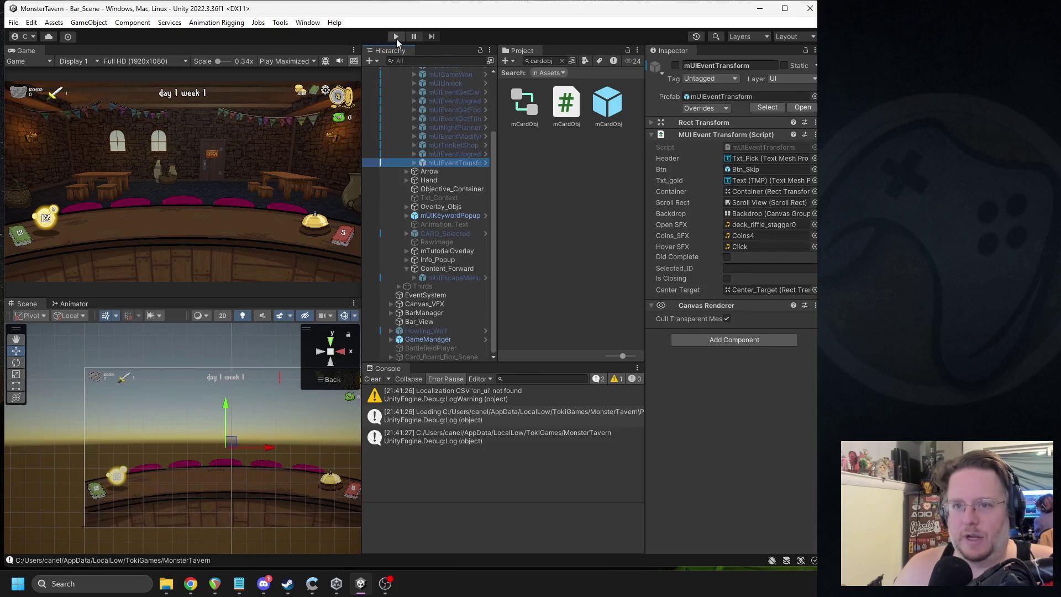
# Step: Play with Transform a Card open in Play Focused mode, expanding mUIEventTransform in the Hierarchy
pyautogui.click(396, 37)
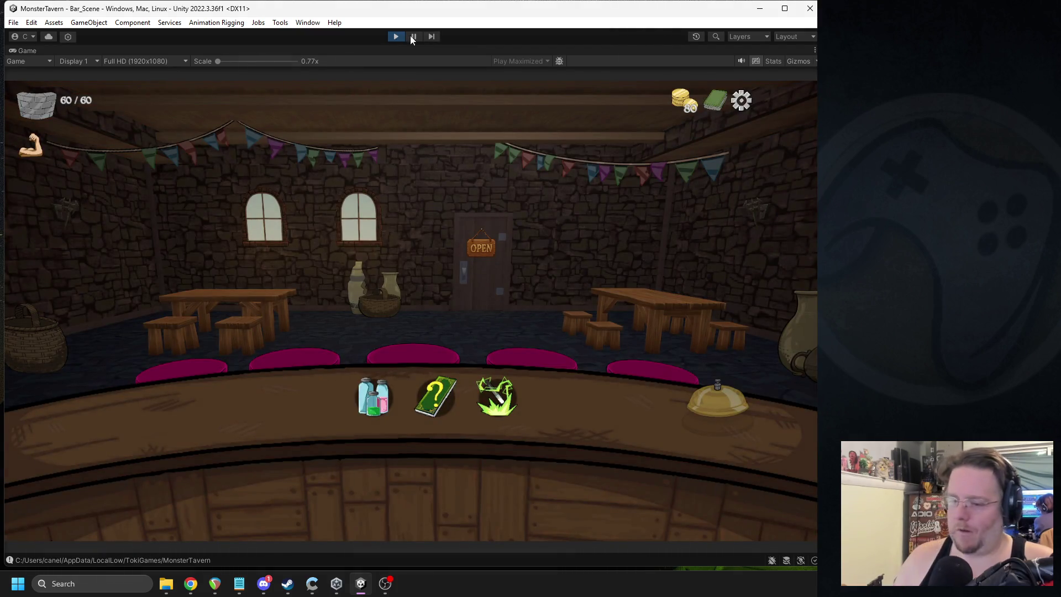
pyautogui.click(492, 390)
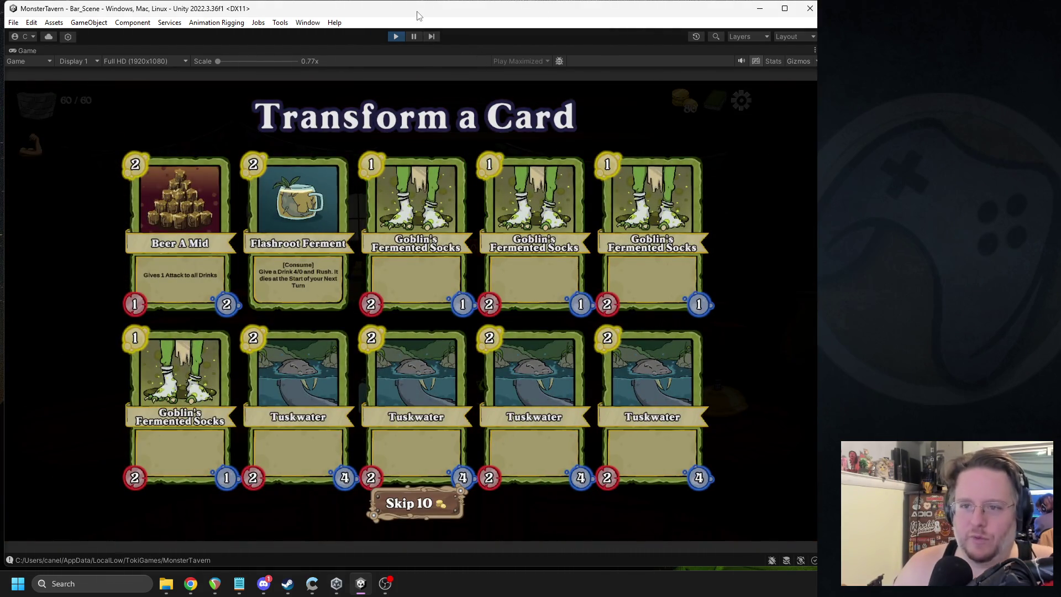
pyautogui.click(416, 37)
pyautogui.click(307, 61)
pyautogui.click(293, 70)
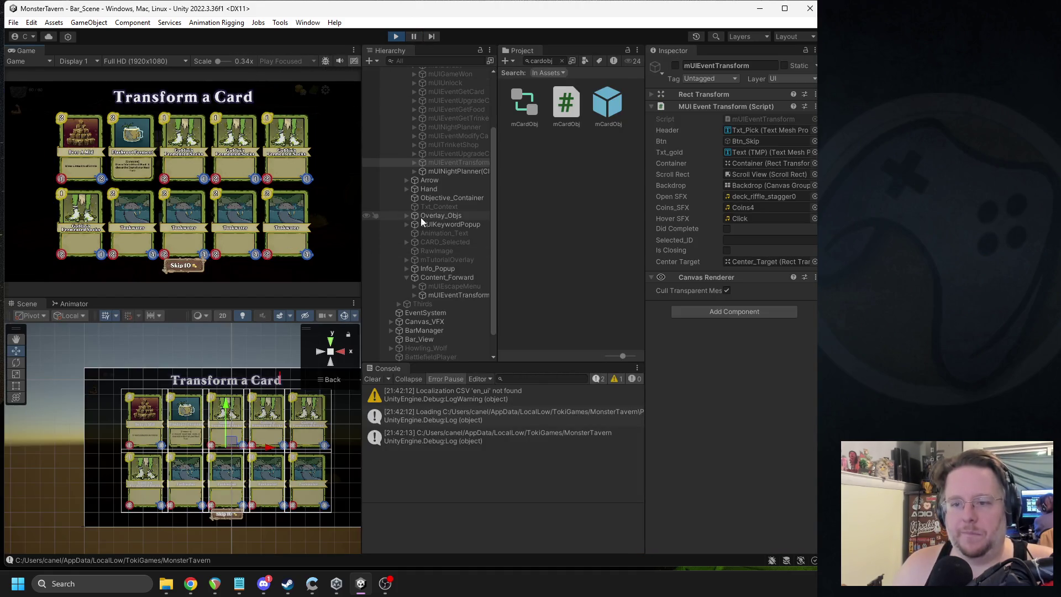
pyautogui.click(414, 295)
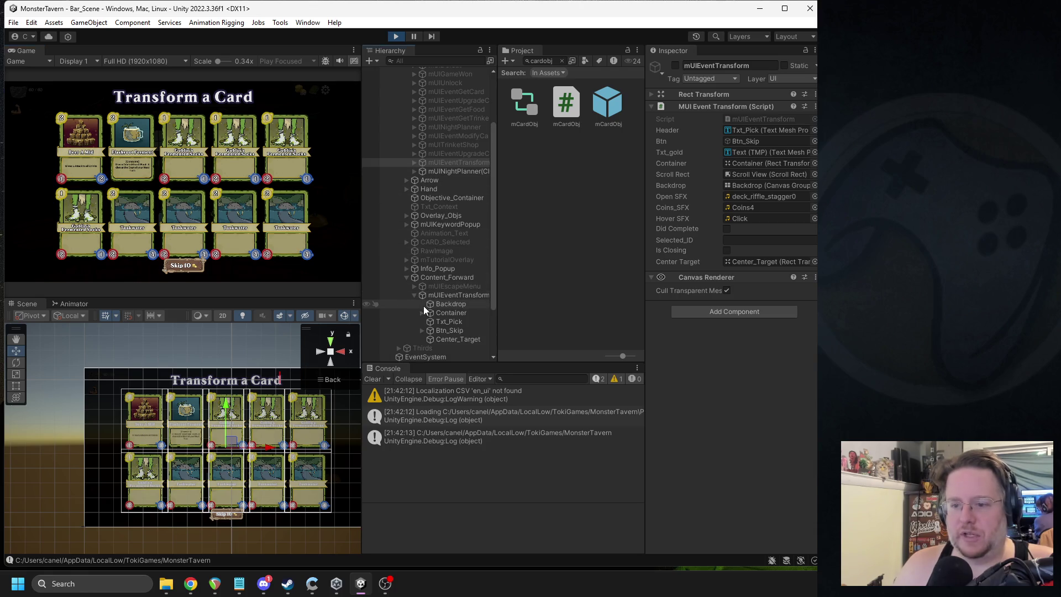
# Step: Select and frame the event's Container and its Scroll View
pyautogui.click(445, 313)
pyautogui.press('f')
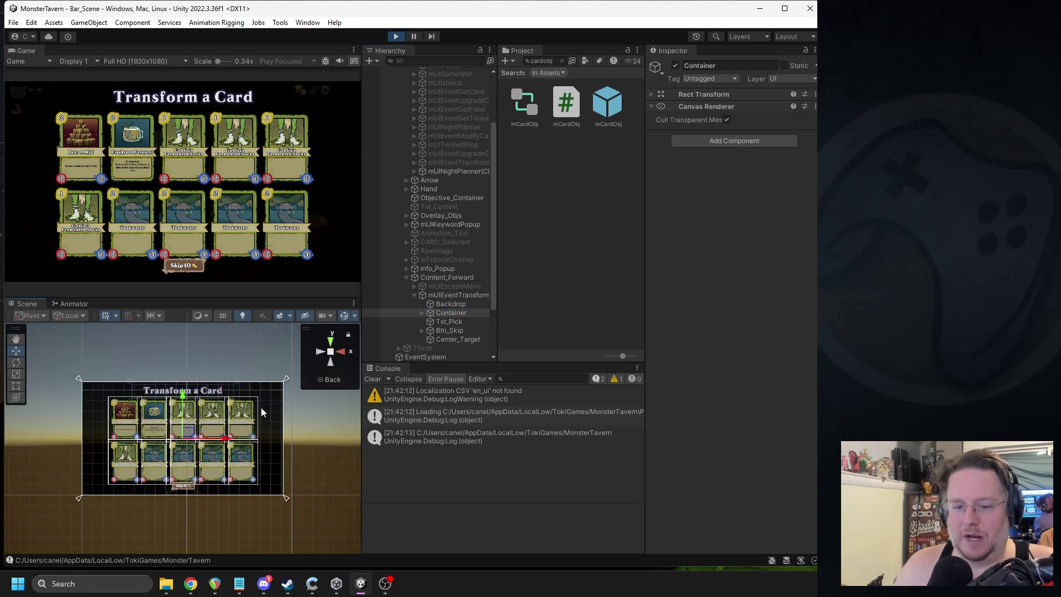
pyautogui.click(422, 313)
pyautogui.click(453, 321)
pyautogui.press('f')
pyautogui.scroll(5, 249, 396)
pyautogui.scroll(-2, 209, 460)
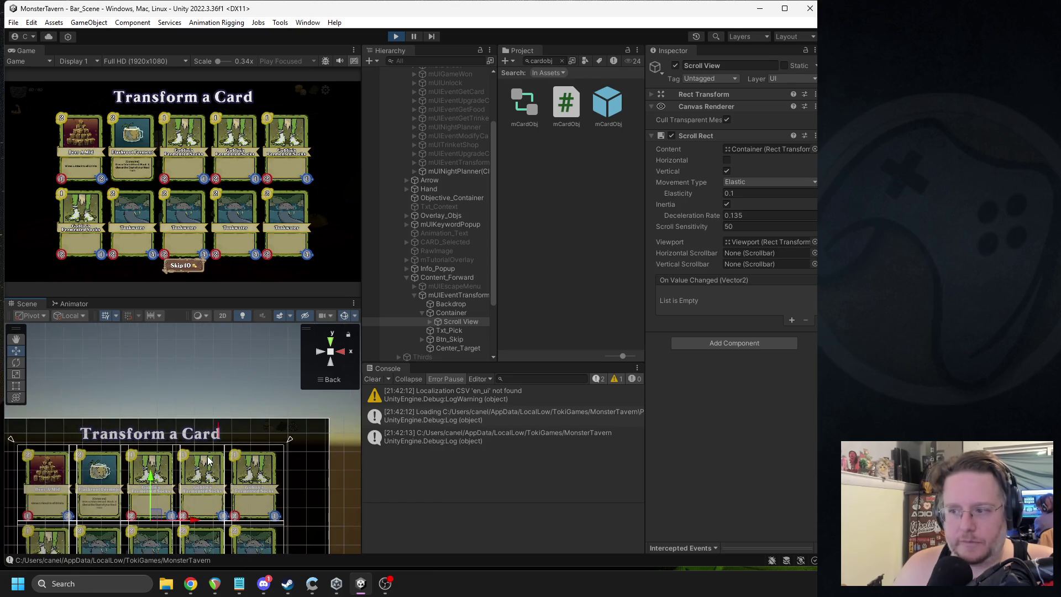
pyautogui.scroll(-2, 209, 461)
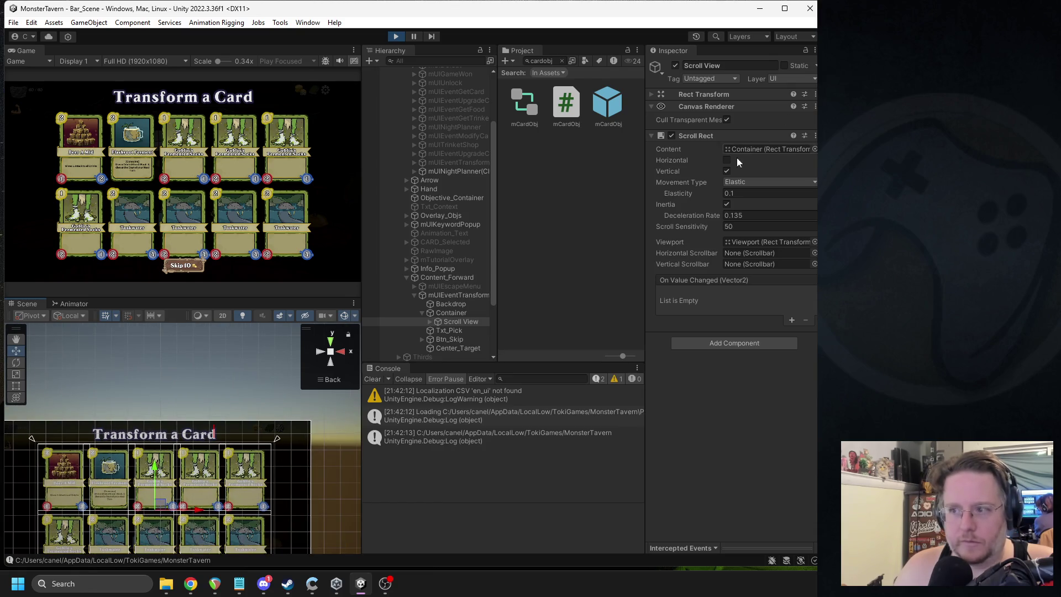
# Step: Expand the Scroll View's Rect Transform and drag its top offset
pyautogui.click(706, 95)
pyautogui.moveTo(757, 109); pyautogui.dragTo(216, 153)
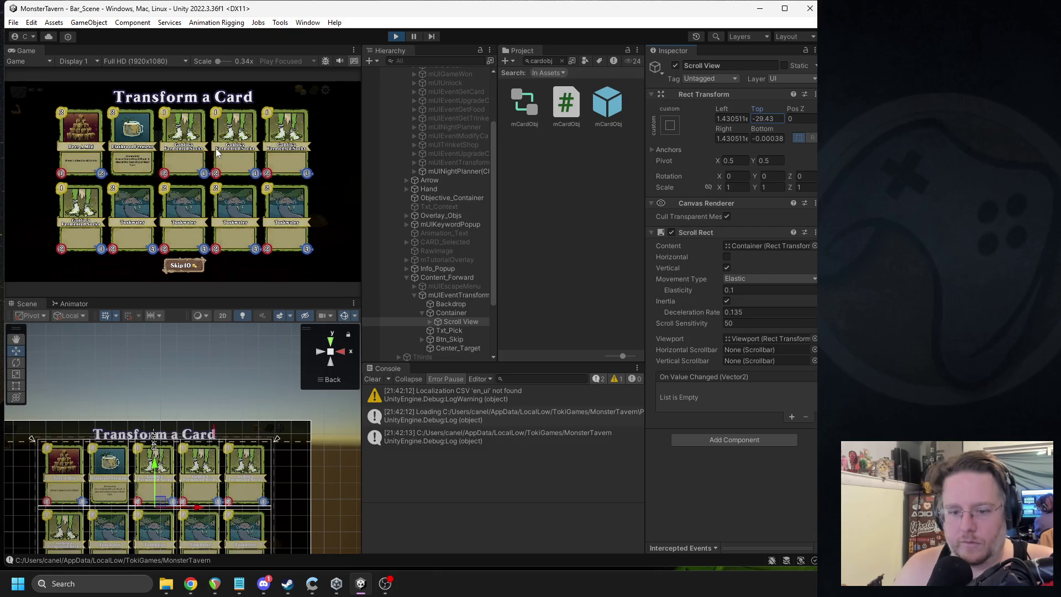
pyautogui.scroll(8, 210, 420)
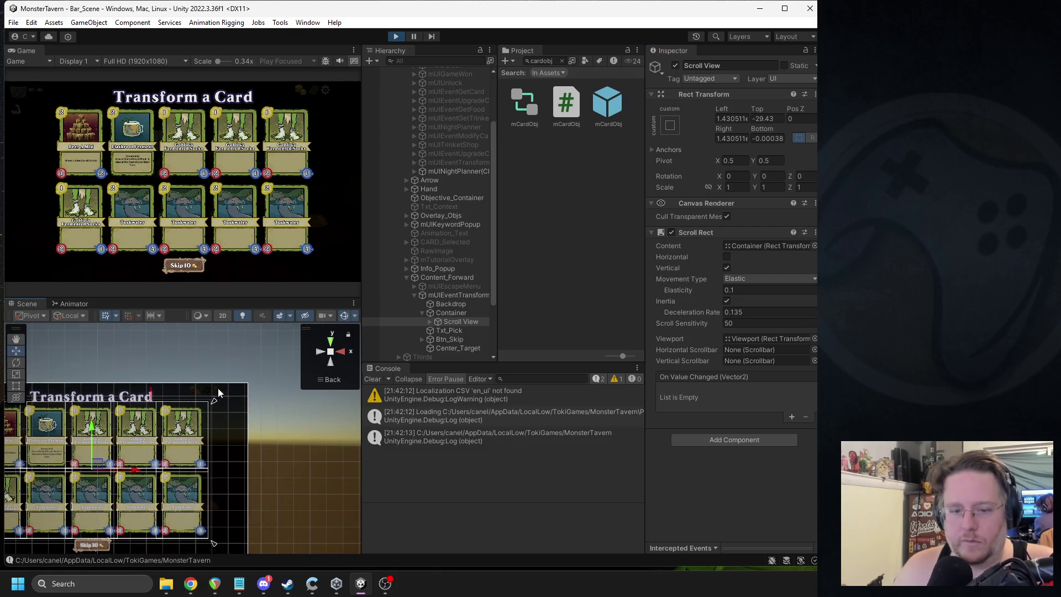
pyautogui.moveTo(247, 371); pyautogui.dragTo(242, 358)
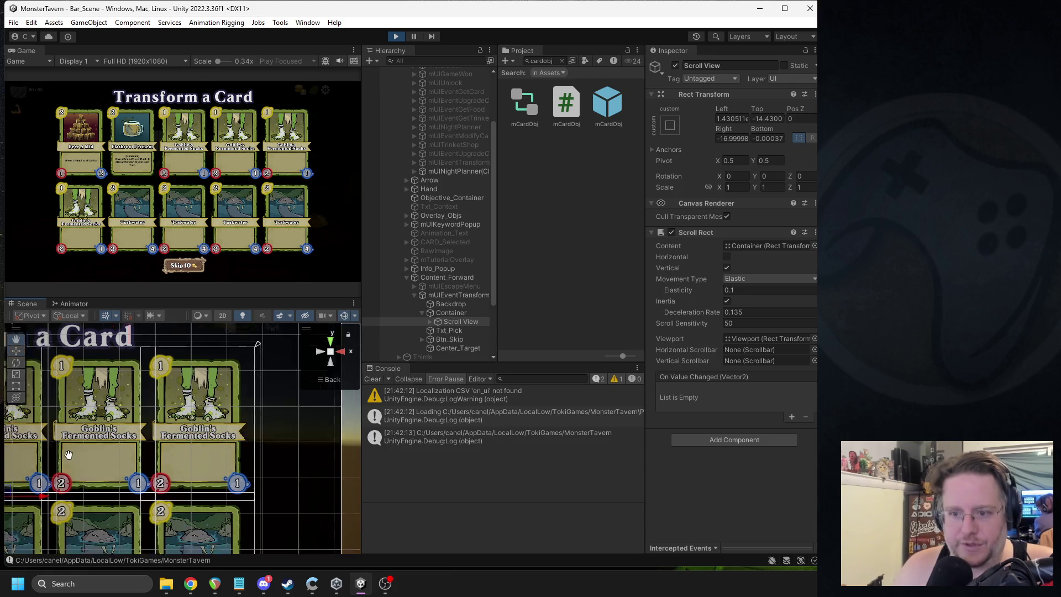
pyautogui.scroll(-5, 66, 457)
pyautogui.moveTo(26, 491); pyautogui.dragTo(34, 488)
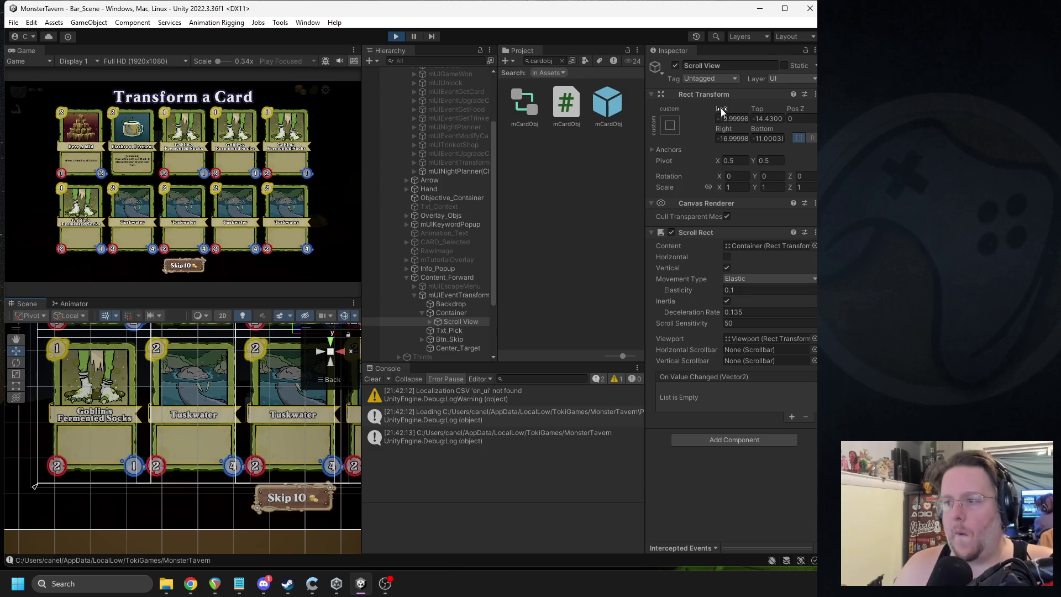
# Step: Set Scroll View top to -14.43 and bottom to -11.0003, then copy the Rect Transform
pyautogui.click(761, 119)
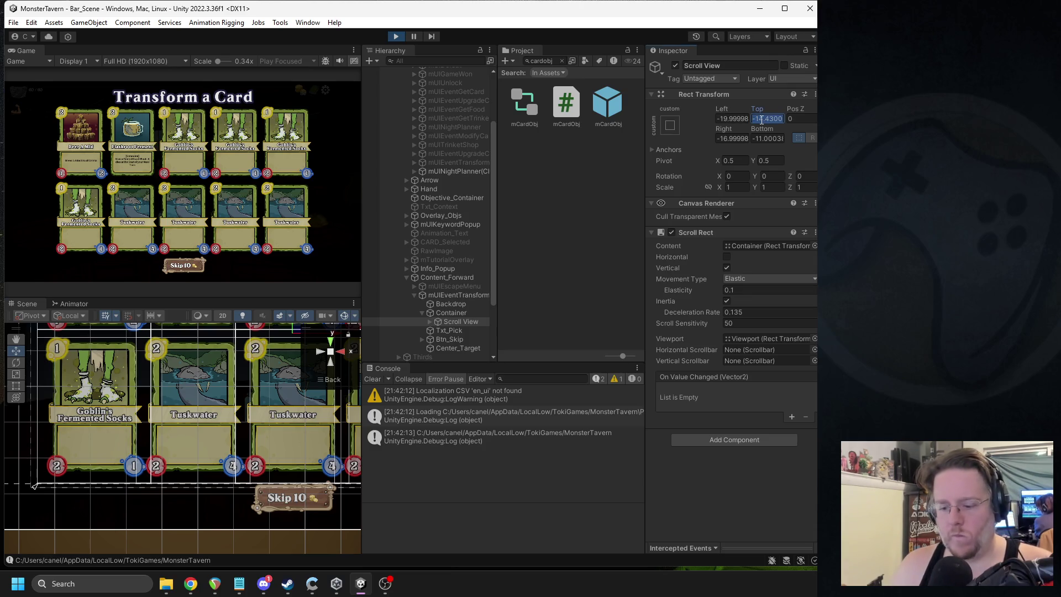
pyautogui.write('0')
pyautogui.click(768, 138)
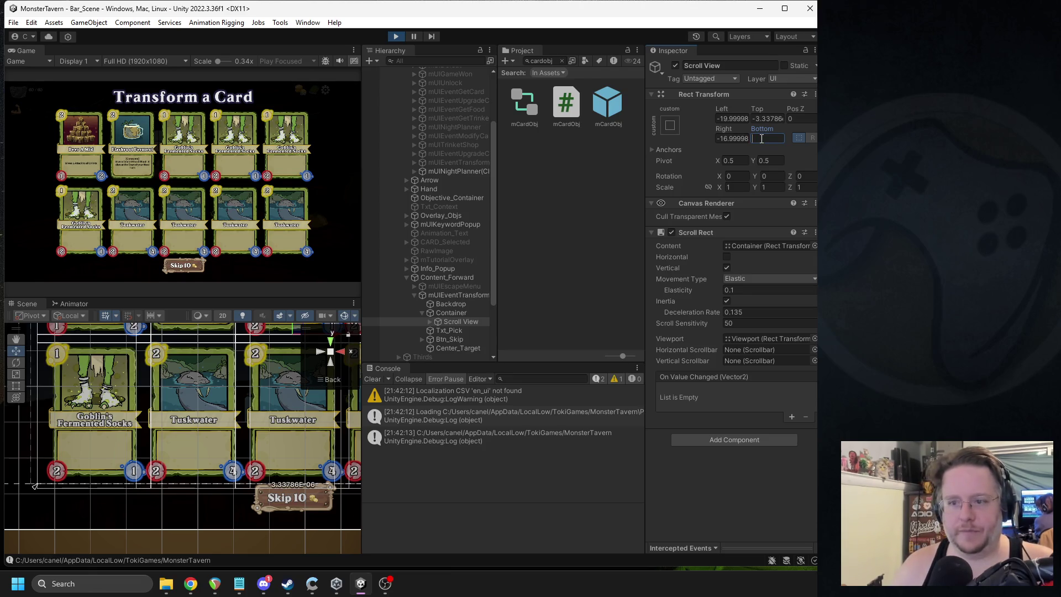
pyautogui.scroll(-3, 202, 401)
pyautogui.scroll(-3, 202, 402)
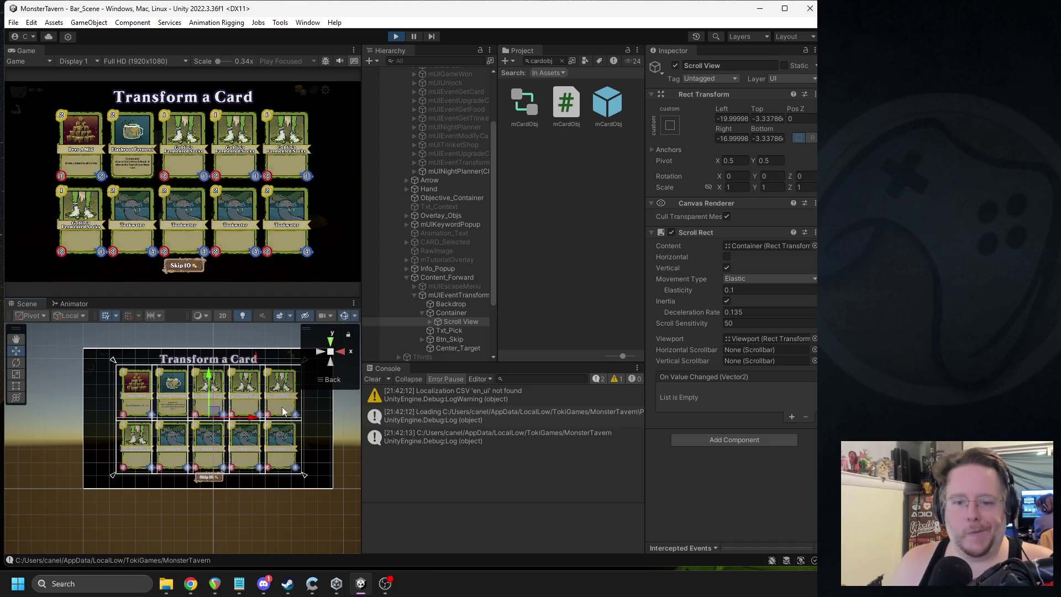
pyautogui.scroll(1, 283, 411)
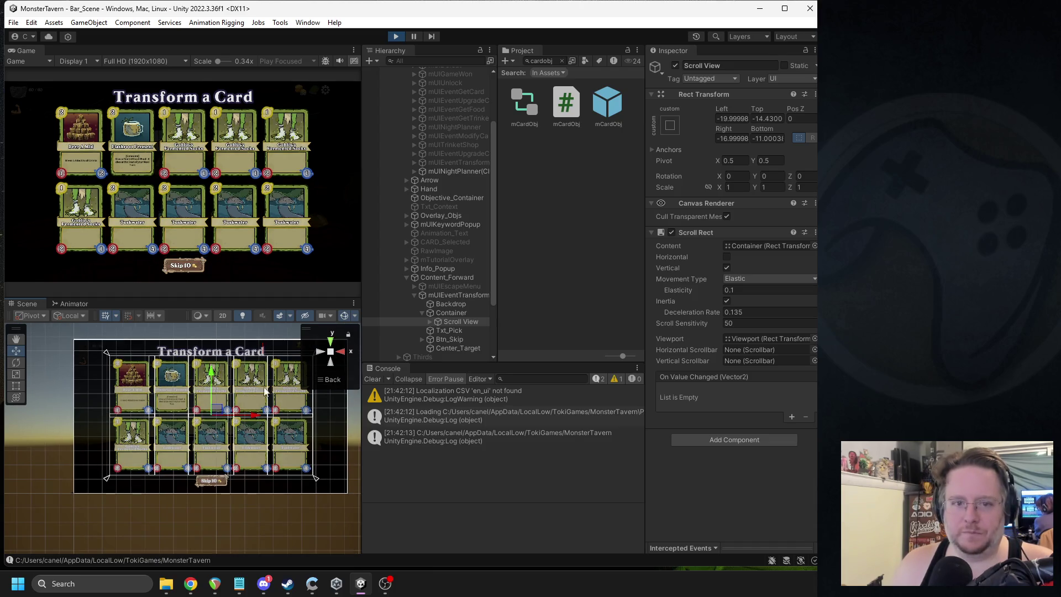
pyautogui.click(768, 118)
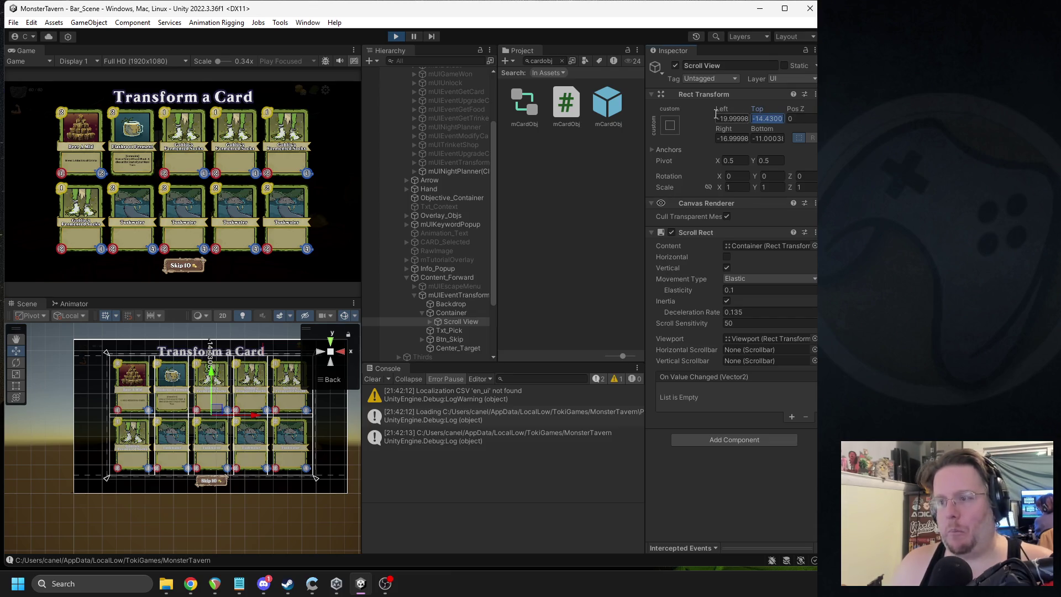
pyautogui.rightClick(723, 97)
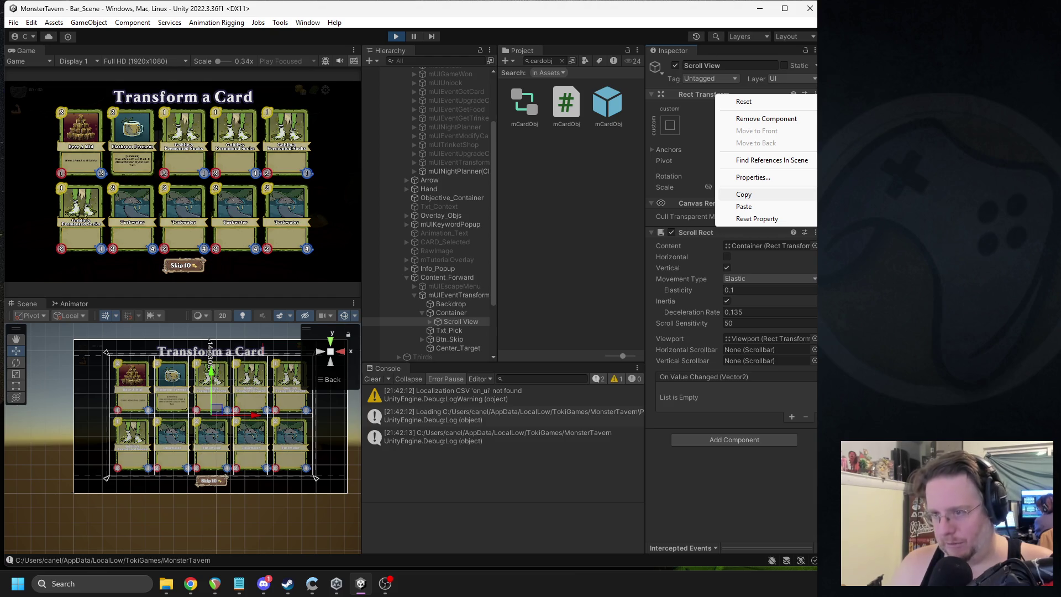
pyautogui.click(744, 195)
# Step: Stop play mode and open the mUIEventTransform prefab
pyautogui.click(395, 36)
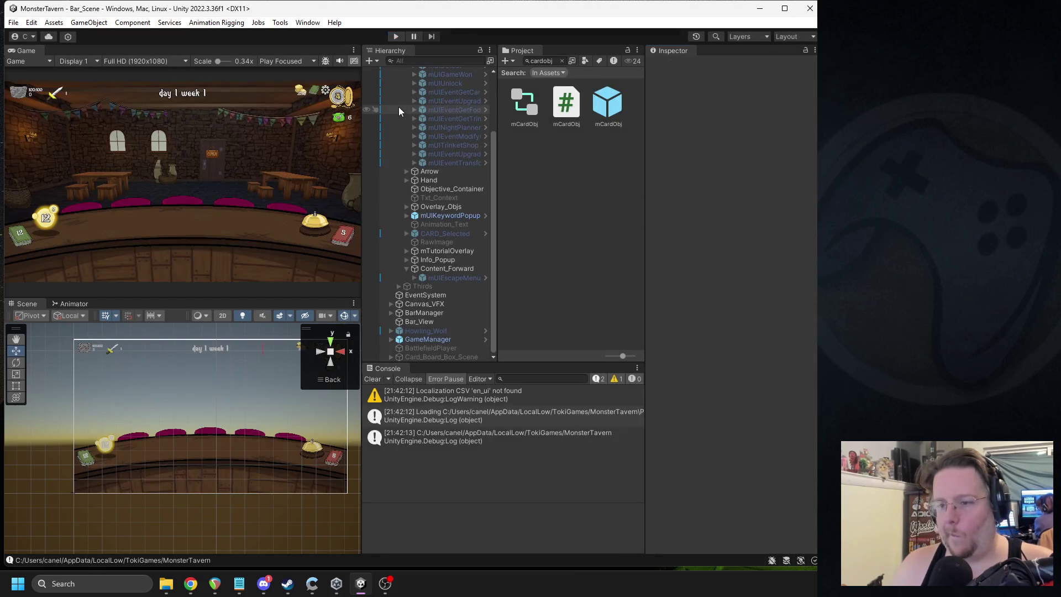
pyautogui.scroll(3, 437, 183)
pyautogui.click(453, 240)
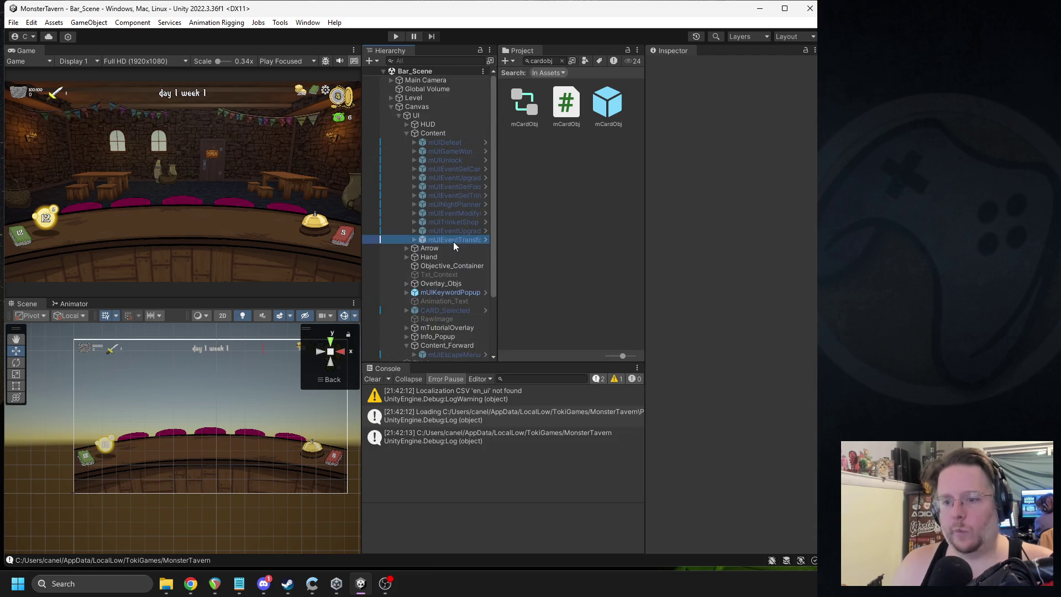
pyautogui.doubleClick(453, 239)
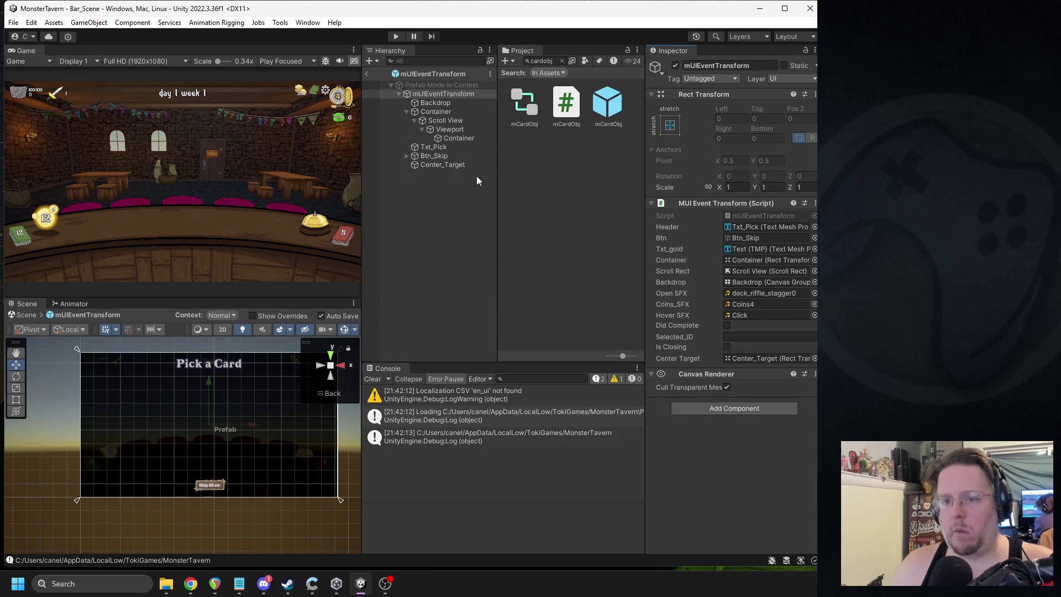
# Step: Paste the copied Rect Transform onto the prefab's Scroll View, return to Bar_Scene, and play
pyautogui.click(445, 120)
pyautogui.rightClick(718, 95)
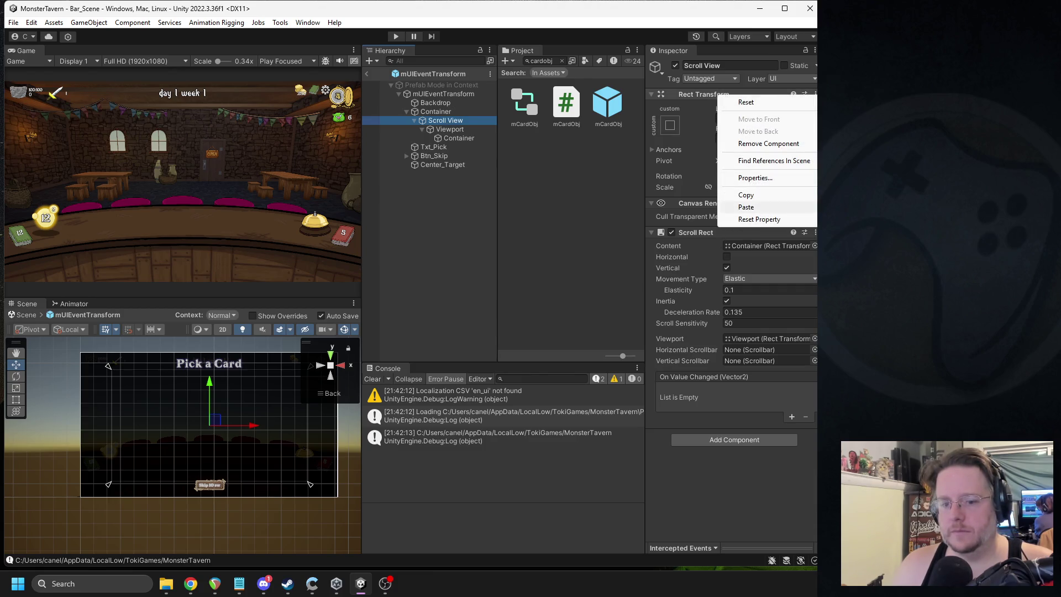
pyautogui.click(746, 207)
pyautogui.click(366, 73)
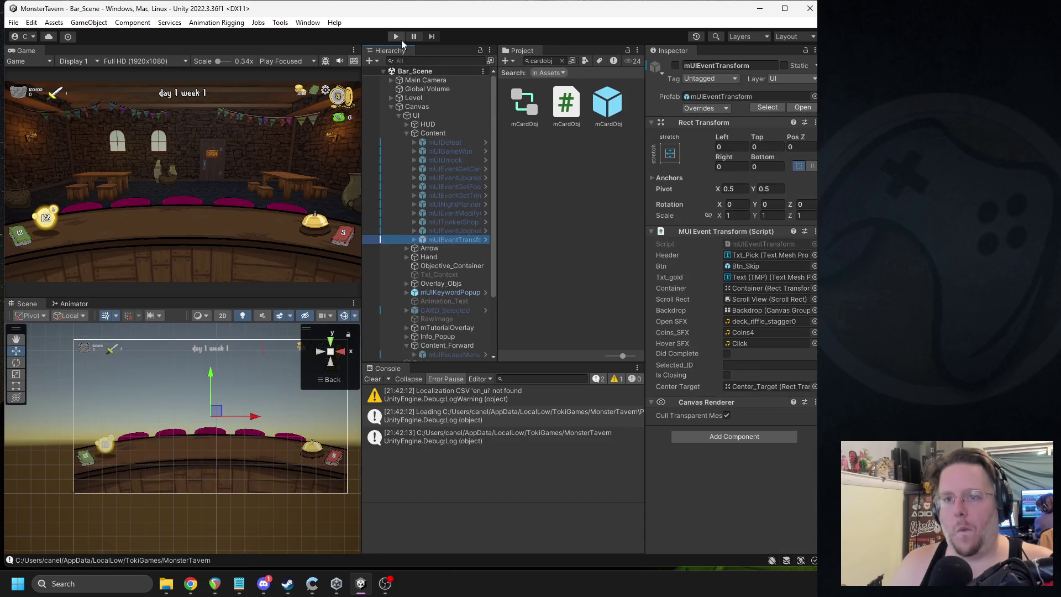
pyautogui.click(400, 38)
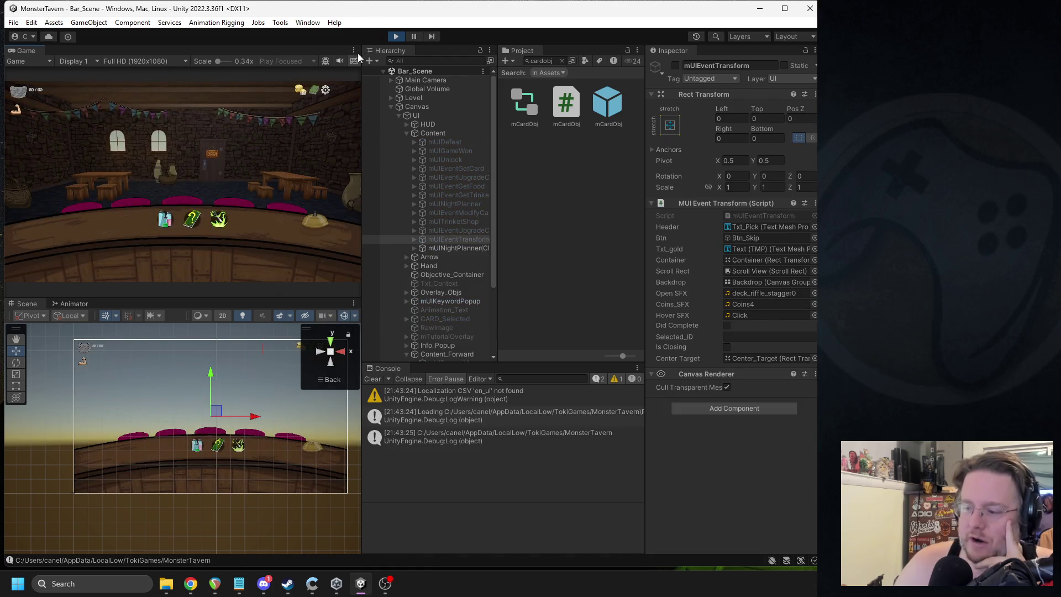
# Step: Play maximized, transform a Tuskwater card into Bottom Shelf Buzz, then stop the game
pyautogui.click(301, 85)
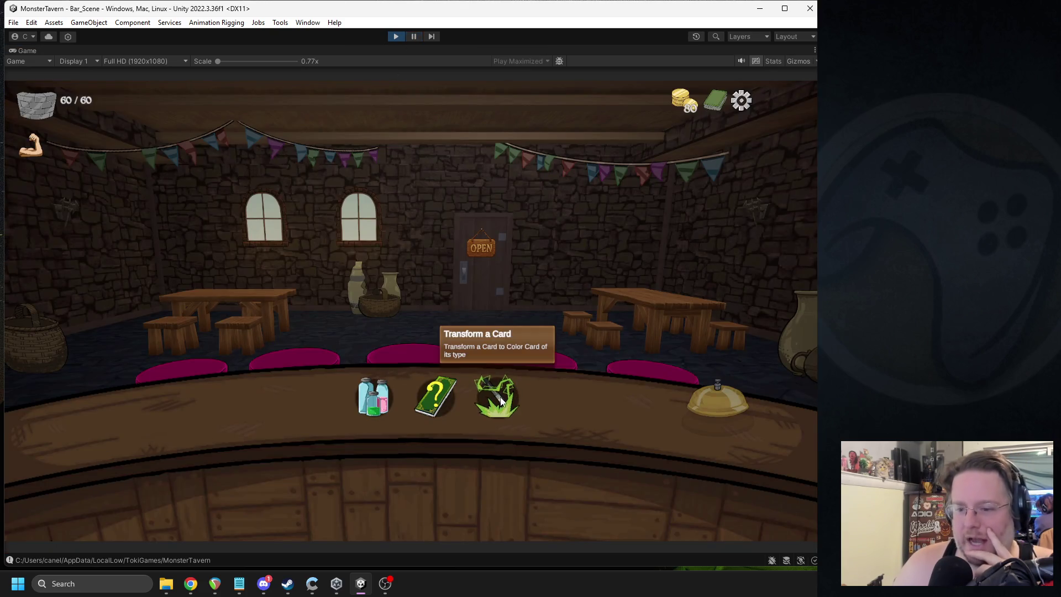
pyautogui.click(498, 393)
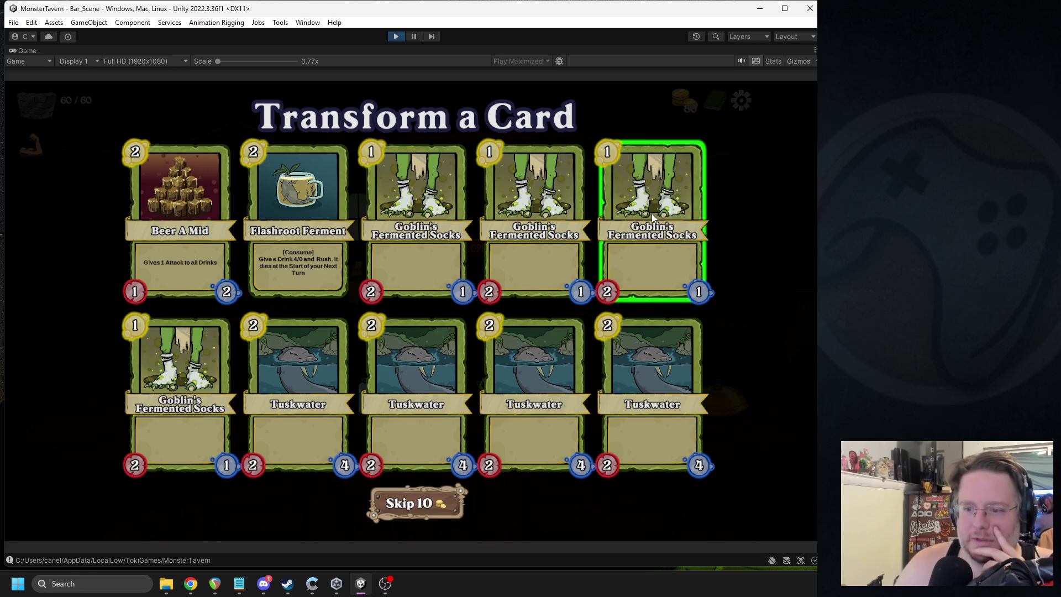
pyautogui.click(682, 364)
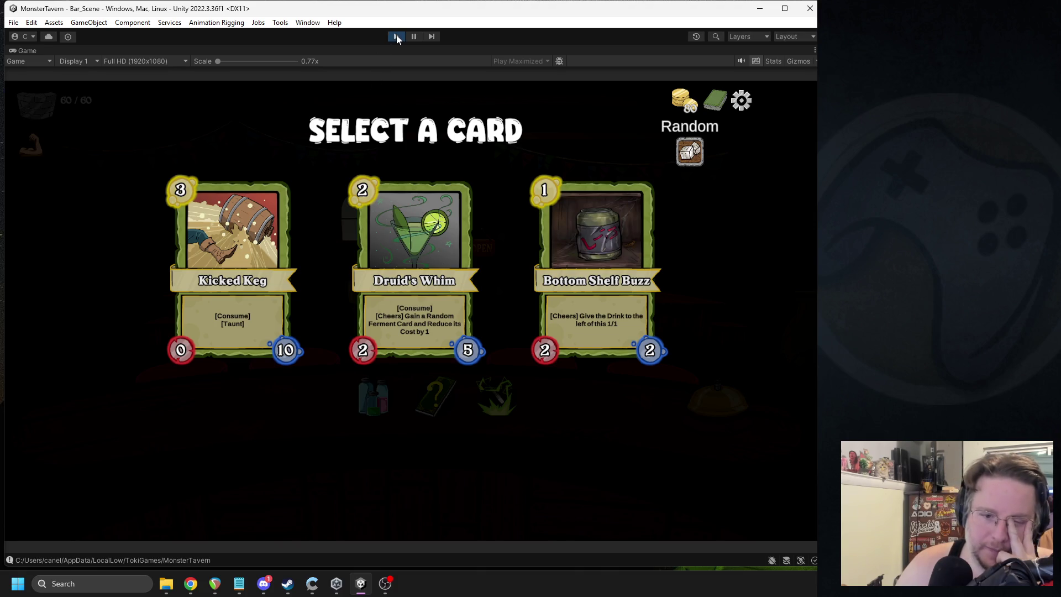
pyautogui.click(601, 208)
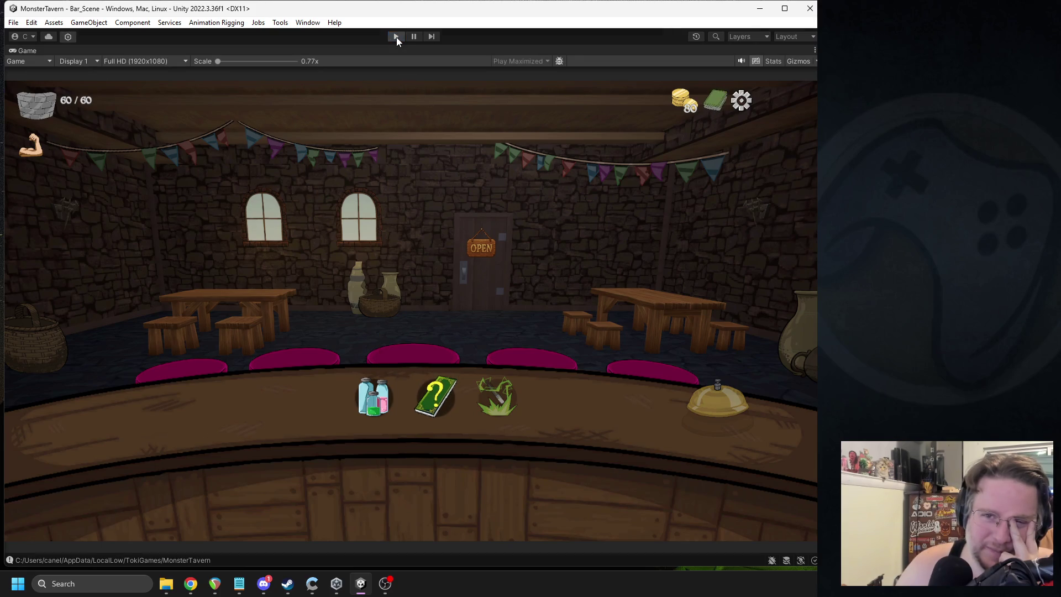
pyautogui.click(396, 36)
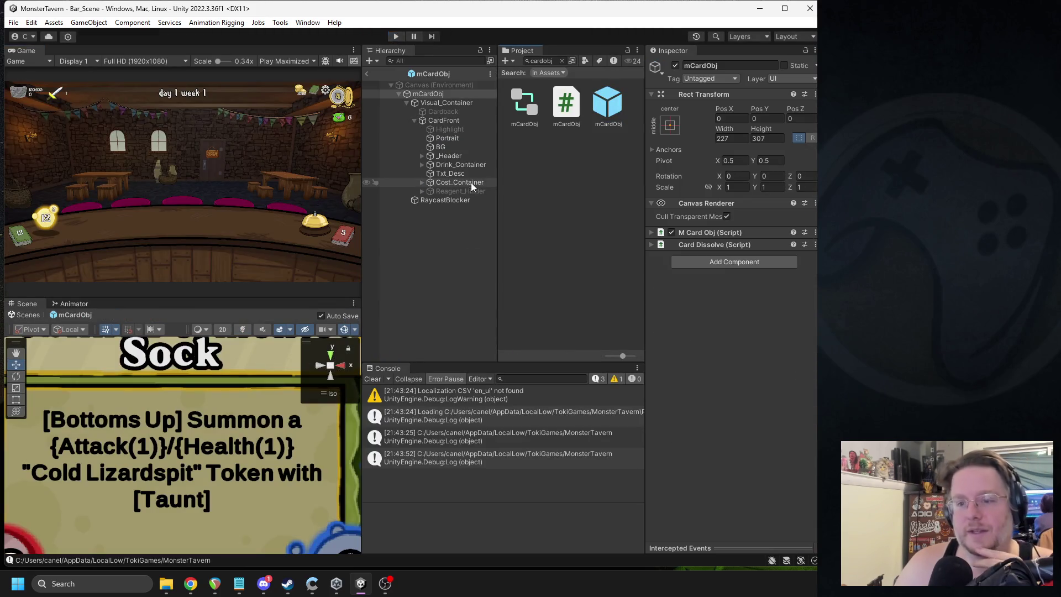
# Step: Assign the Card_Desc_Font font asset to the Txt_Desc description text
pyautogui.click(443, 173)
pyautogui.scroll(-3, 698, 256)
pyautogui.scroll(-5, 700, 258)
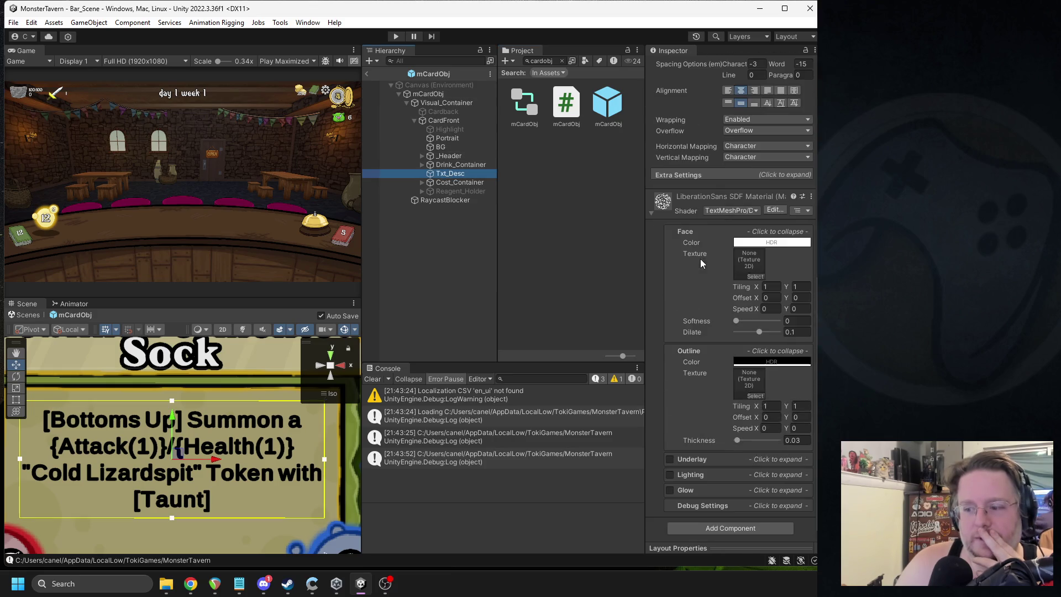
pyautogui.scroll(4, 685, 249)
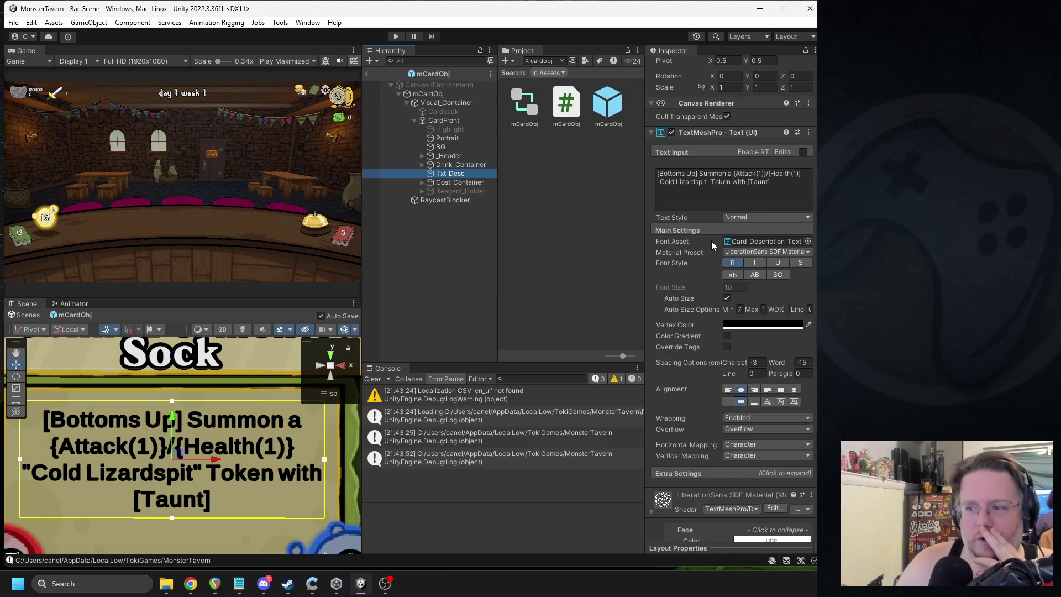
pyautogui.click(764, 242)
pyautogui.scroll(-5, 581, 227)
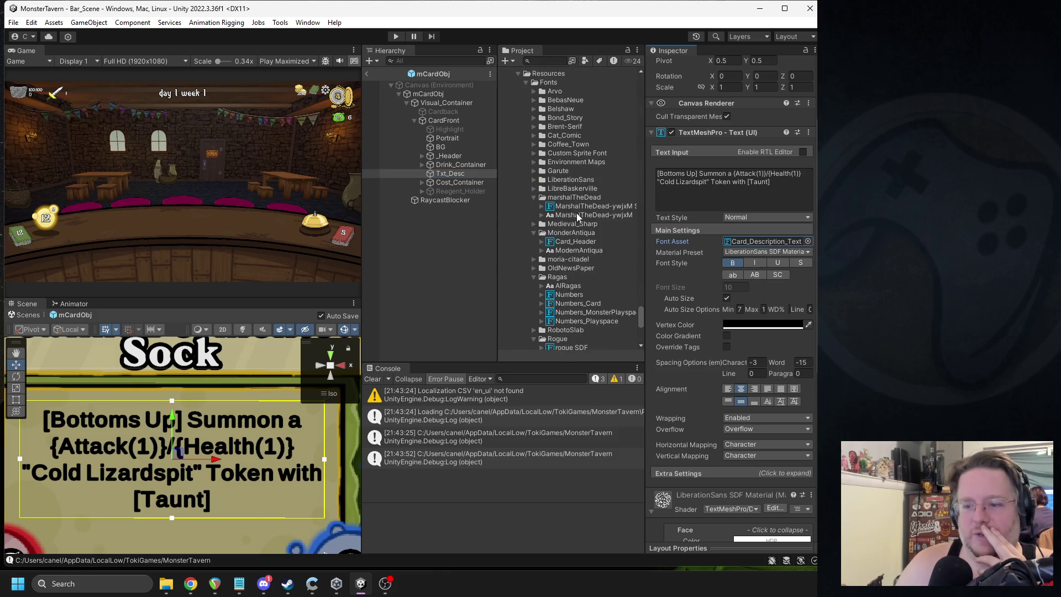
pyautogui.scroll(-7, 576, 216)
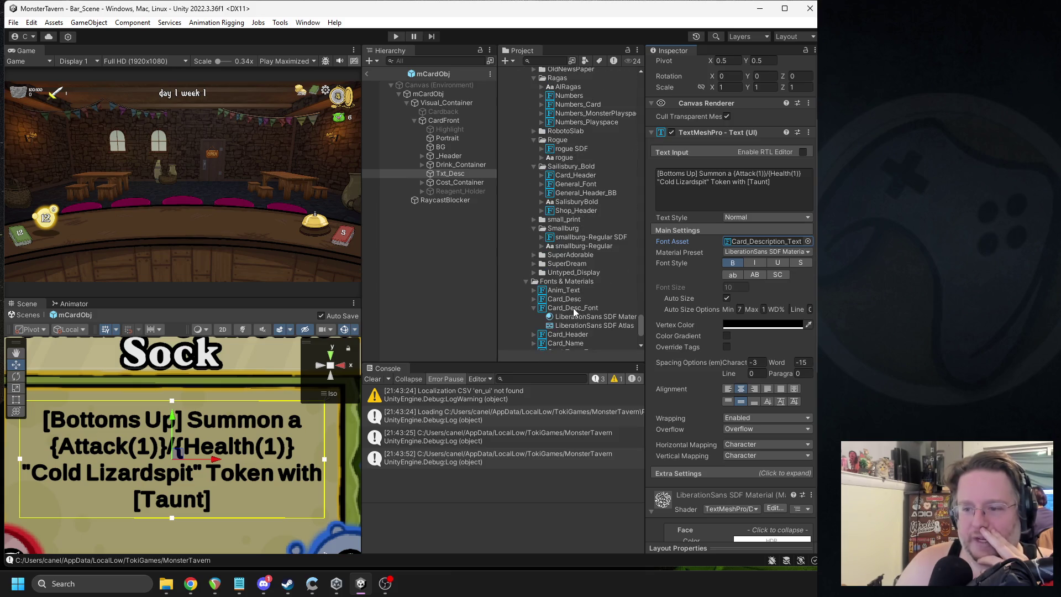
pyautogui.moveTo(563, 307); pyautogui.dragTo(751, 243)
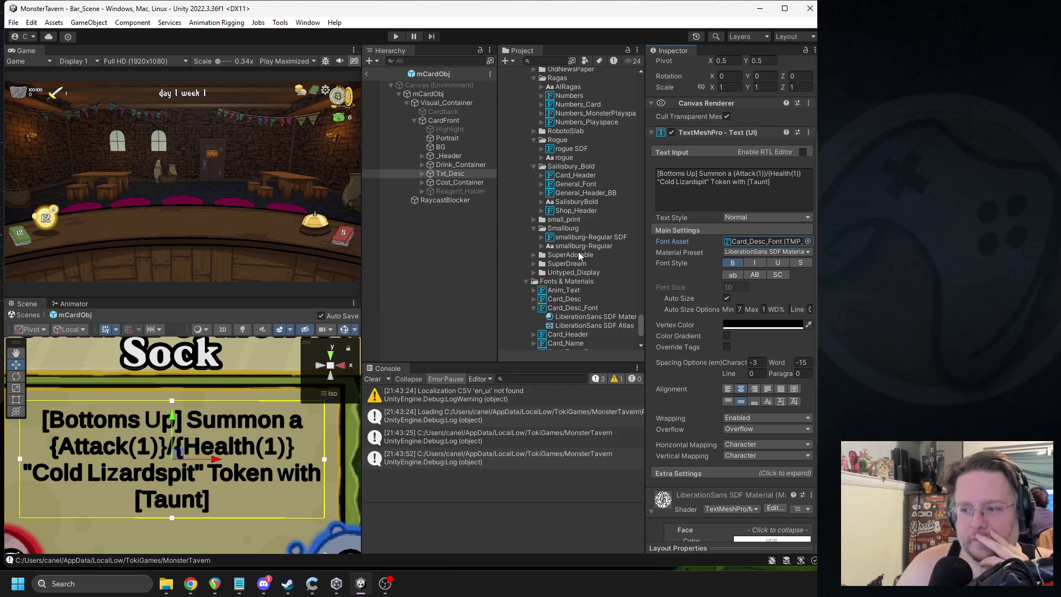
# Step: Set character and word spacing to 0 and exit the prefab to Bar_Scene
pyautogui.click(756, 361)
pyautogui.write('0')
pyautogui.click(801, 362)
pyautogui.write('0')
pyautogui.click(367, 73)
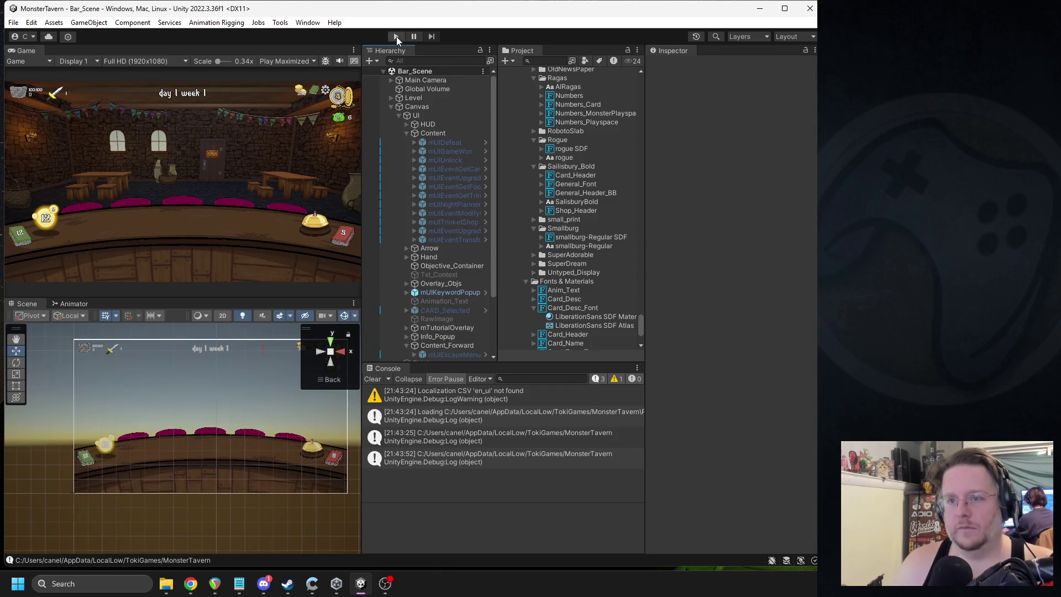
# Step: Play-test the game's Full Deck view to check the card descriptions in Card_Desc_Font, then stop
pyautogui.click(396, 36)
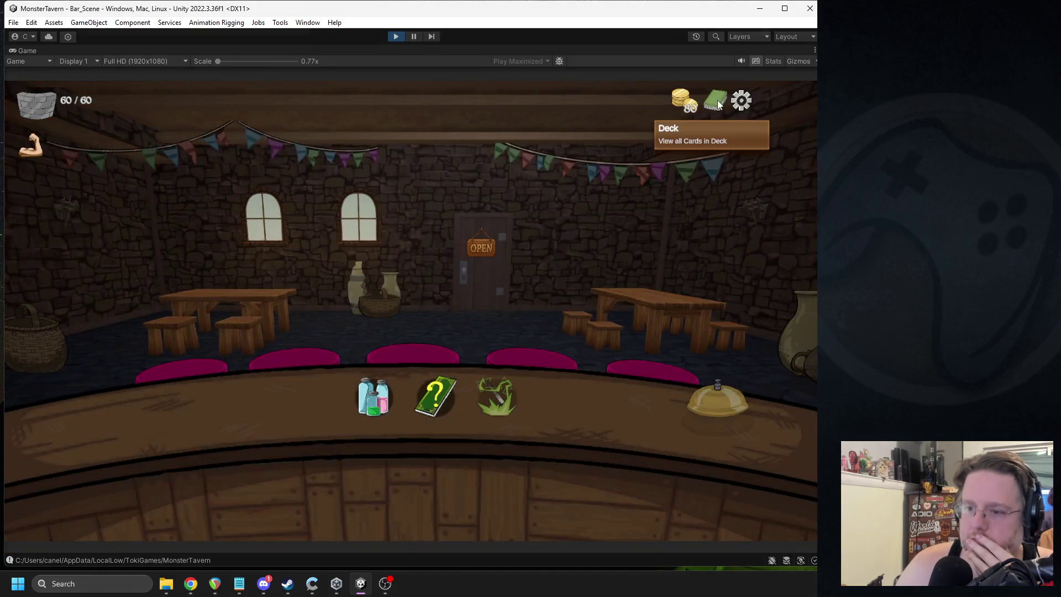
pyautogui.click(684, 100)
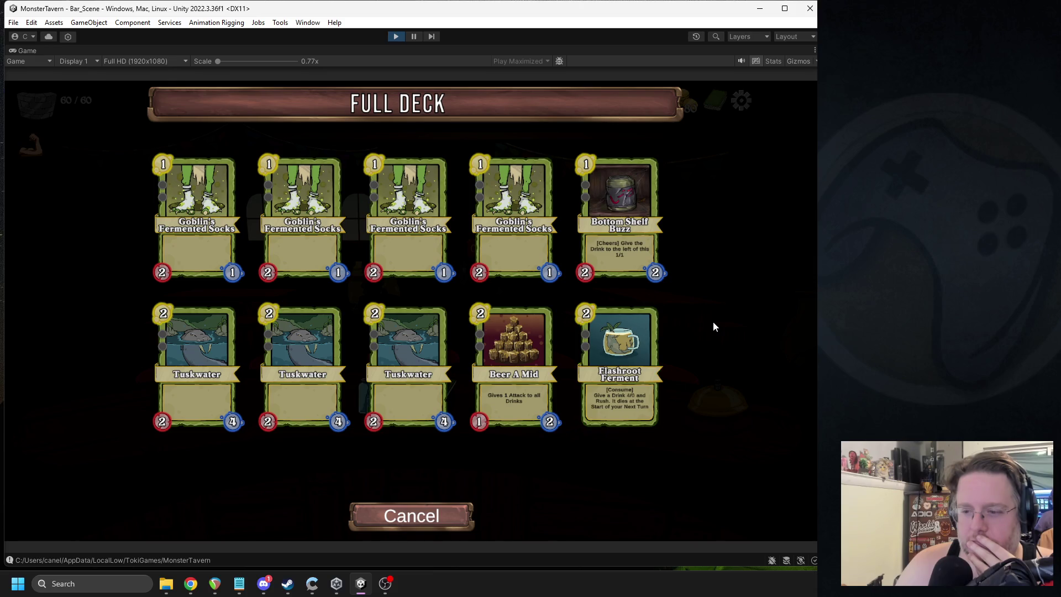
pyautogui.click(398, 36)
pyautogui.click(559, 57)
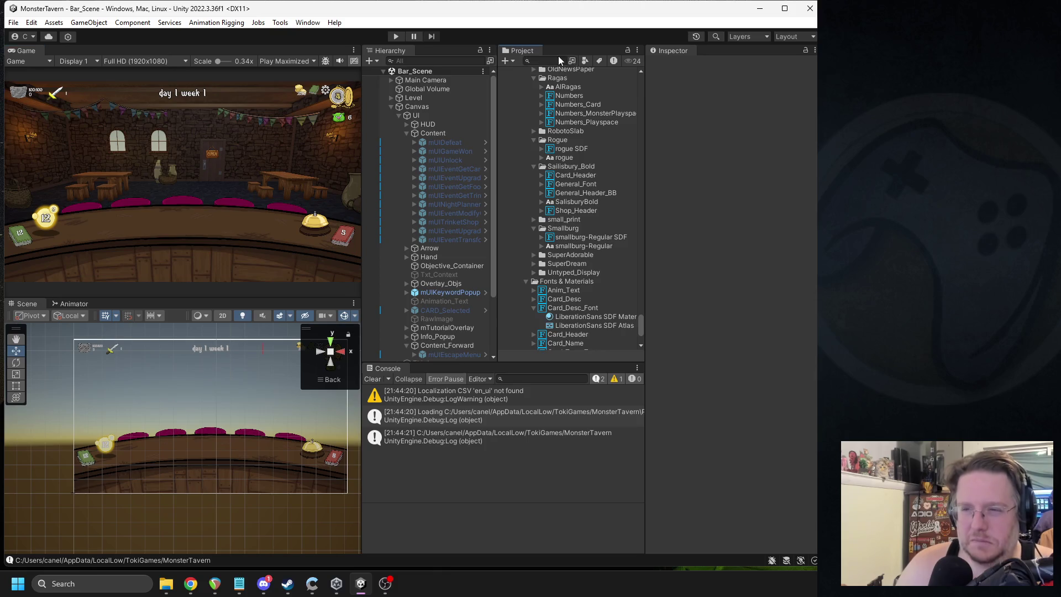
# Step: Open the mCardObj prefab and select its Txt_Desc description text
pyautogui.write('moardo')
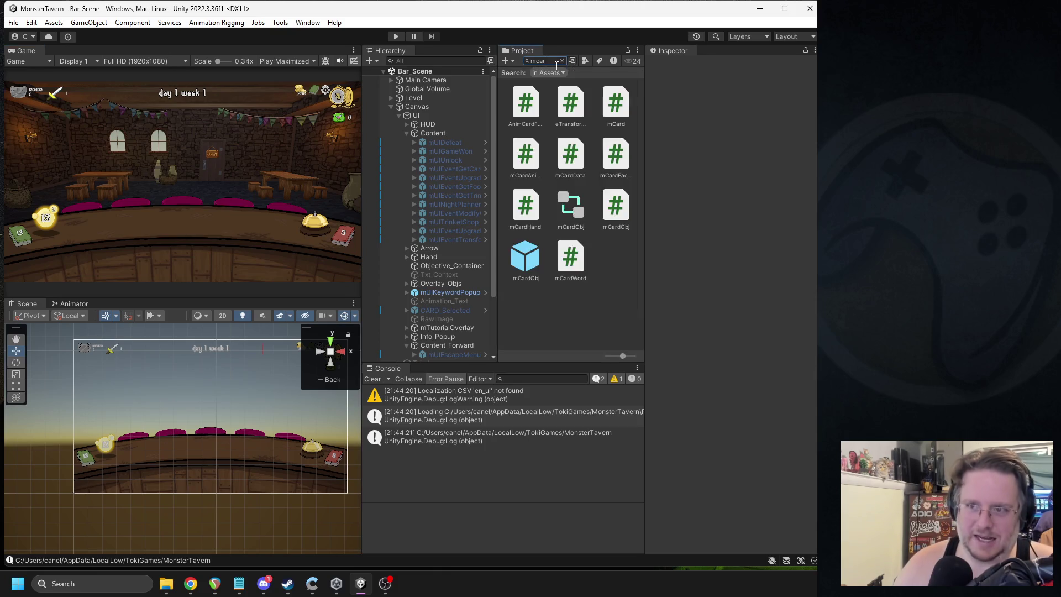
pyautogui.write('bj')
pyautogui.doubleClick(608, 102)
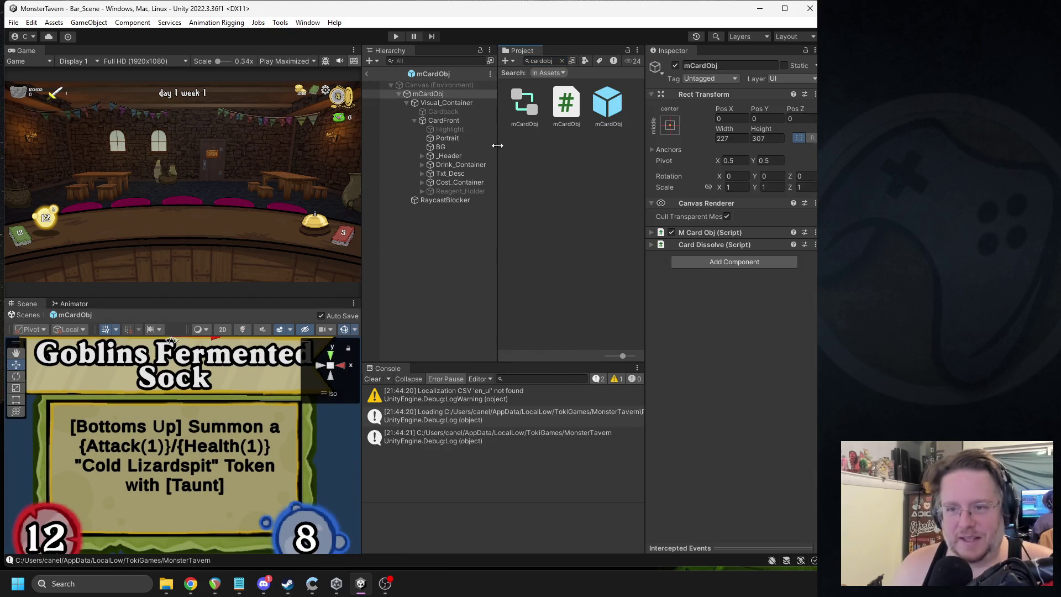
pyautogui.click(446, 173)
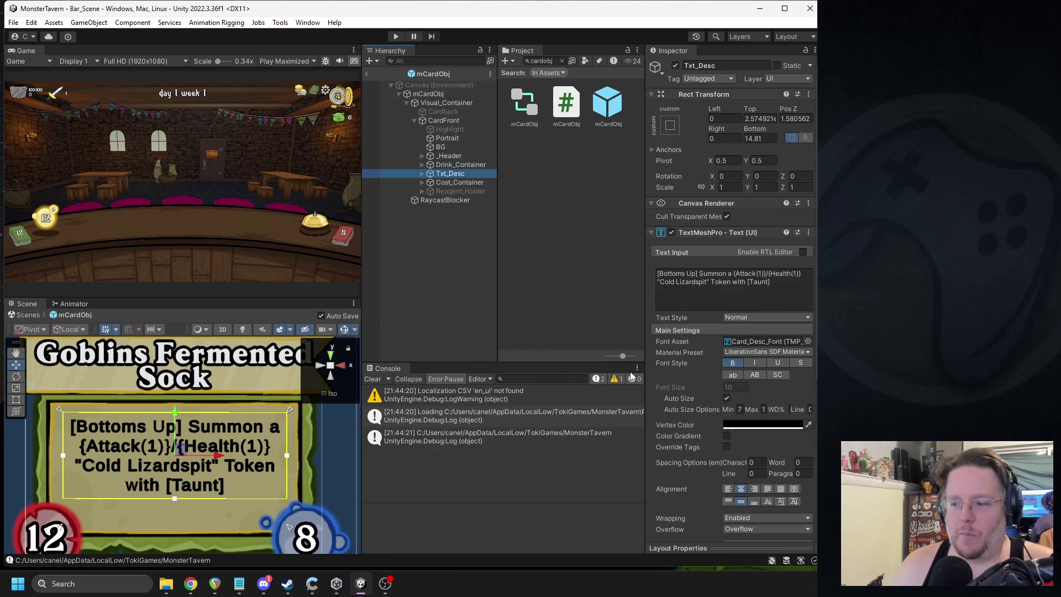
pyautogui.moveTo(646, 403); pyautogui.dragTo(580, 401)
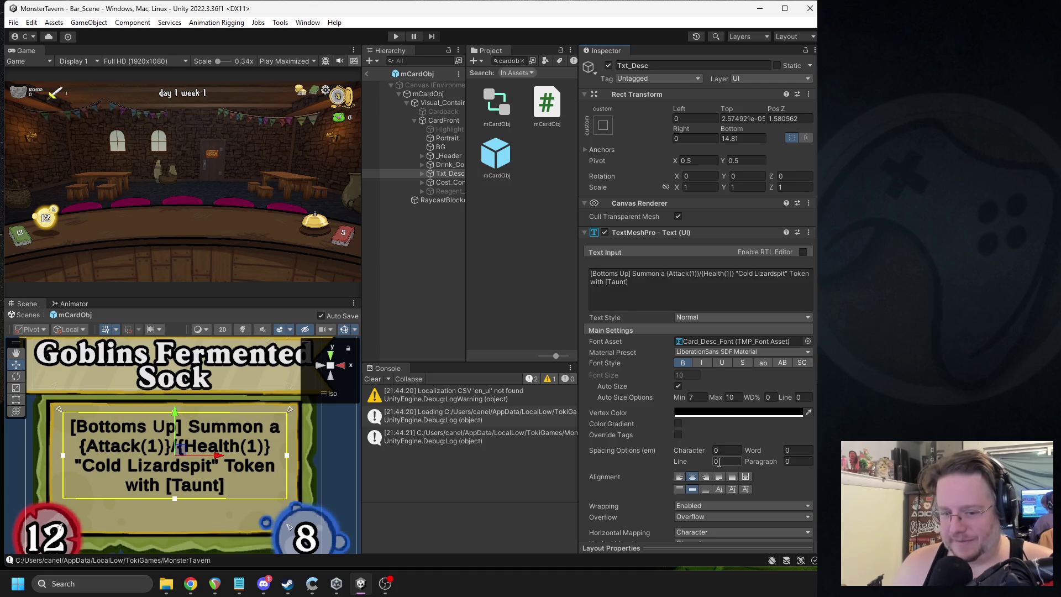
pyautogui.scroll(-5, 267, 474)
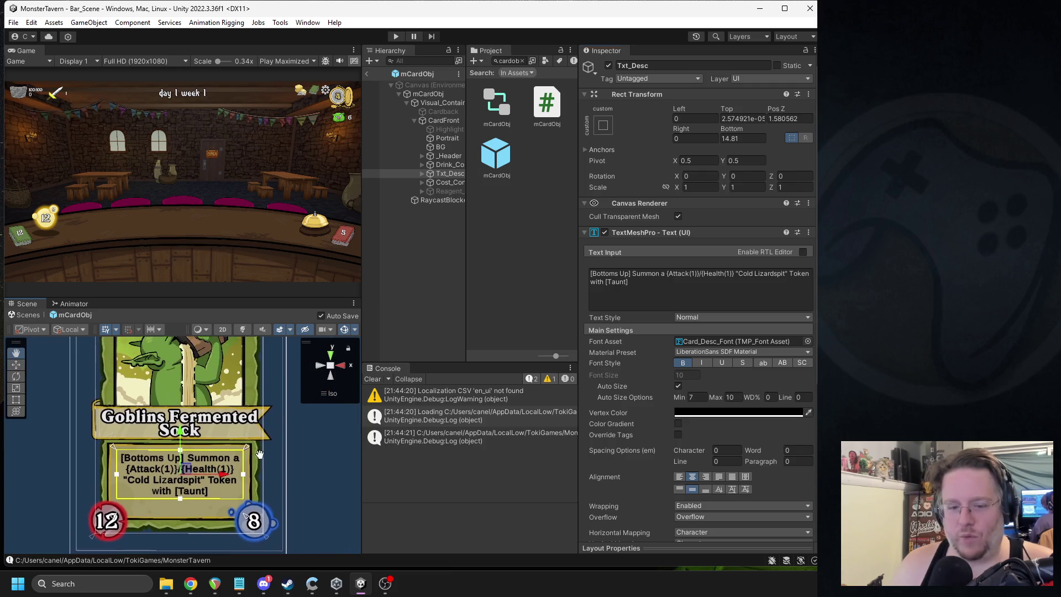
pyautogui.scroll(-1, 267, 474)
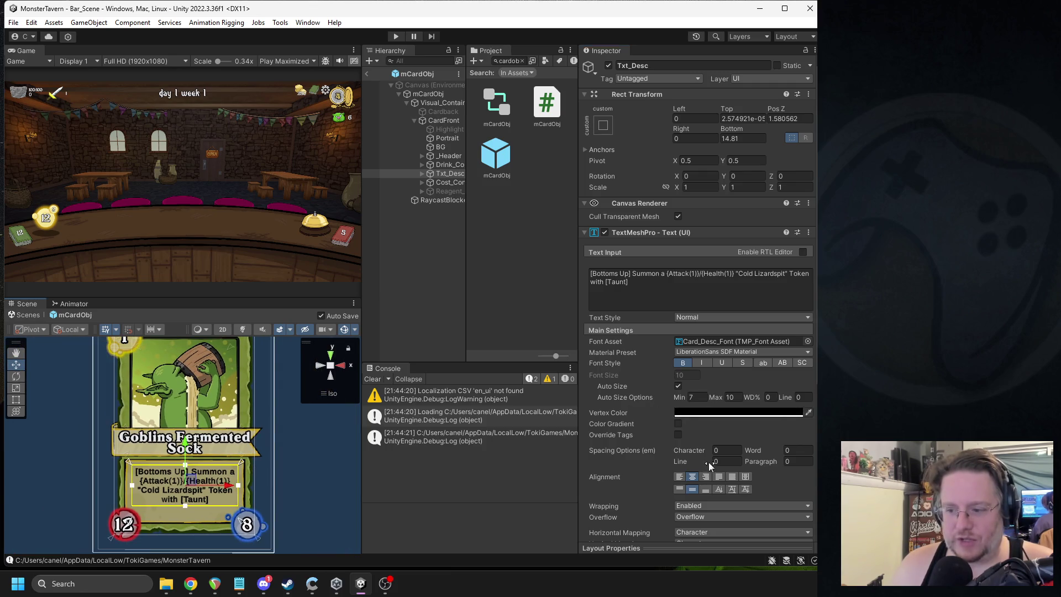
# Step: Set the description's line spacing to -7 and character spacing to -3, keeping word spacing 0
pyautogui.moveTo(690, 459)
pyautogui.mouseDown()
pyautogui.moveTo(778, 439)
pyautogui.moveTo(566, 433)
pyautogui.mouseUp()
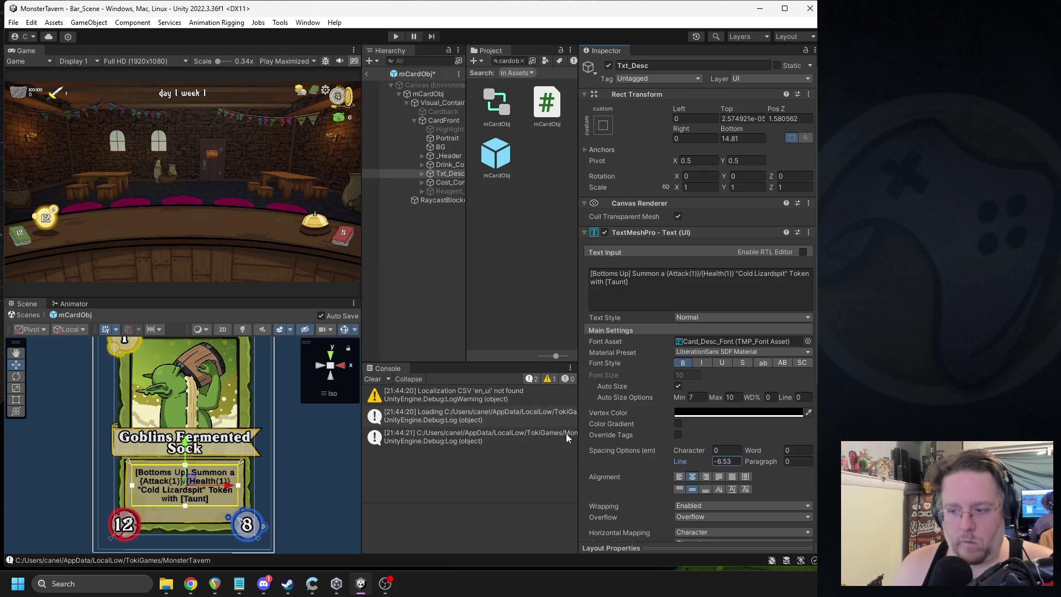
pyautogui.click(721, 463)
pyautogui.write('-7')
pyautogui.click(725, 449)
pyautogui.write('-3')
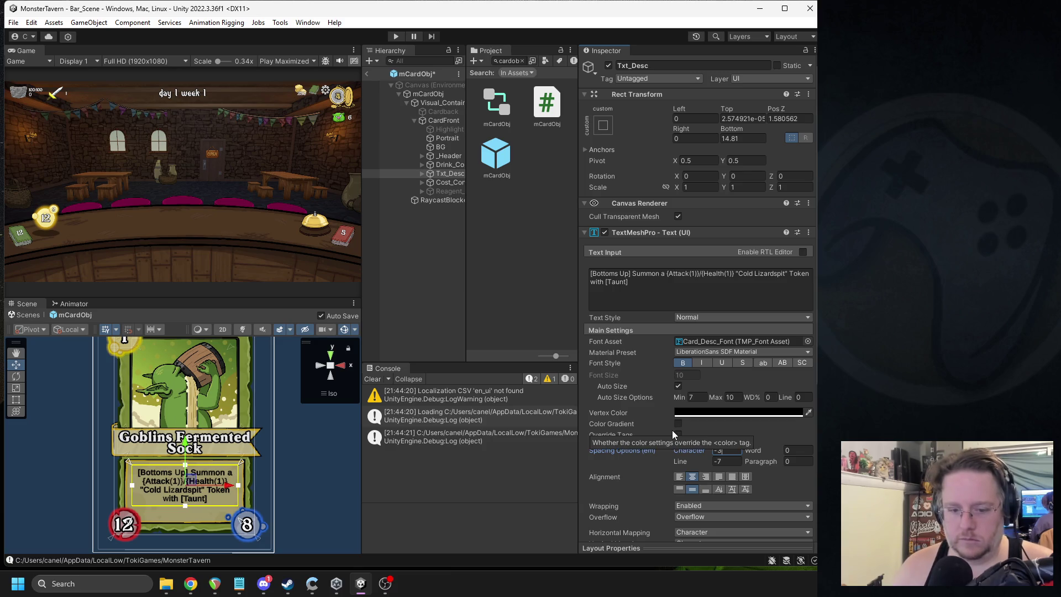
pyautogui.click(789, 450)
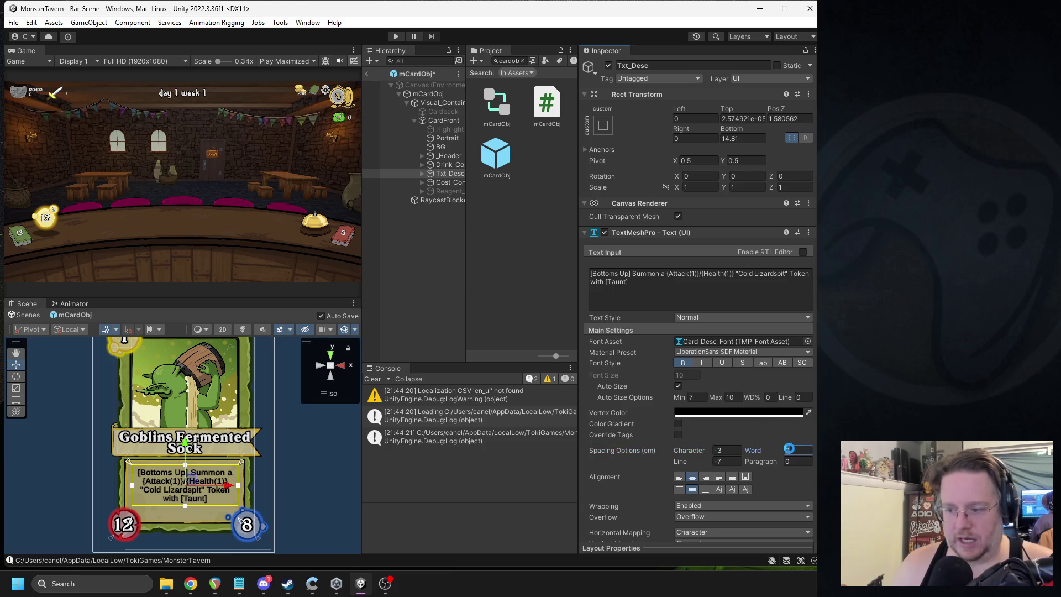
pyautogui.write('-10')
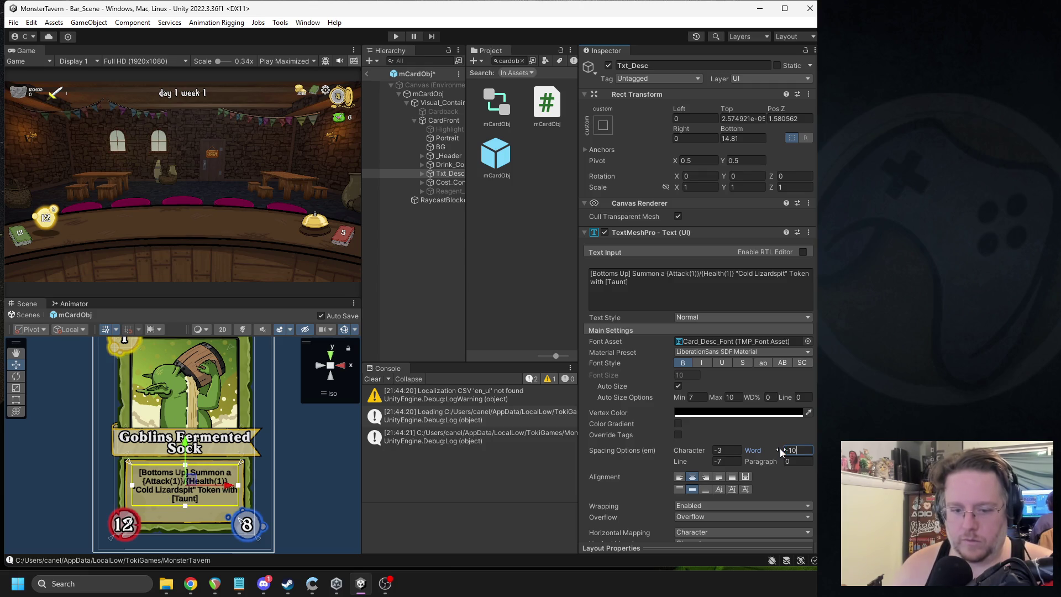
pyautogui.press('Delete')
pyautogui.press('Delete')
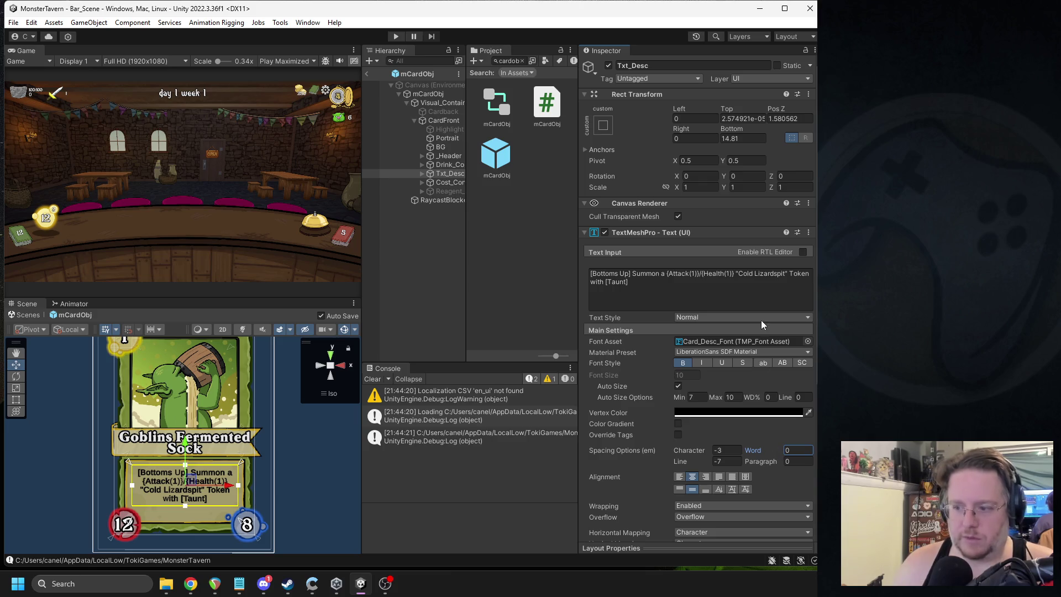
# Step: Switch the description's font asset to Card_Description_Text and return to Bar_Scene
pyautogui.click(722, 339)
pyautogui.scroll(5, 524, 207)
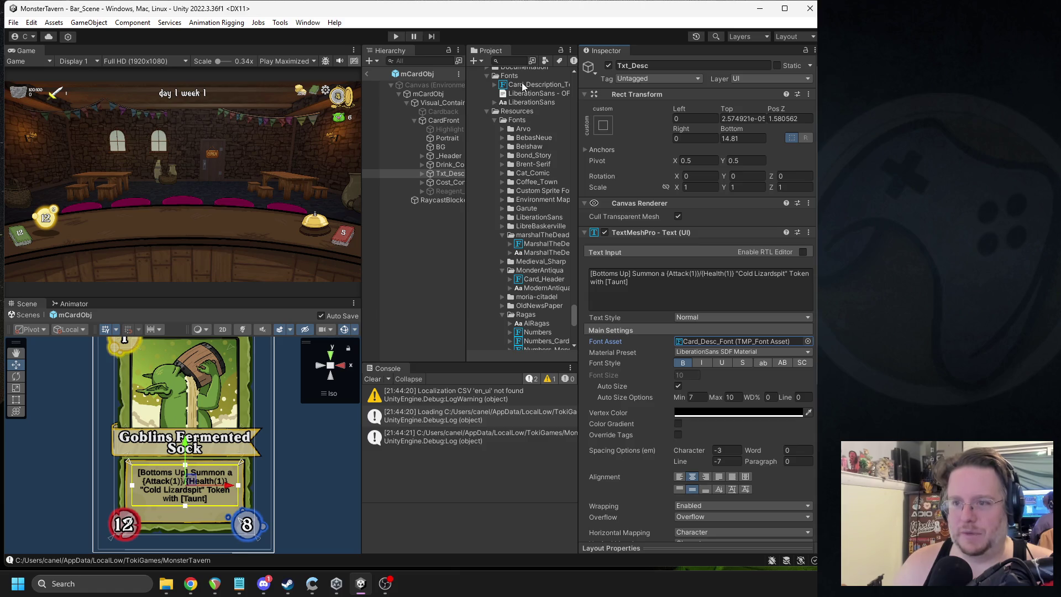
pyautogui.moveTo(689, 355); pyautogui.dragTo(714, 343)
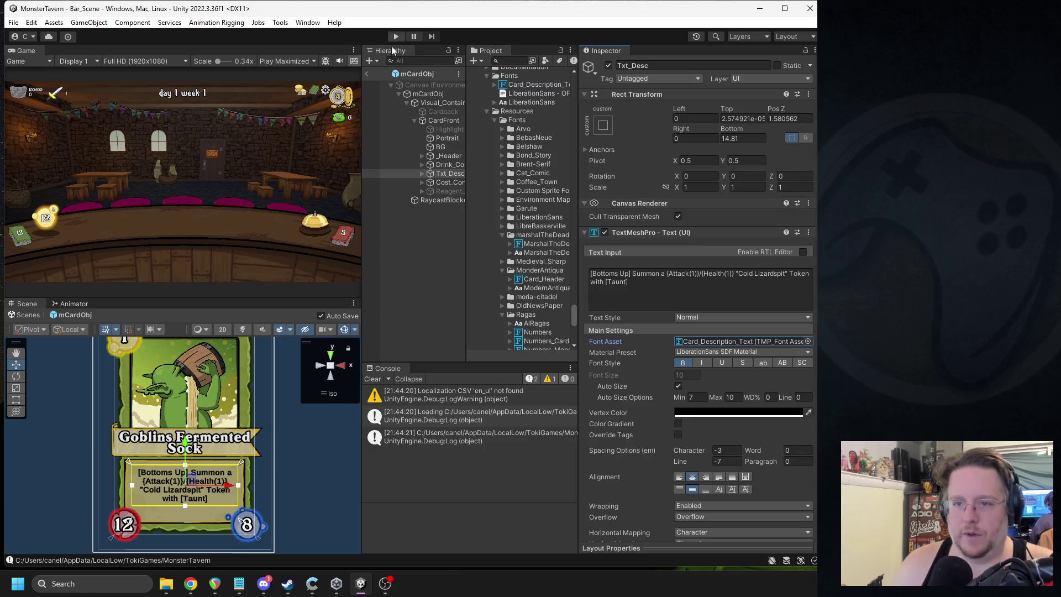
pyautogui.click(367, 73)
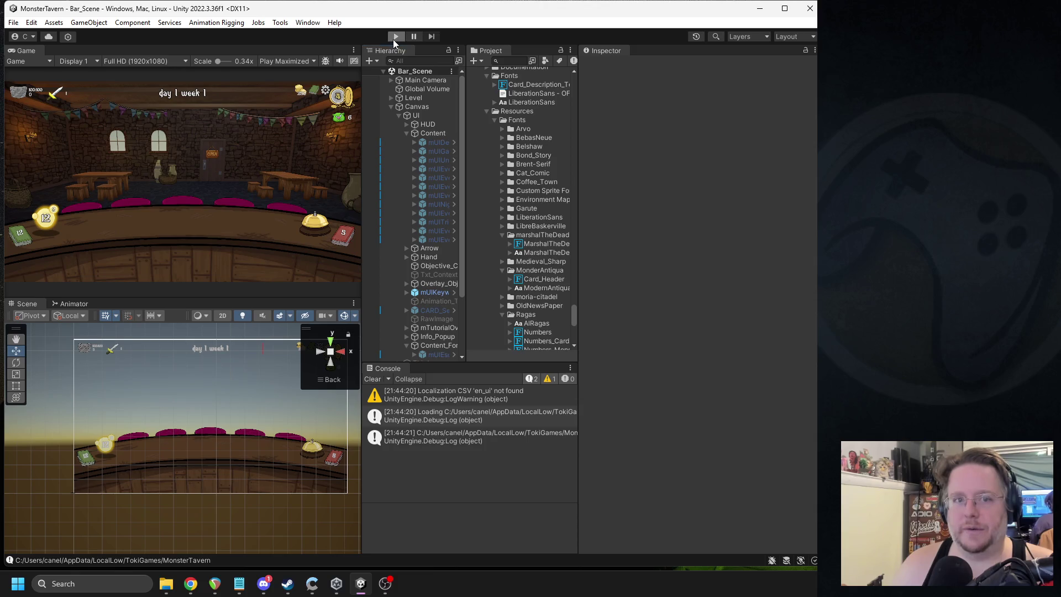
pyautogui.click(394, 37)
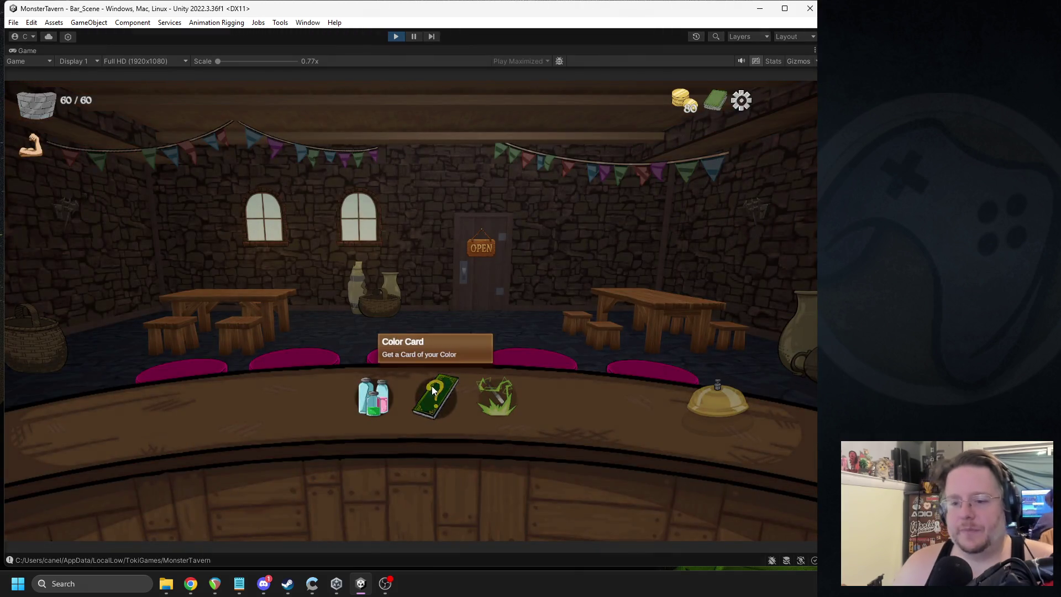
pyautogui.click(432, 391)
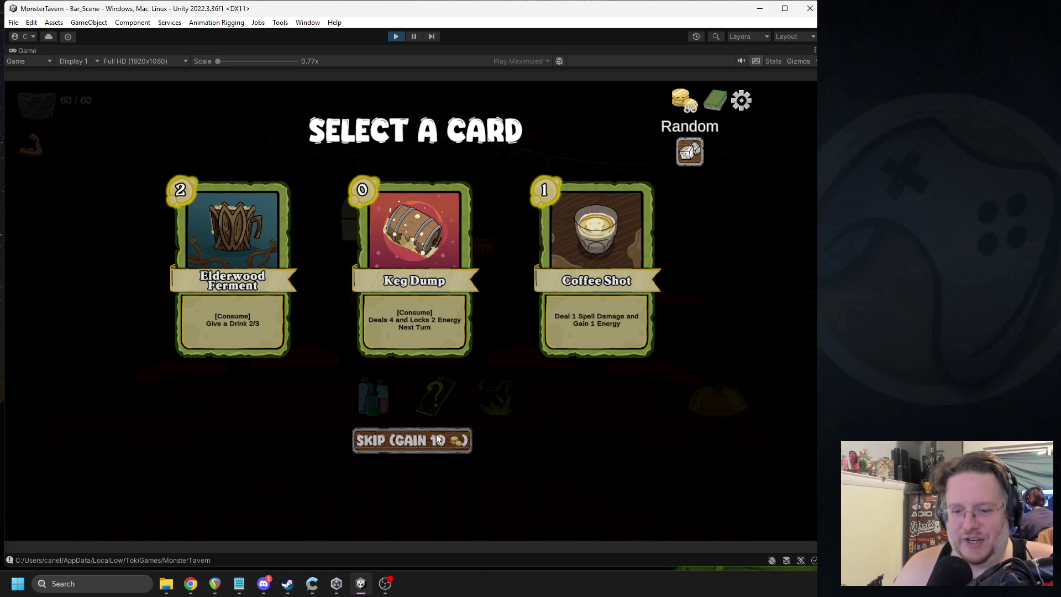
pyautogui.click(398, 36)
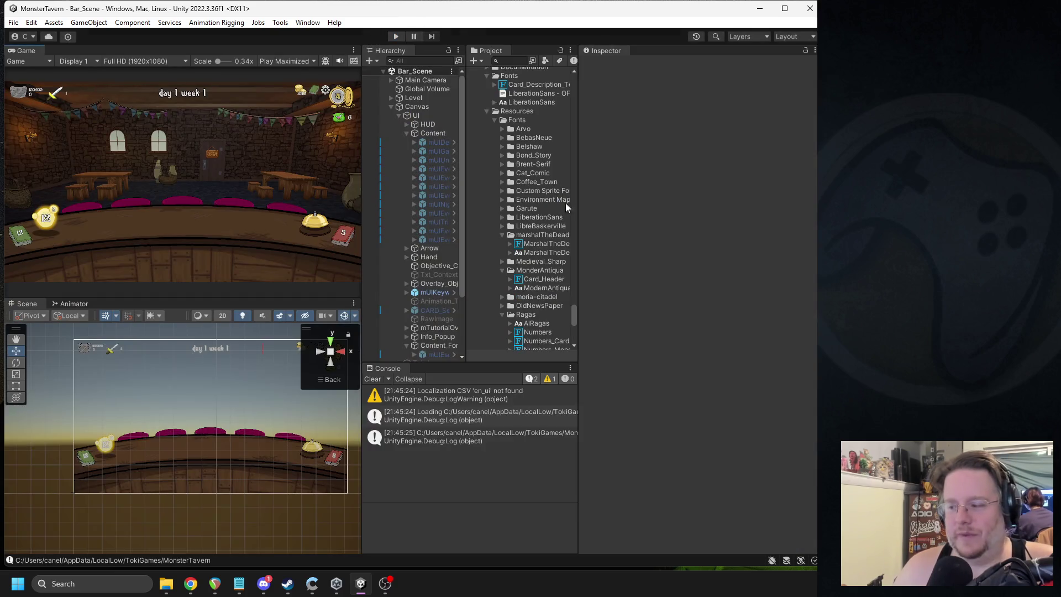
# Step: Copy the TextMeshPro component from the Transform event's Pick a Card heading
pyautogui.moveTo(467, 215); pyautogui.dragTo(522, 214)
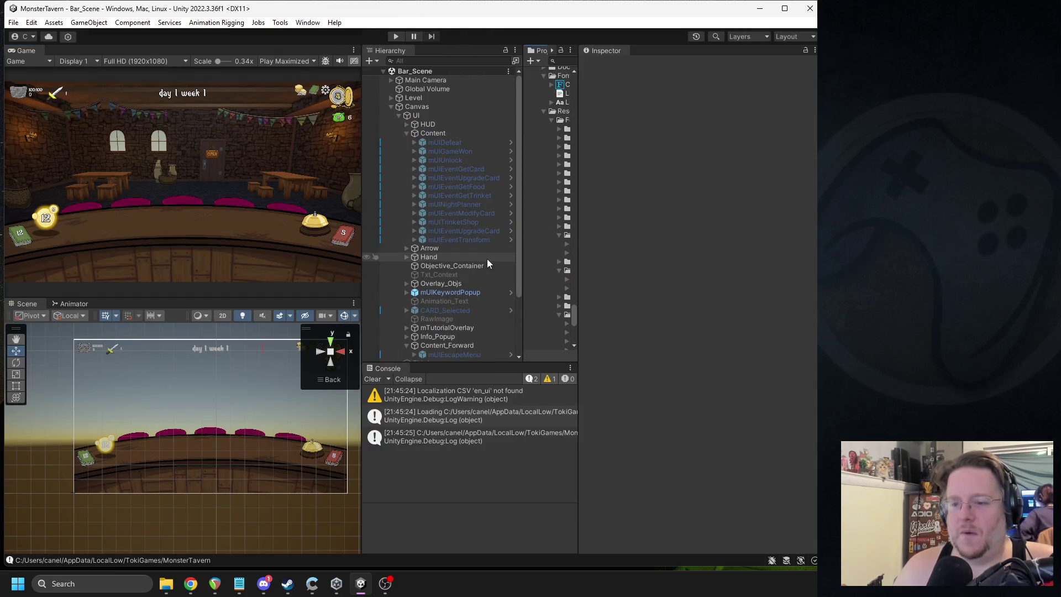
pyautogui.click(453, 240)
pyautogui.click(787, 107)
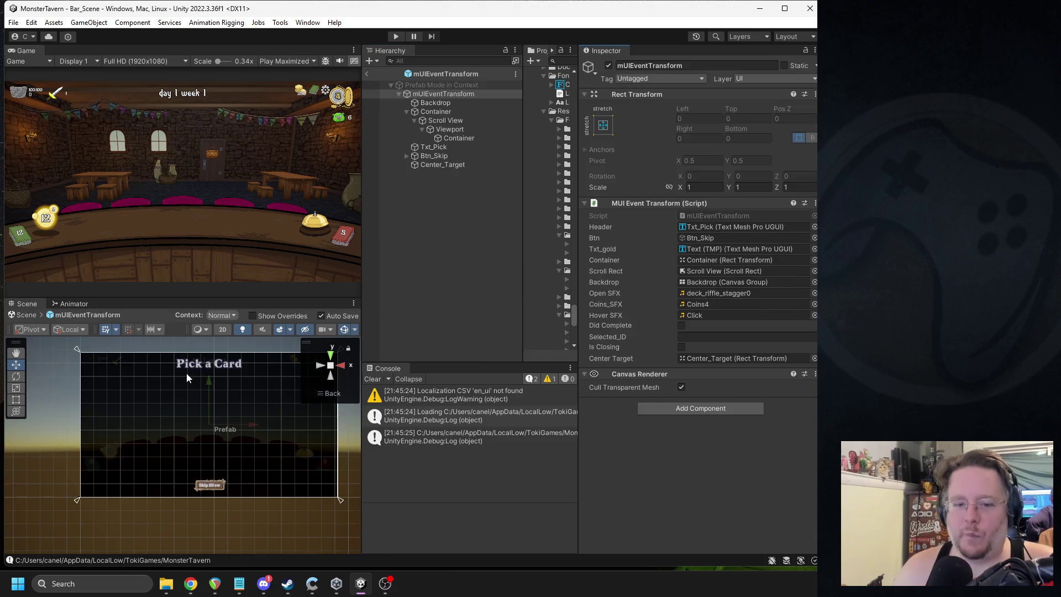
pyautogui.click(215, 363)
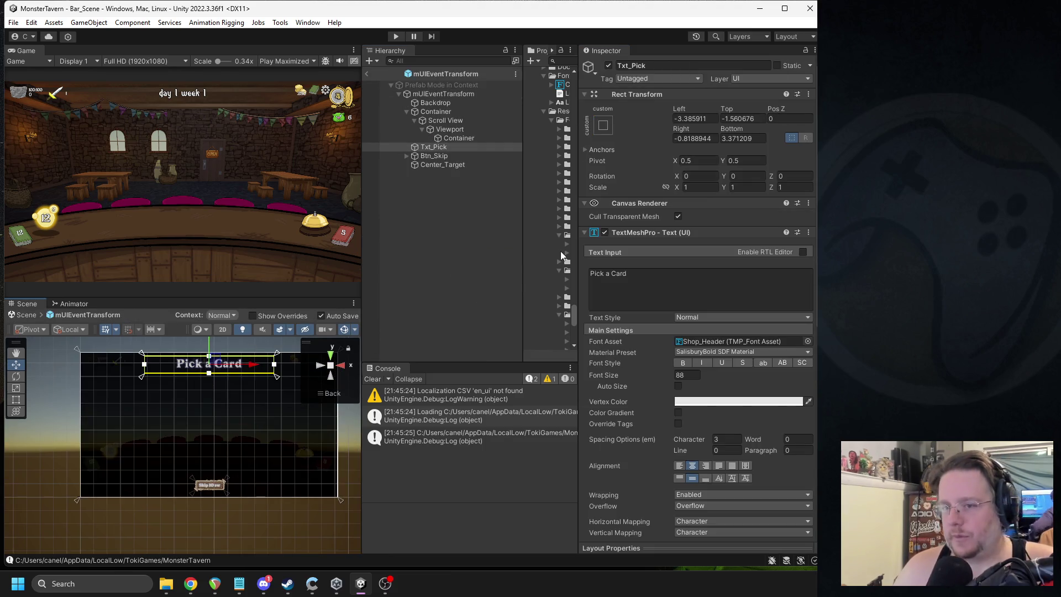
pyautogui.rightClick(628, 233)
pyautogui.click(713, 318)
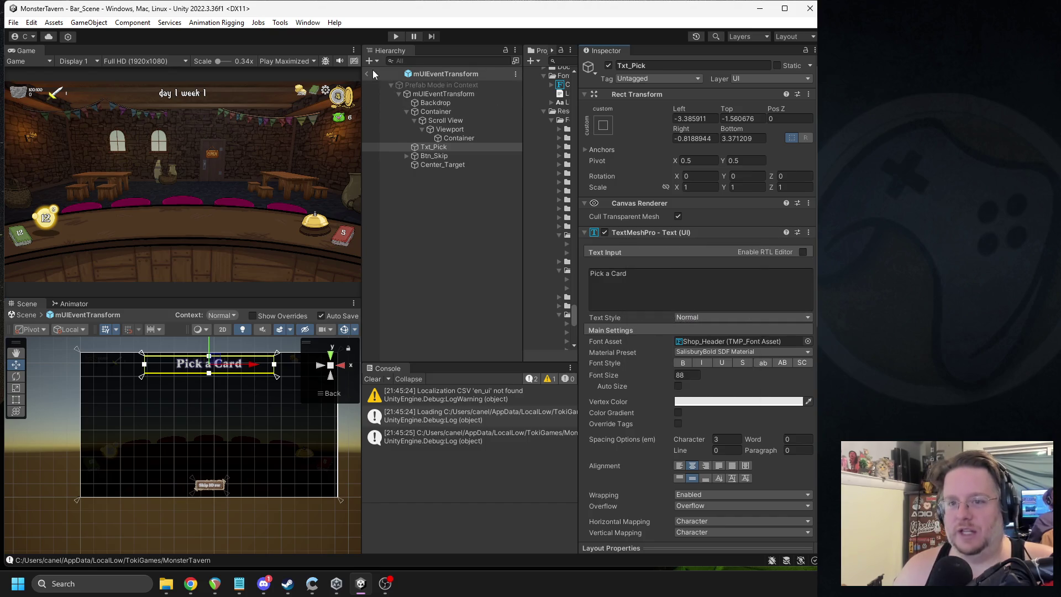
pyautogui.click(367, 74)
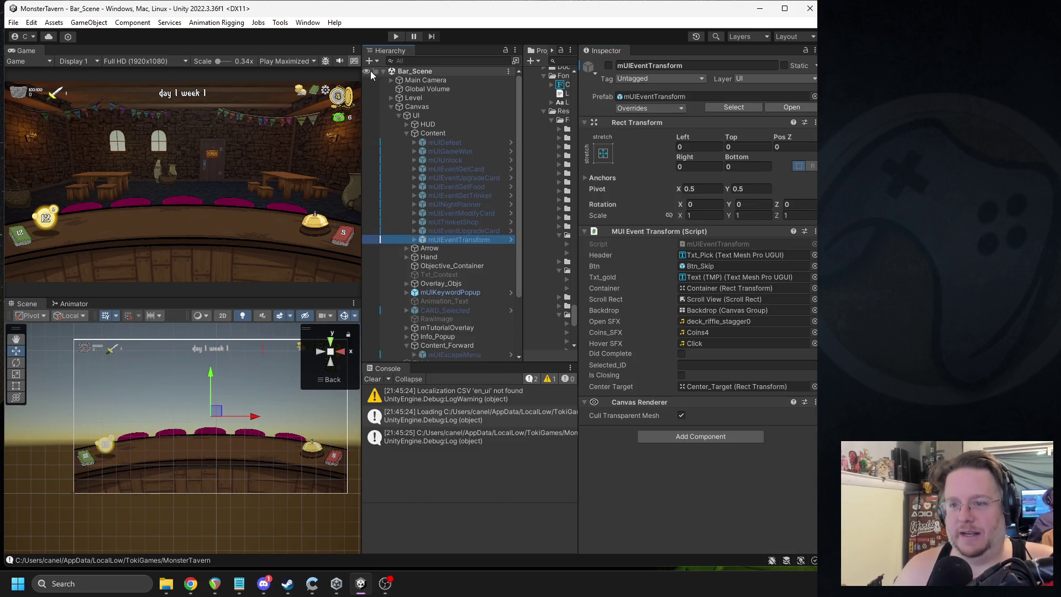
# Step: Paste those text settings onto mUIEventGetCard's heading, giving Shop_Header, size 88, spacing 3
pyautogui.doubleClick(465, 170)
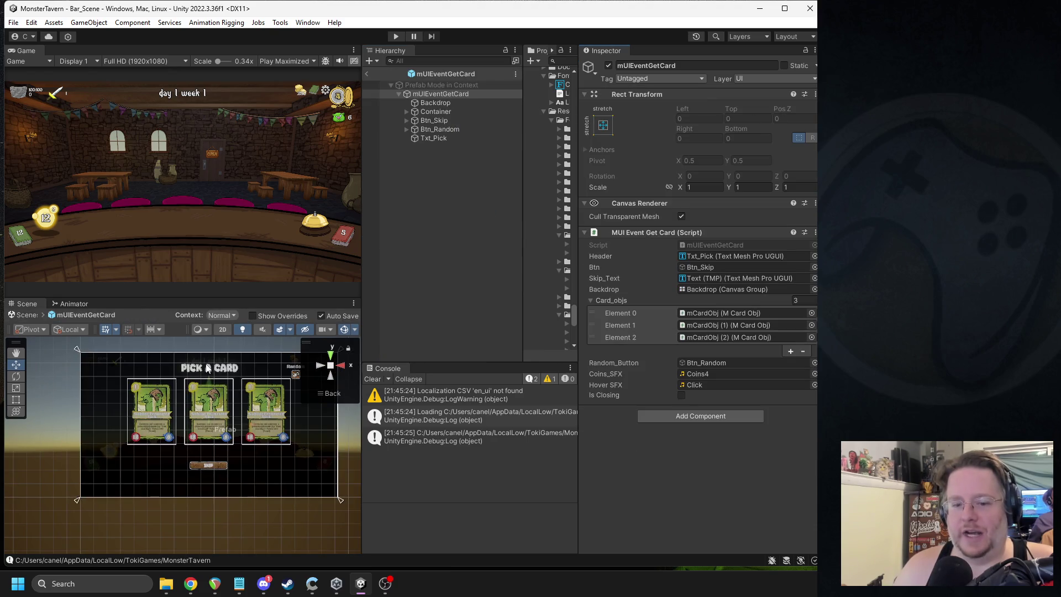
pyautogui.click(208, 369)
pyautogui.press('f')
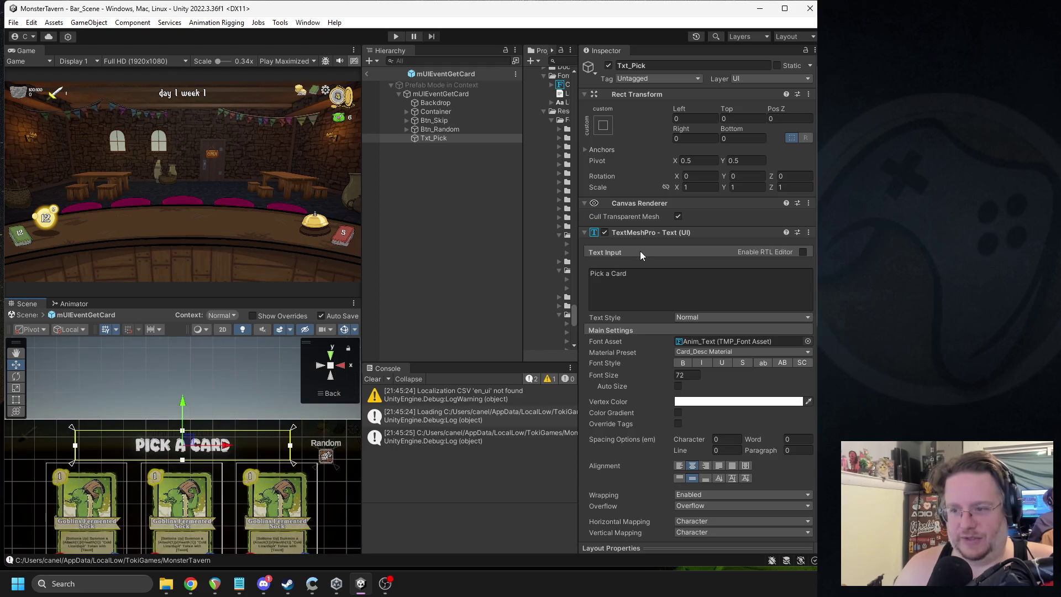
pyautogui.rightClick(651, 234)
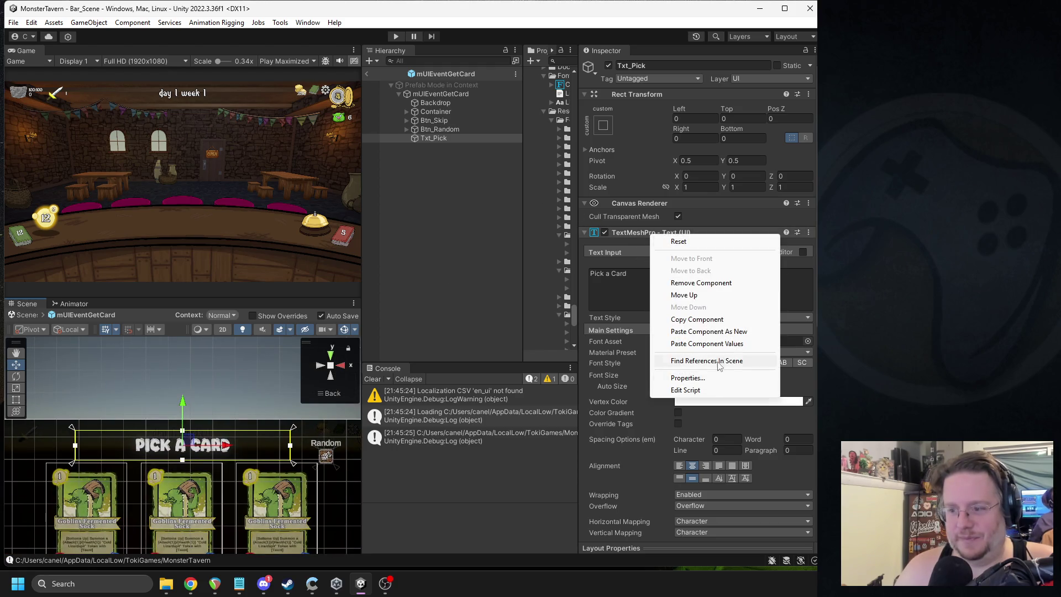
pyautogui.click(707, 343)
pyautogui.click(658, 290)
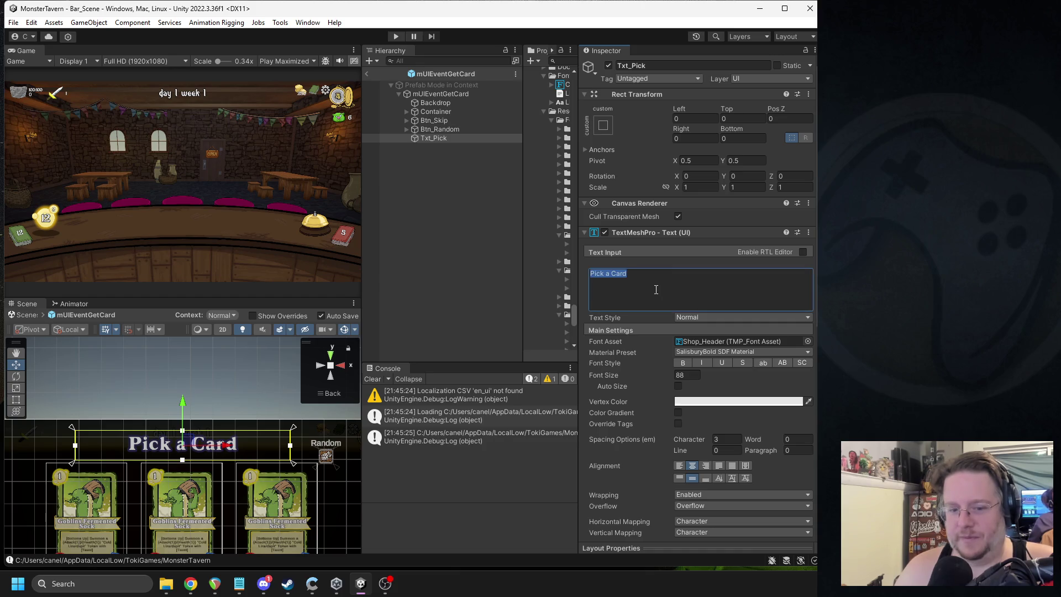
pyautogui.click(368, 74)
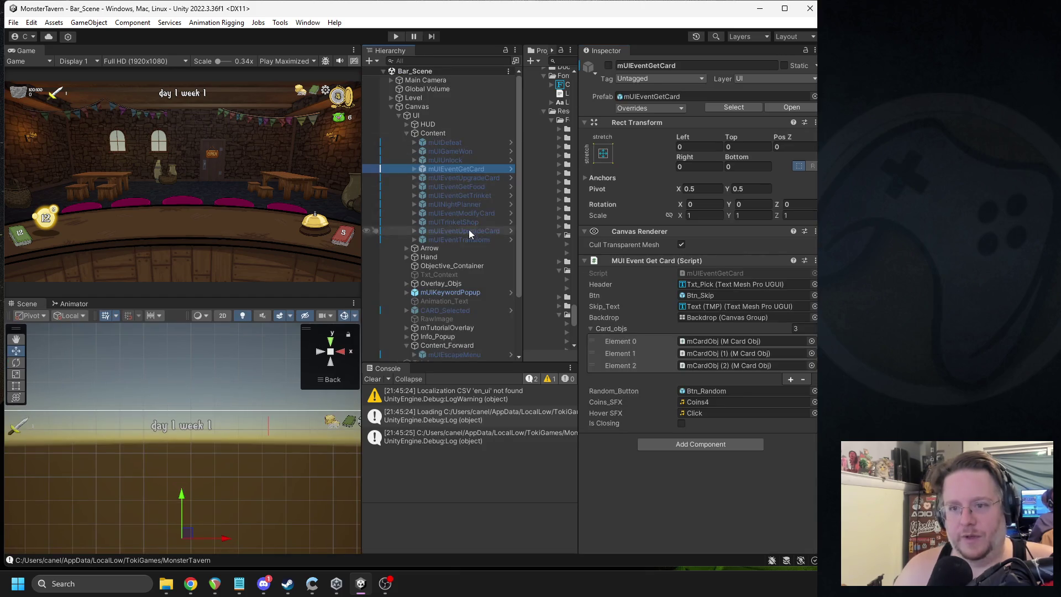
# Step: Copy the Rect Transform component of mUIEventTransform's Btn_Skip button
pyautogui.click(463, 239)
pyautogui.click(810, 108)
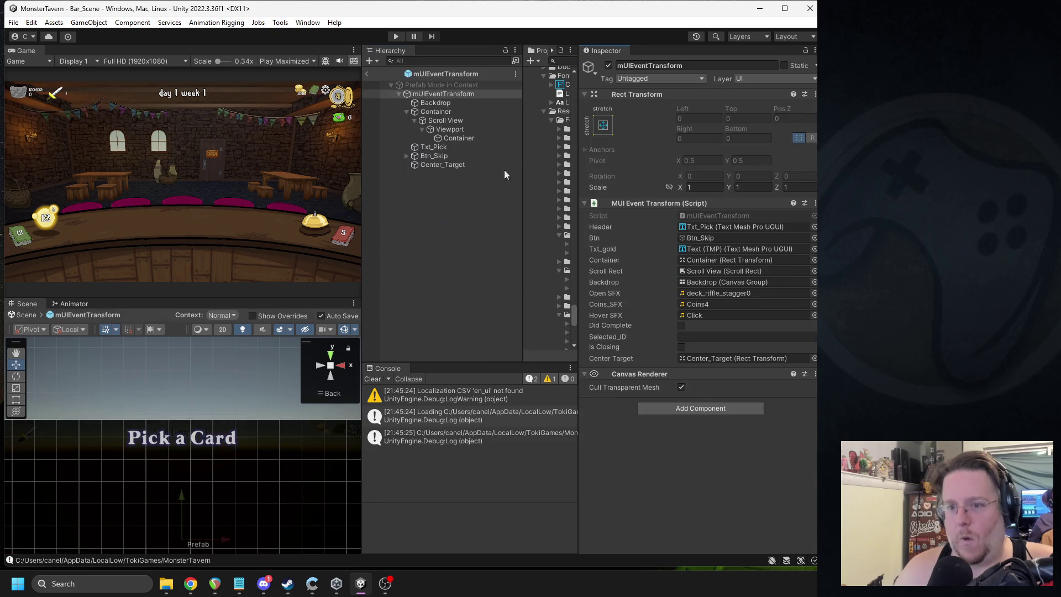
pyautogui.click(407, 113)
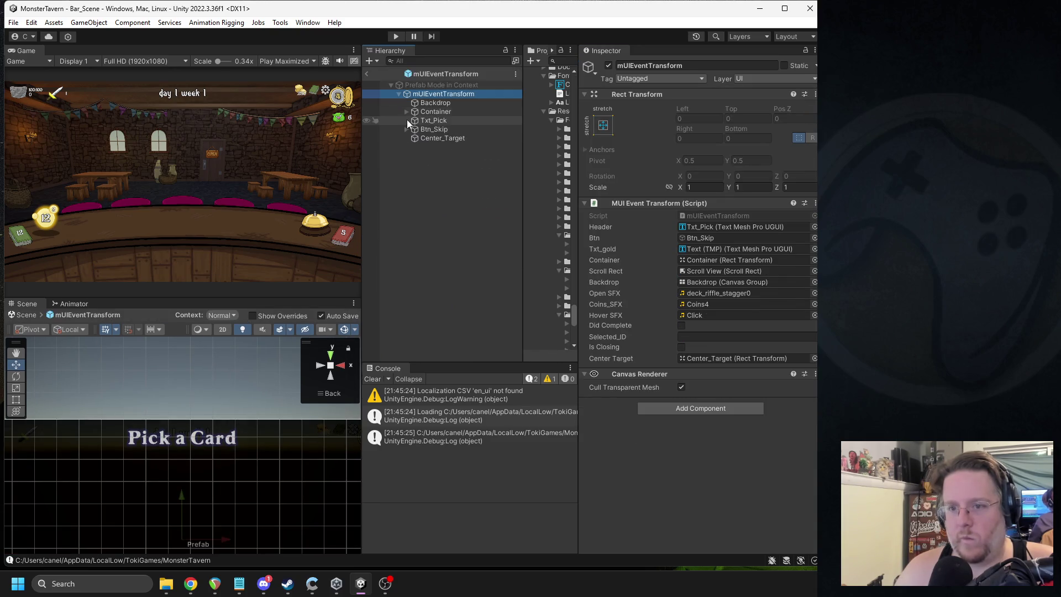
pyautogui.click(421, 129)
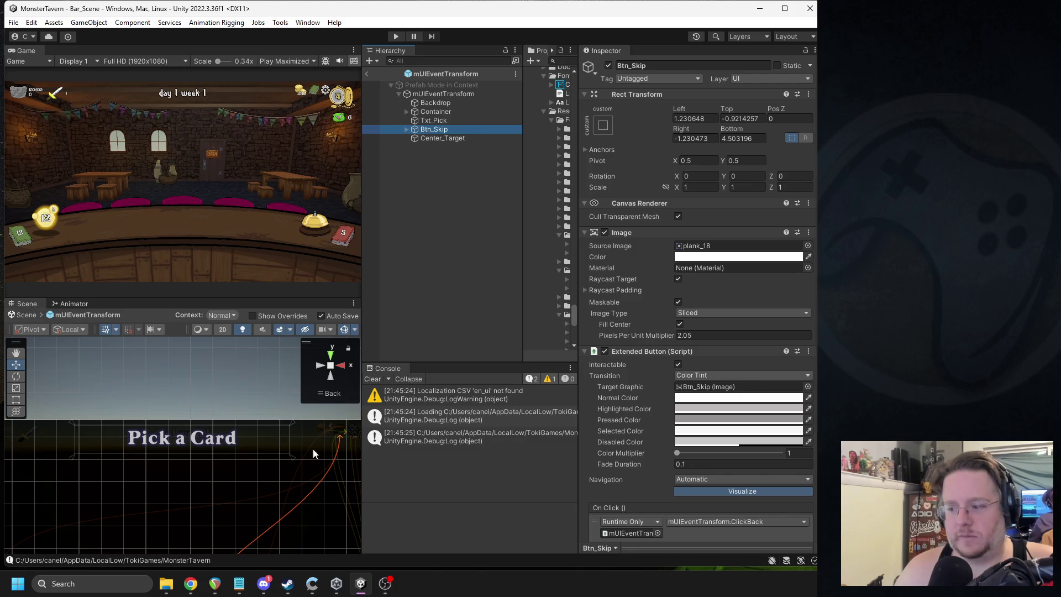
pyautogui.press('f')
pyautogui.rightClick(631, 95)
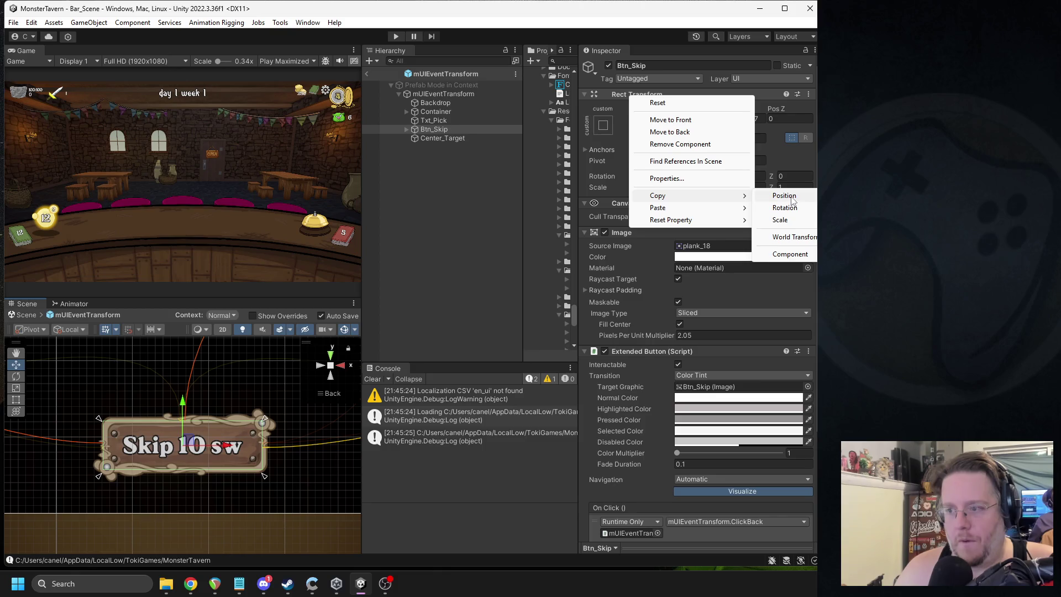
pyautogui.click(774, 253)
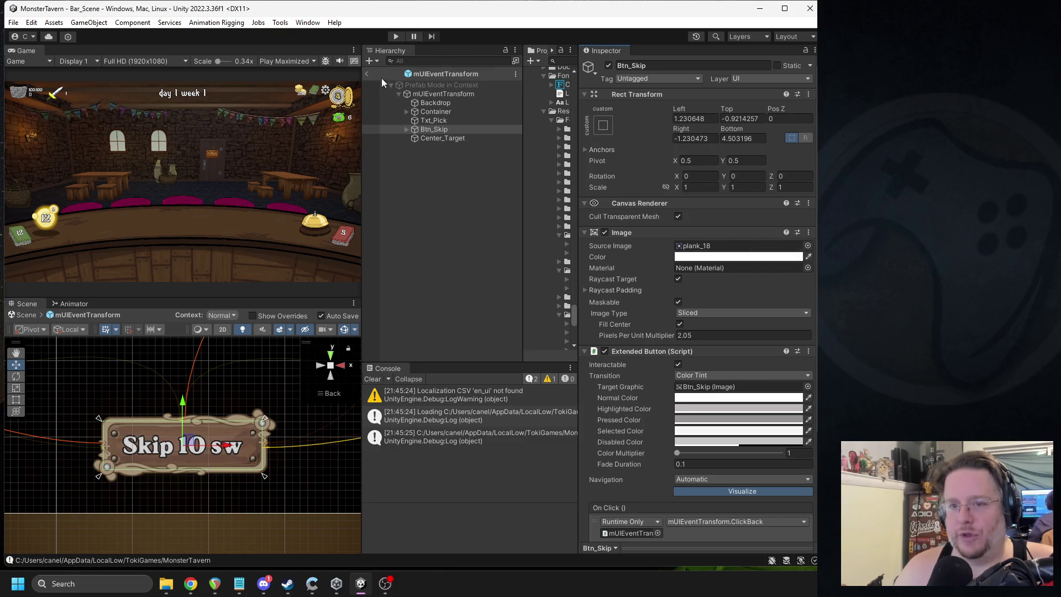
# Step: Open the mUIEventGetCard prefab and bring its SKIP button into view
pyautogui.click(368, 73)
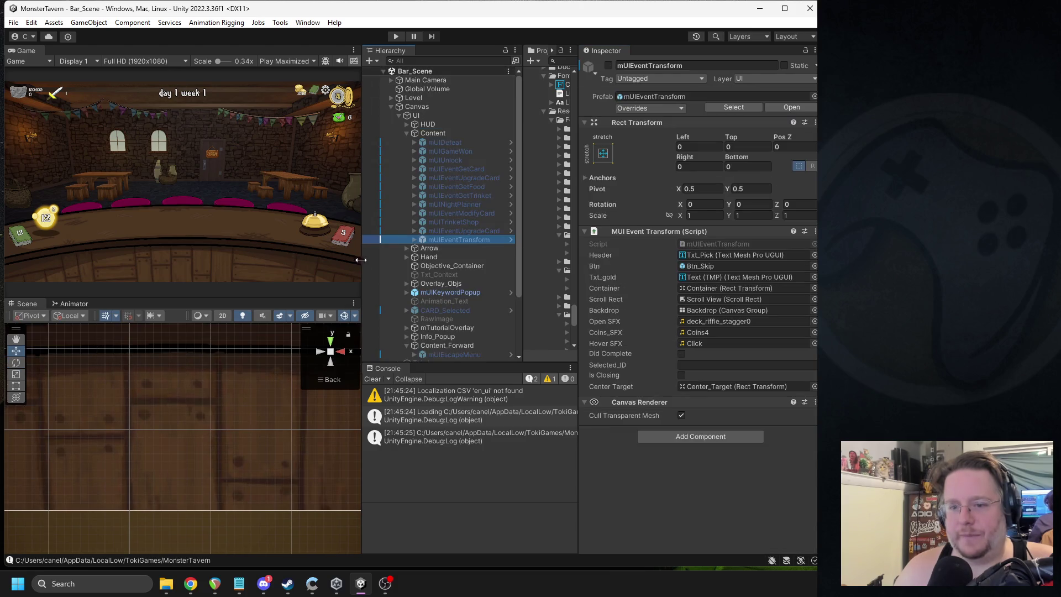
pyautogui.click(457, 231)
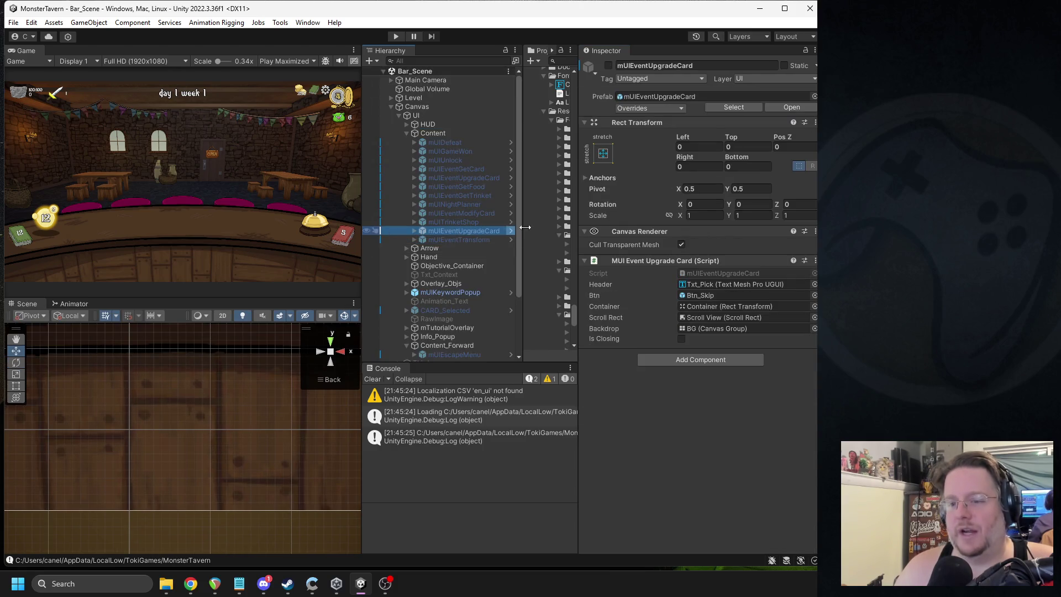
pyautogui.click(465, 172)
pyautogui.click(511, 169)
pyautogui.moveTo(195, 377)
pyautogui.mouseDown()
pyautogui.moveTo(218, 488)
pyautogui.moveTo(214, 444)
pyautogui.moveTo(249, 509)
pyautogui.moveTo(204, 472)
pyautogui.mouseUp()
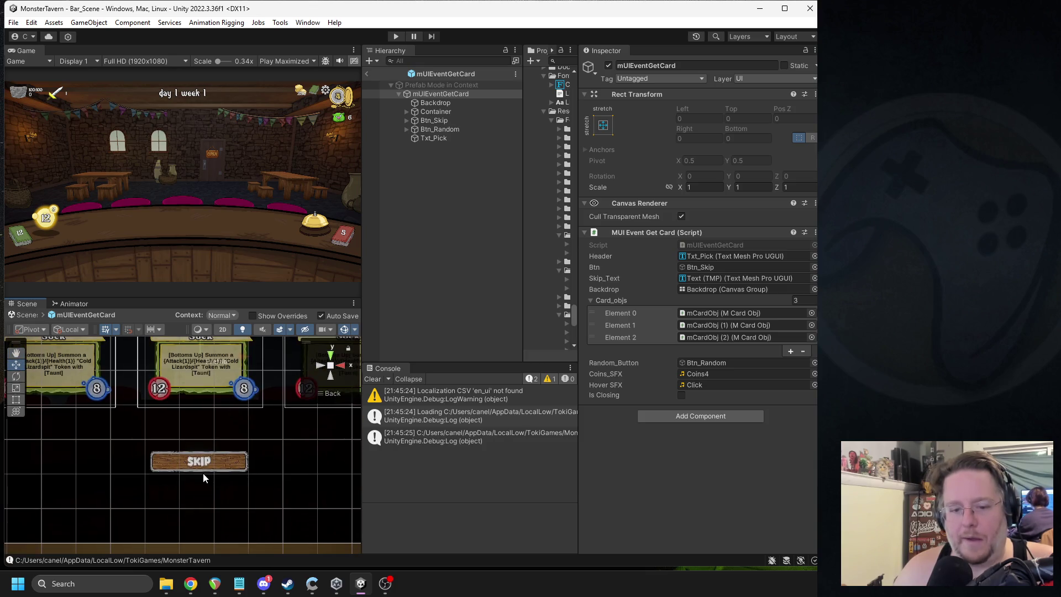
# Step: Assign the plank_14 sprite to the Pick-a-Card Skip button's Image
pyautogui.click(198, 466)
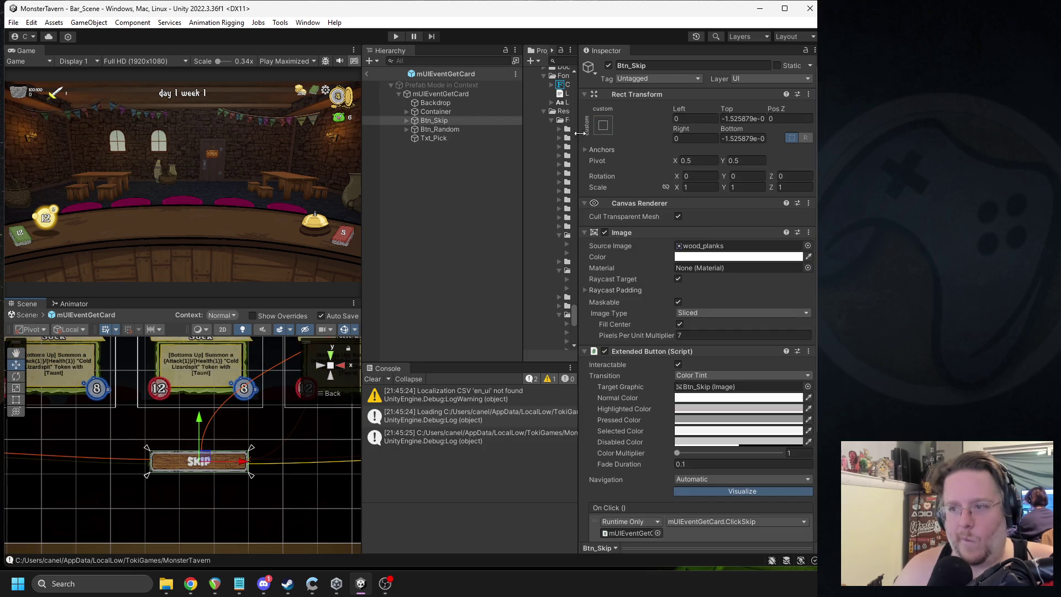
pyautogui.rightClick(683, 99)
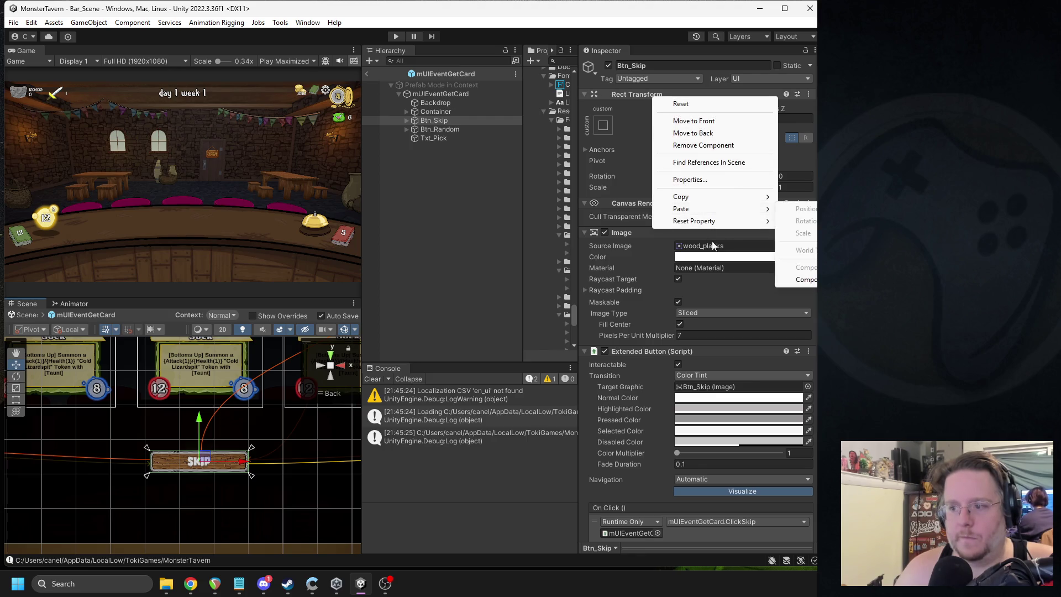
pyautogui.scroll(-3, 240, 415)
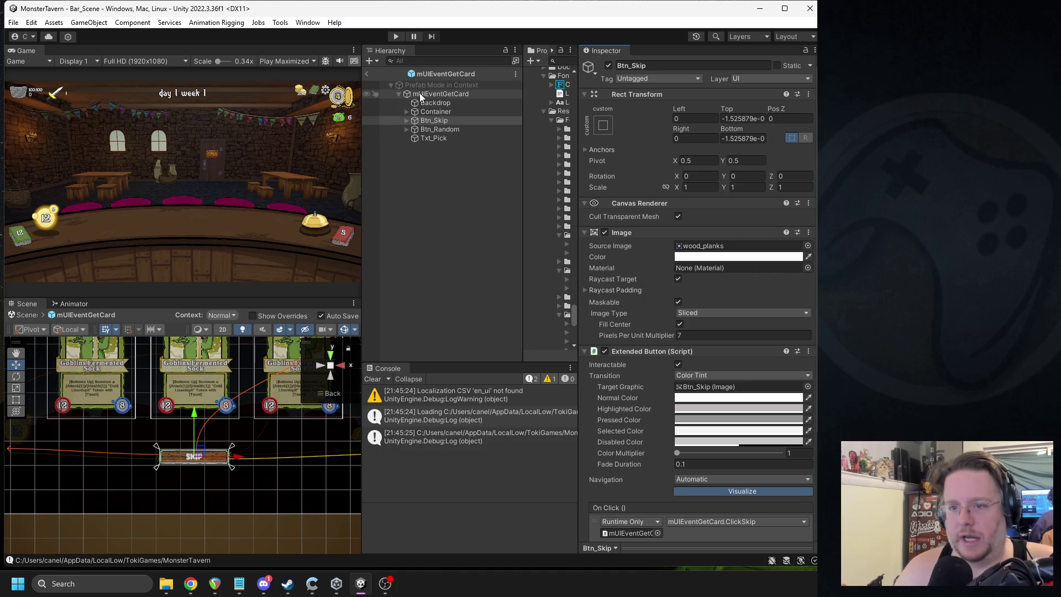
pyautogui.click(407, 121)
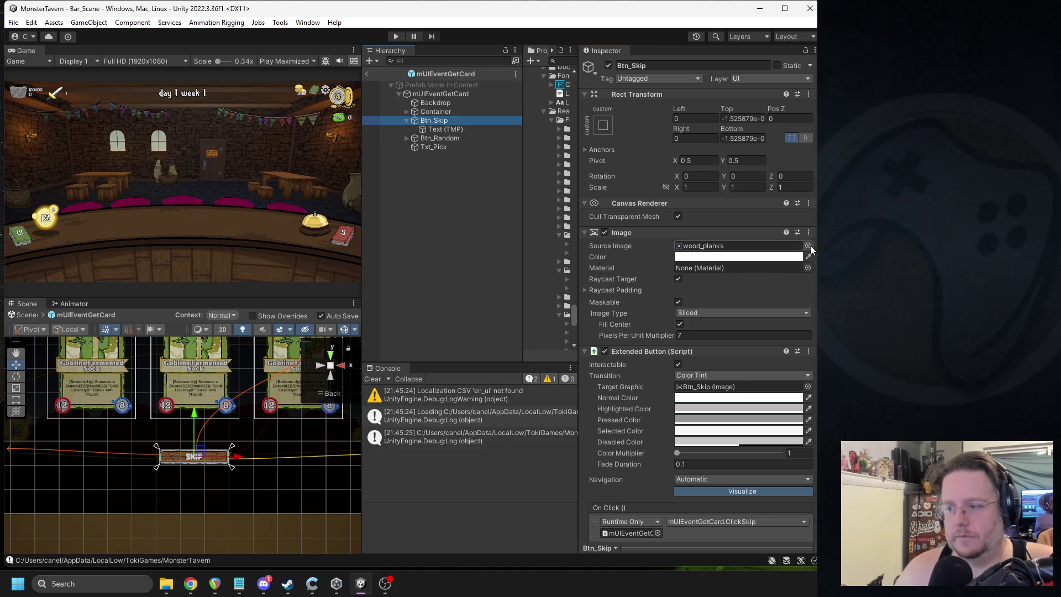
pyautogui.click(807, 245)
pyautogui.write('ank')
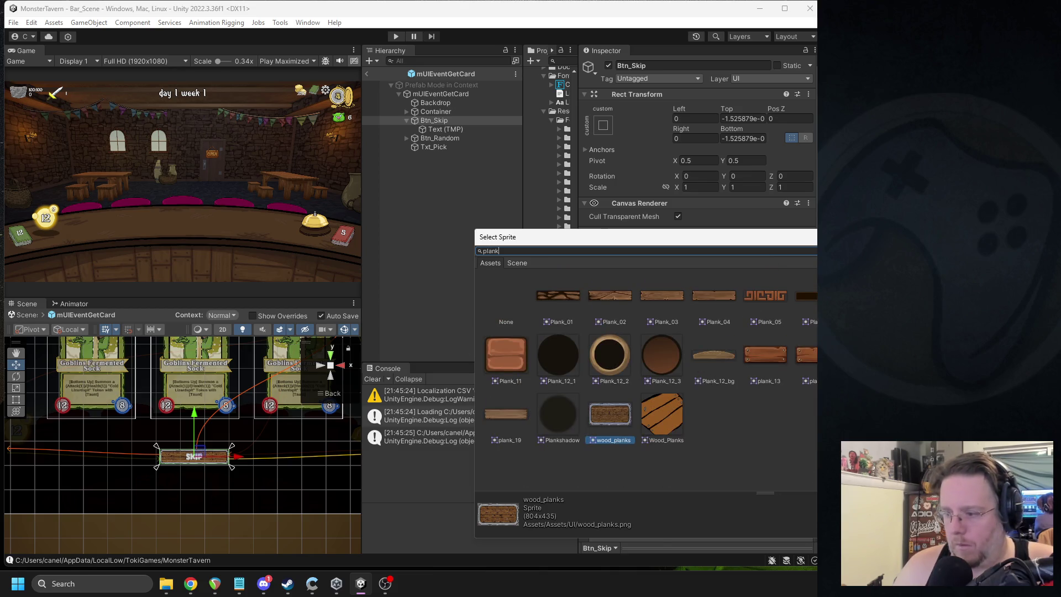
pyautogui.doubleClick(807, 357)
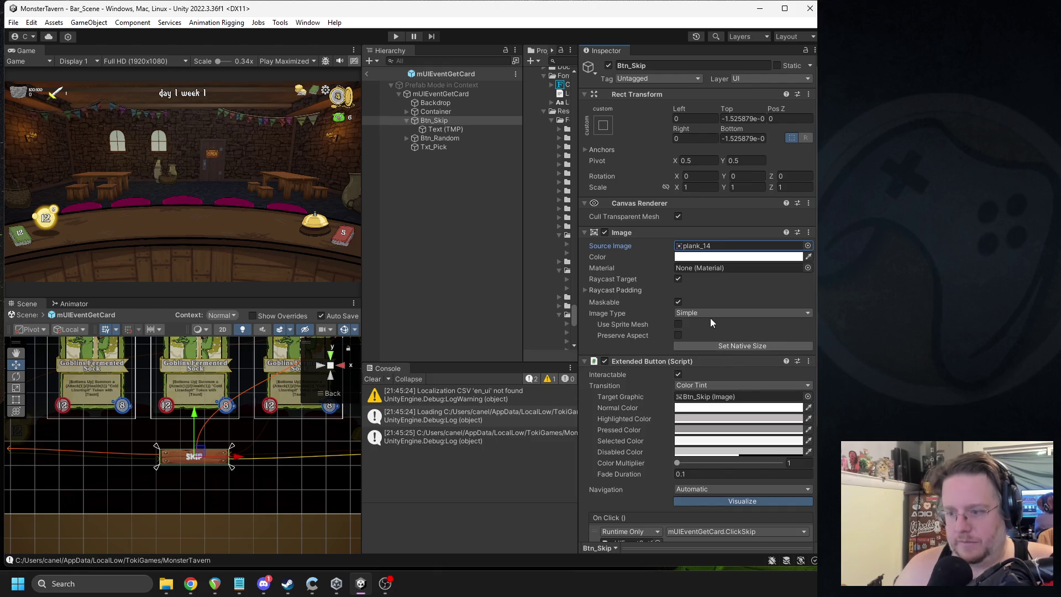
# Step: Set the Skip image type to Sliced with pixels-per-unit multiplier 2, then return to Bar_Scene
pyautogui.click(711, 314)
pyautogui.click(703, 349)
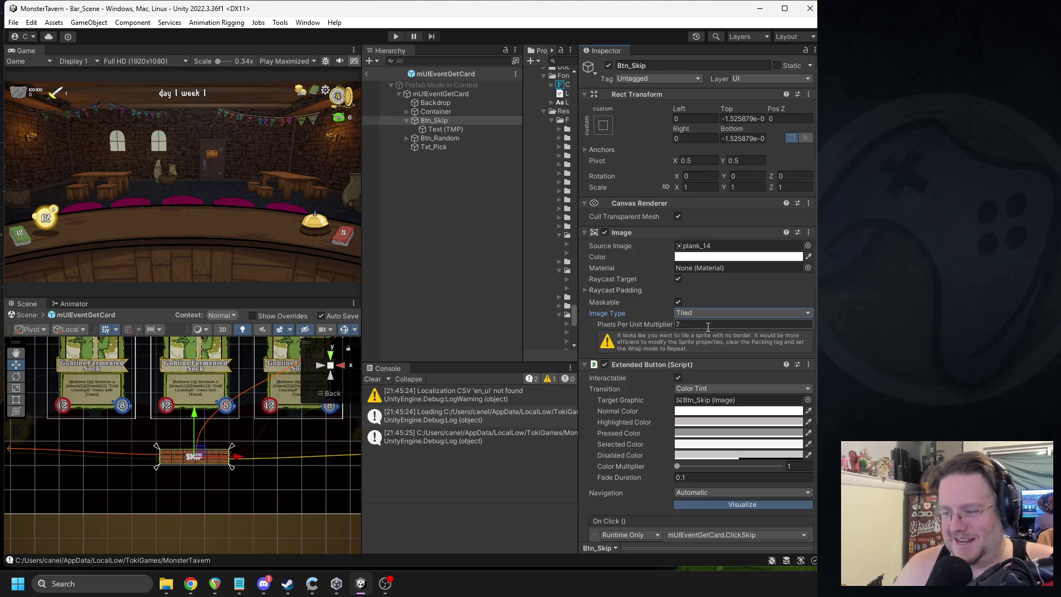
pyautogui.click(678, 324)
pyautogui.write('2.05')
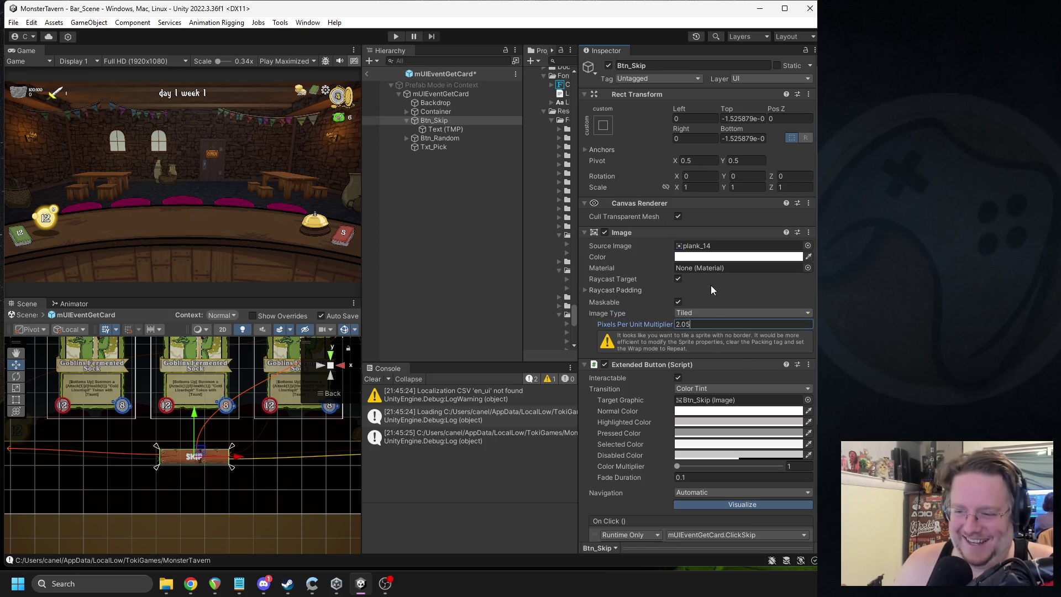
pyautogui.click(707, 313)
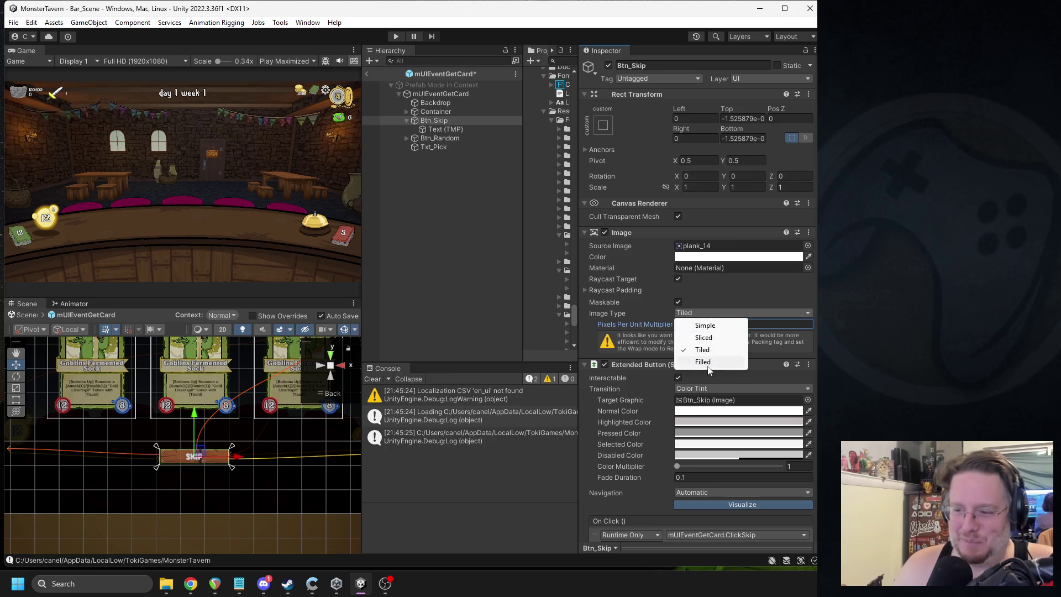
pyautogui.click(703, 337)
pyautogui.scroll(2, 237, 470)
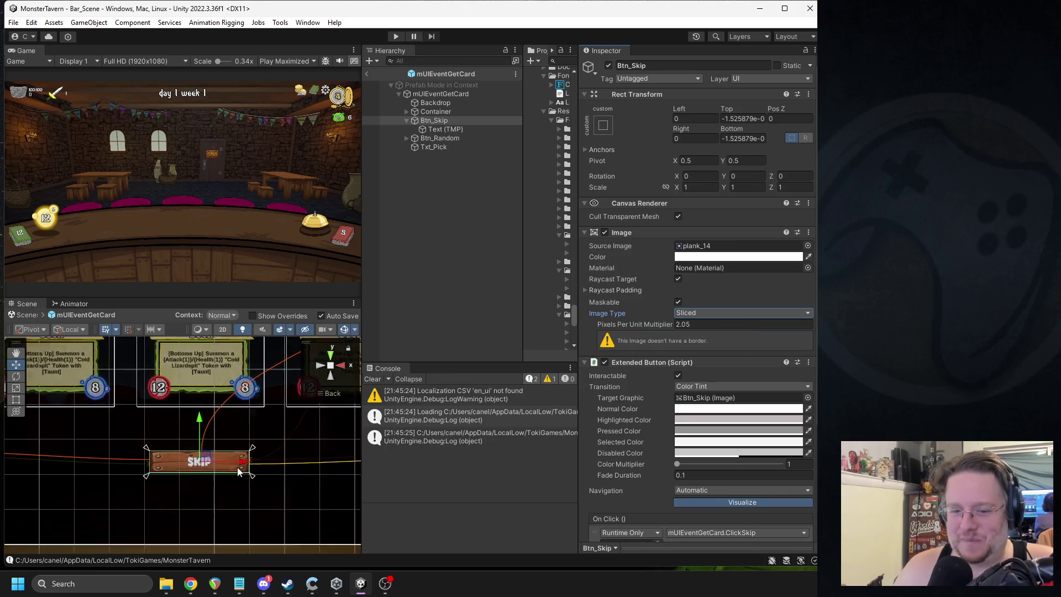
pyautogui.click(366, 73)
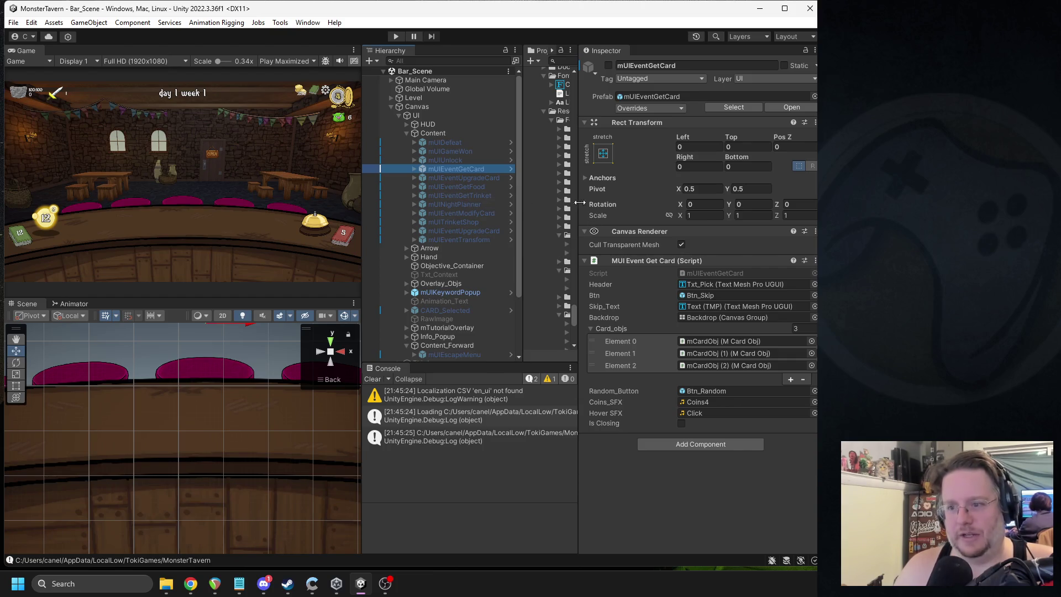
pyautogui.moveTo(577, 203); pyautogui.dragTo(620, 209)
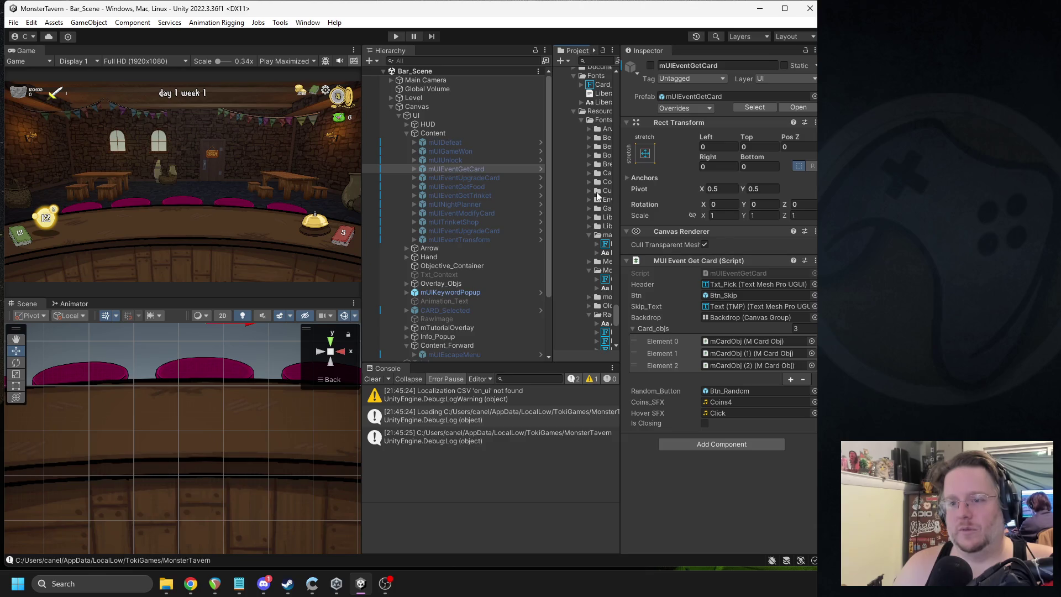
# Step: Copy the frame Image component under mUIEventTransform's Btn_Skip
pyautogui.doubleClick(478, 239)
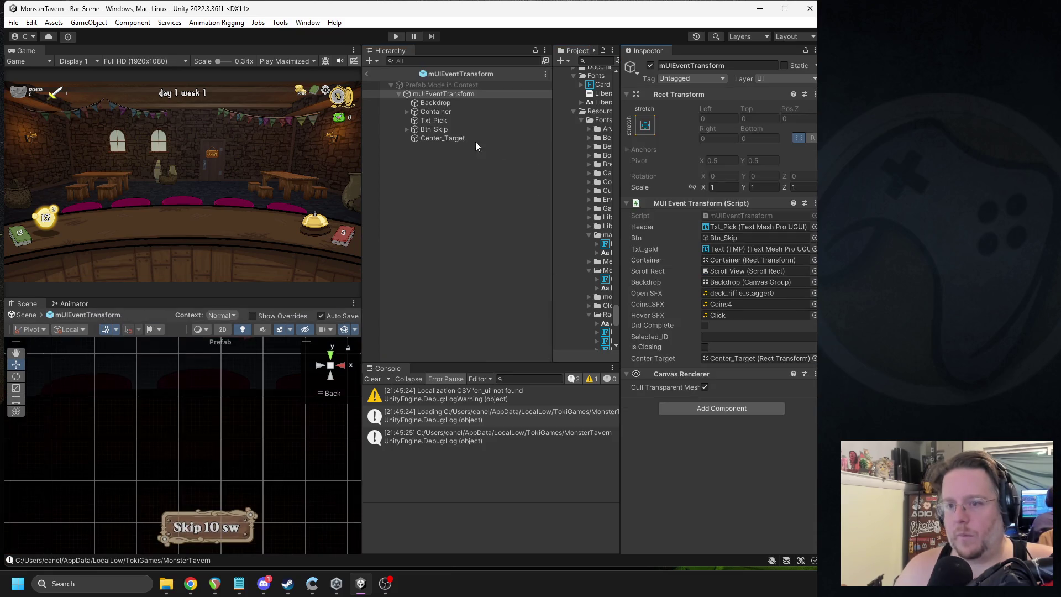
pyautogui.click(406, 129)
pyautogui.click(451, 147)
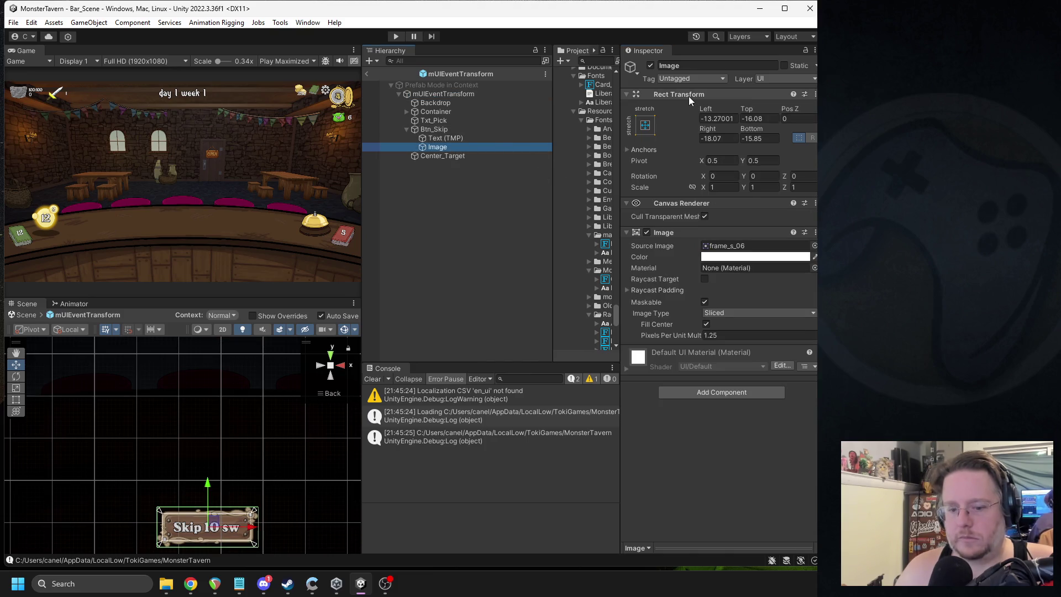
pyautogui.rightClick(664, 233)
pyautogui.click(719, 315)
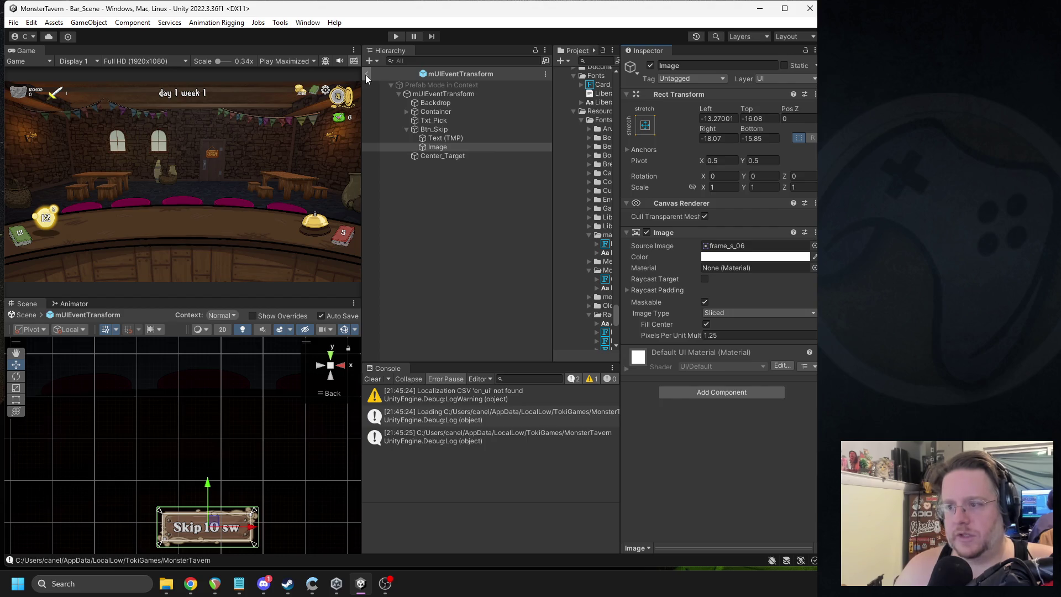
pyautogui.click(366, 74)
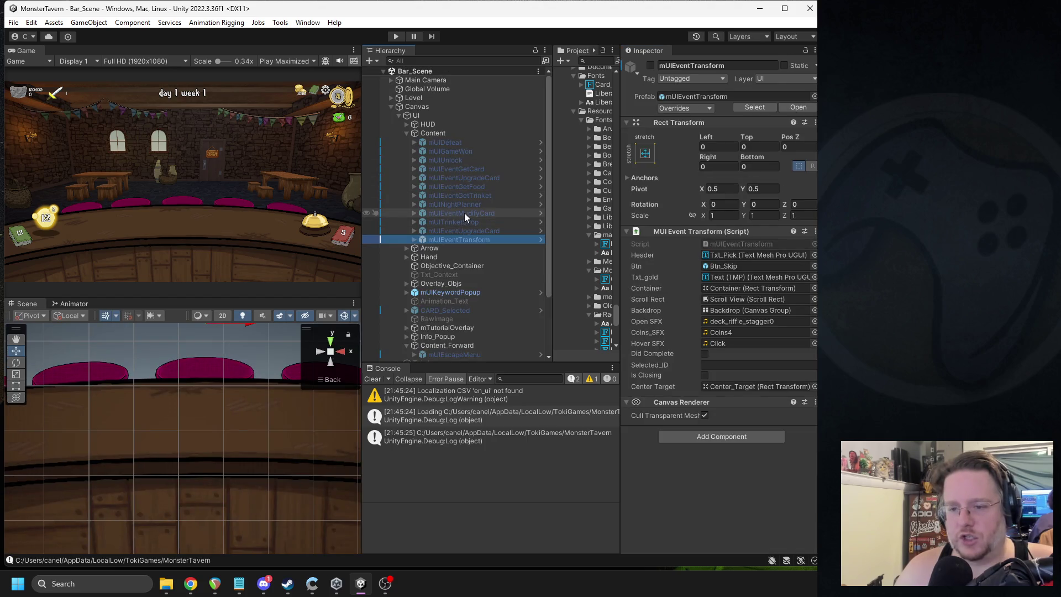
# Step: Reopen the mUIEventGetCard prefab and select its Skip text object
pyautogui.click(460, 171)
pyautogui.doubleClick(460, 172)
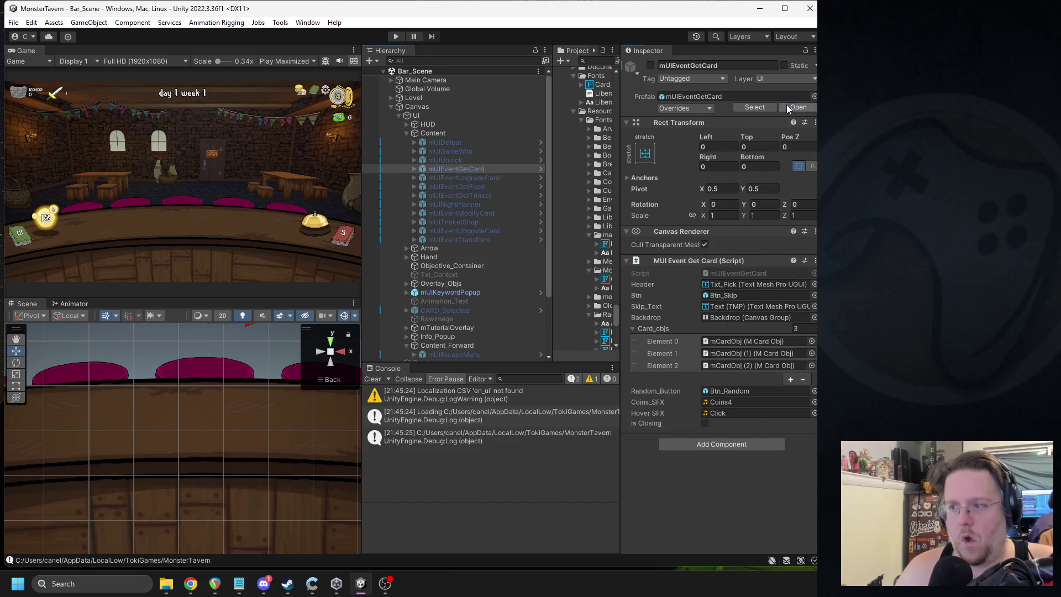
pyautogui.click(420, 130)
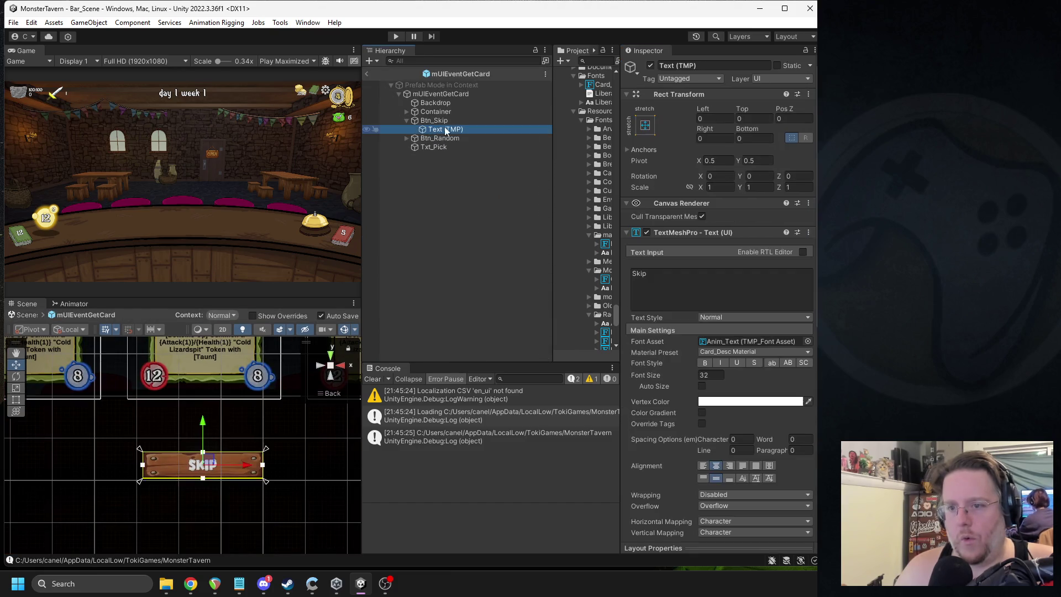
pyautogui.click(713, 118)
pyautogui.write('-13')
pyautogui.press('Tab')
pyautogui.write('-16')
pyautogui.press('Tab')
pyautogui.press('Tab')
pyautogui.write('-18')
pyautogui.press('Tab')
pyautogui.write('-15.85')
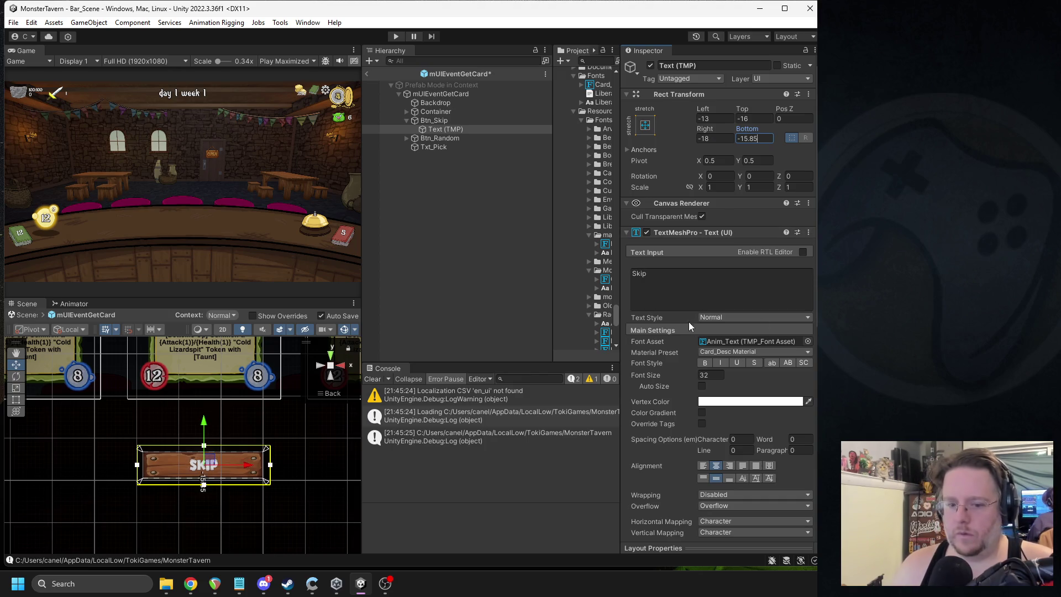
pyautogui.hotkey('ctrl', 'z')
pyautogui.hotkey('ctrl', 'z')
pyautogui.hotkey('ctrl', 'z')
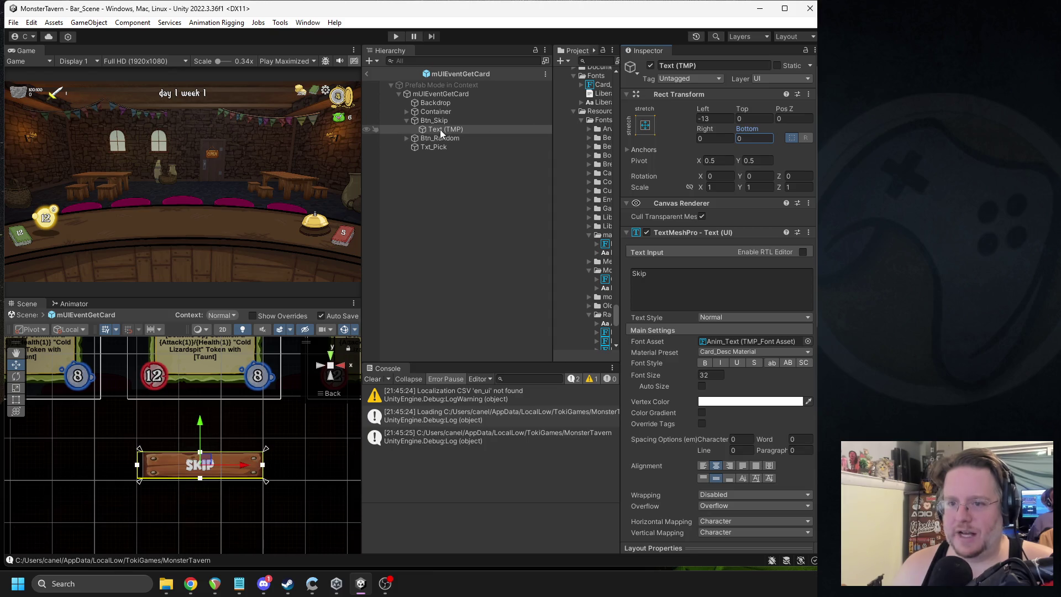
pyautogui.hotkey('ctrl', 'z')
pyautogui.click(441, 123)
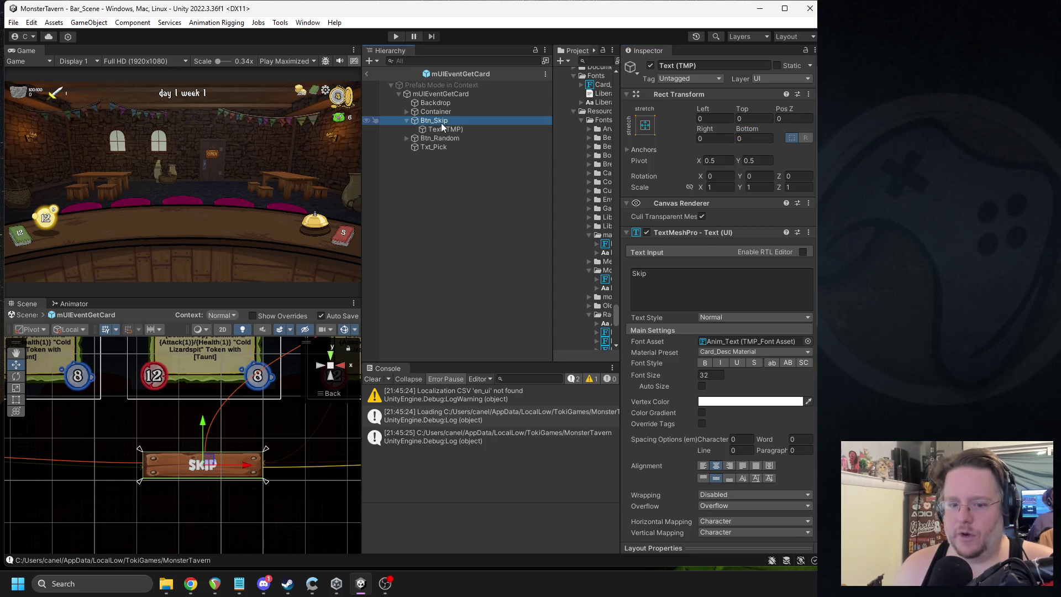
pyautogui.rightClick(441, 123)
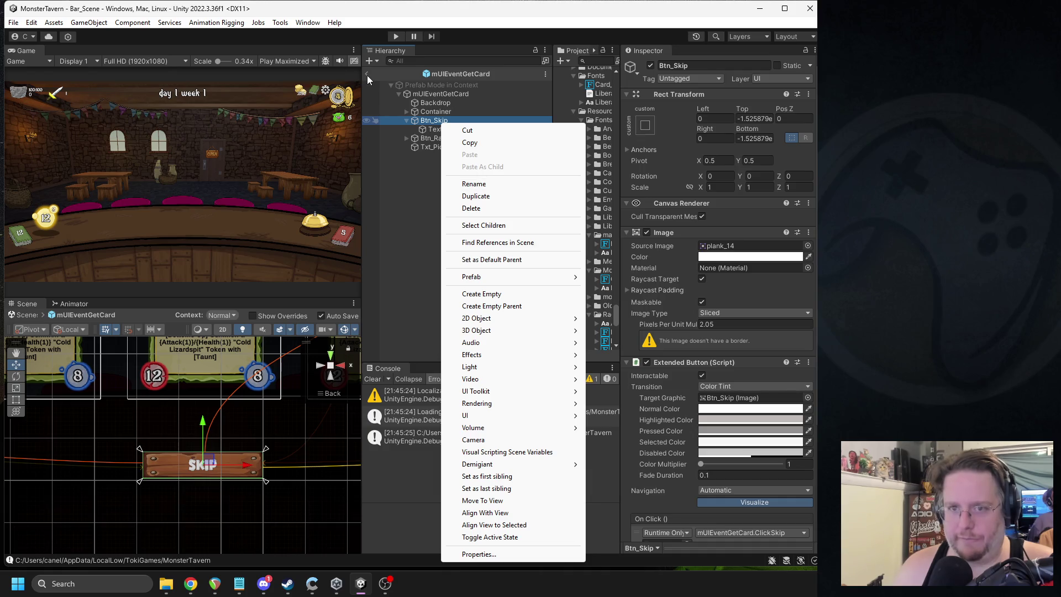
pyautogui.click(367, 75)
# Step: Copy the frame image object from the Transform event's Btn_Skip
pyautogui.click(463, 237)
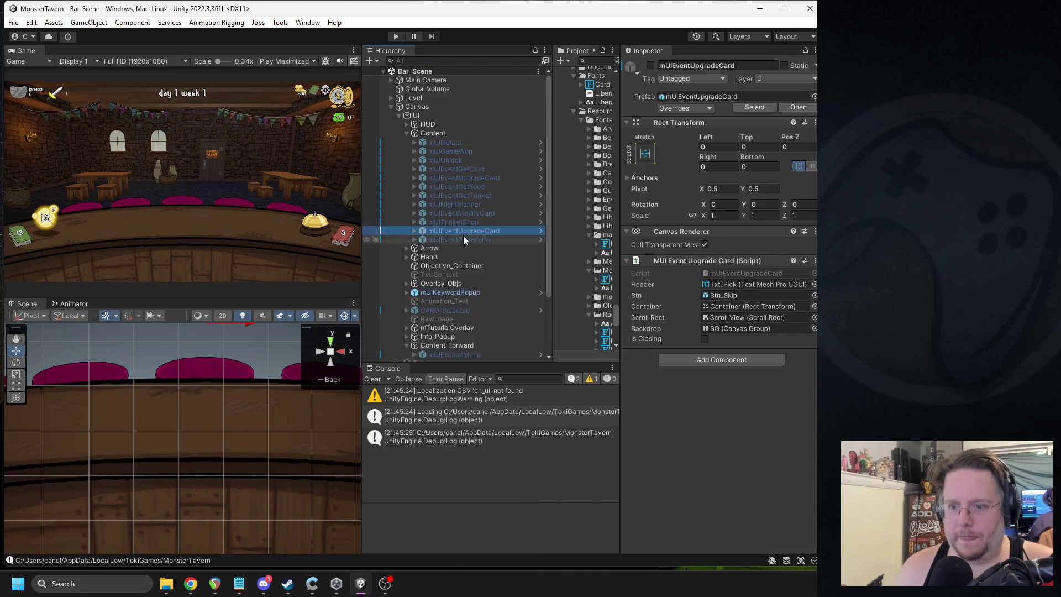
pyautogui.click(792, 108)
pyautogui.click(462, 147)
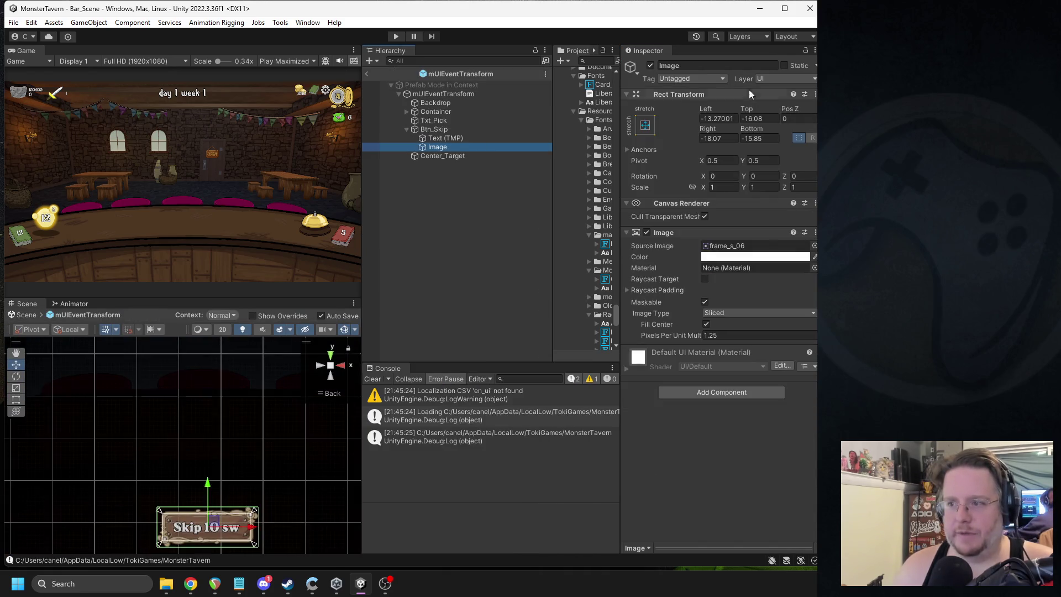
pyautogui.rightClick(663, 98)
pyautogui.moveTo(718, 198)
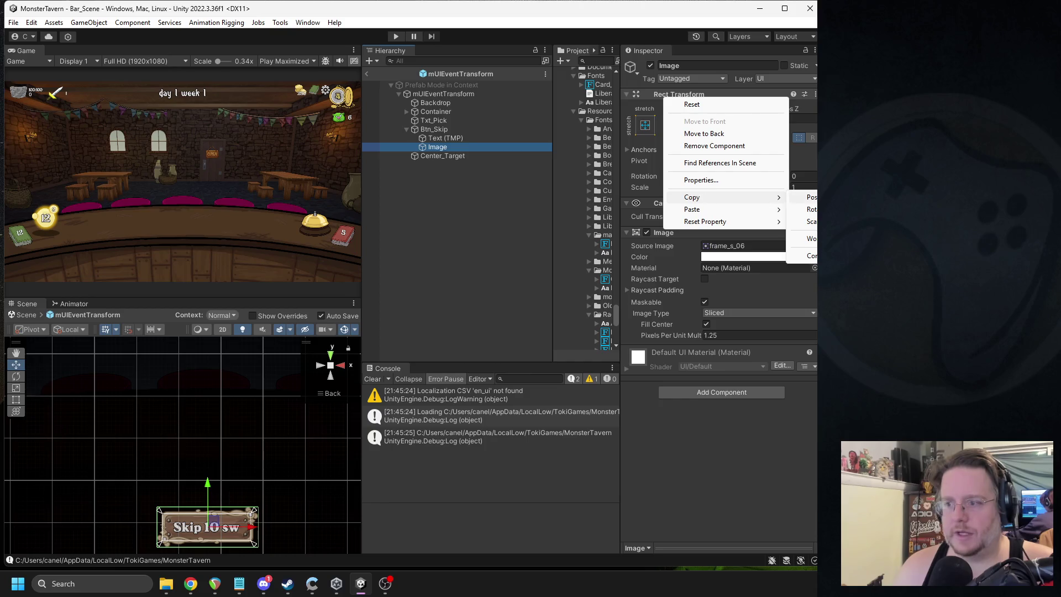
pyautogui.rightClick(442, 148)
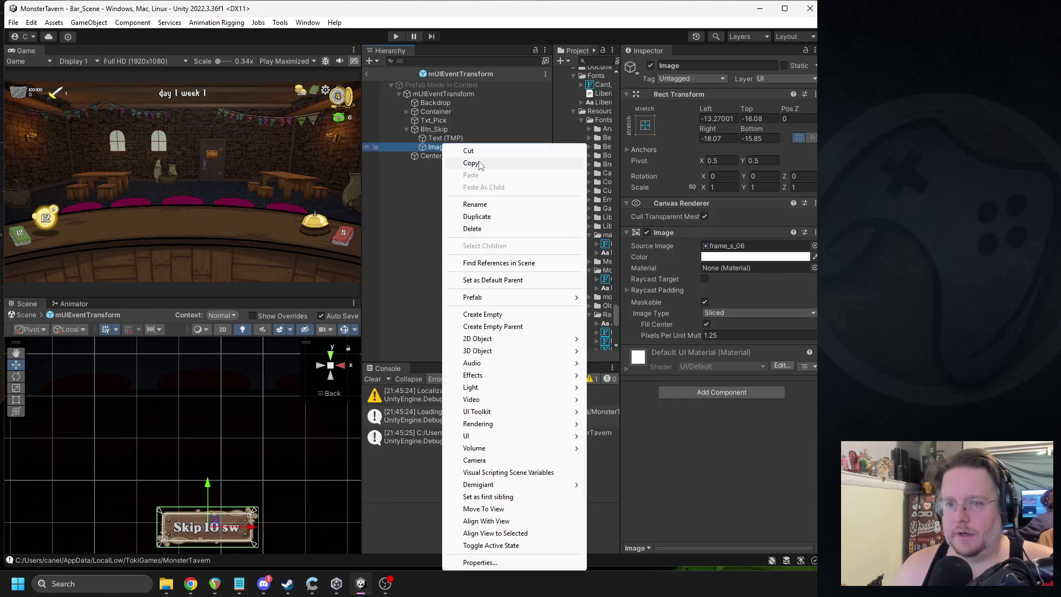
pyautogui.click(471, 163)
pyautogui.click(367, 73)
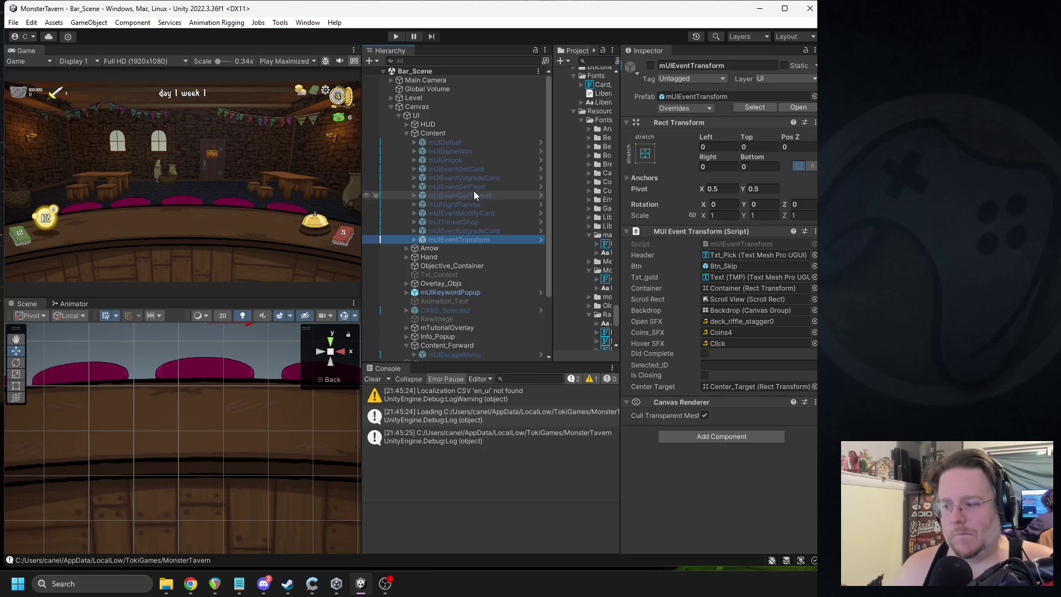
# Step: Paste the frame image under mUIEventGetCard's Btn_Skip
pyautogui.click(476, 169)
pyautogui.doubleClick(477, 169)
pyautogui.click(443, 121)
pyautogui.rightClick(442, 122)
pyautogui.click(499, 163)
# Step: Set the pasted frame's Left, Top, Right and Bottom offsets all to -16
pyautogui.click(727, 120)
pyautogui.write('-16')
pyautogui.press('Tab')
pyautogui.write('-16')
pyautogui.press('Tab')
pyautogui.press('Tab')
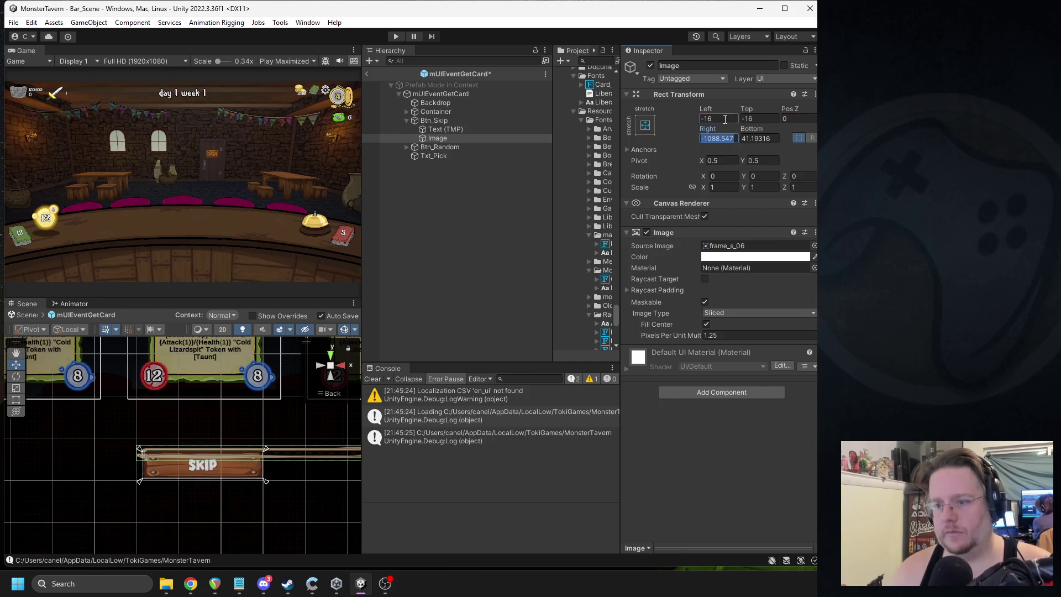
pyautogui.write('-16')
pyautogui.press('Tab')
pyautogui.write('-16')
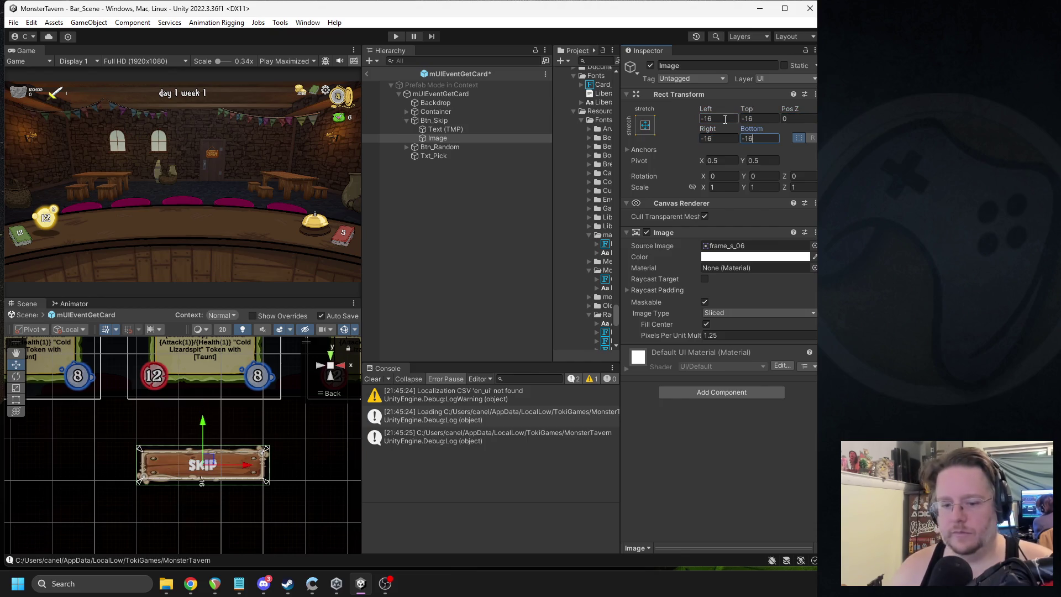
# Step: Look over the Skip label's font list without changing it, then leave the prefab
pyautogui.scroll(5, 281, 466)
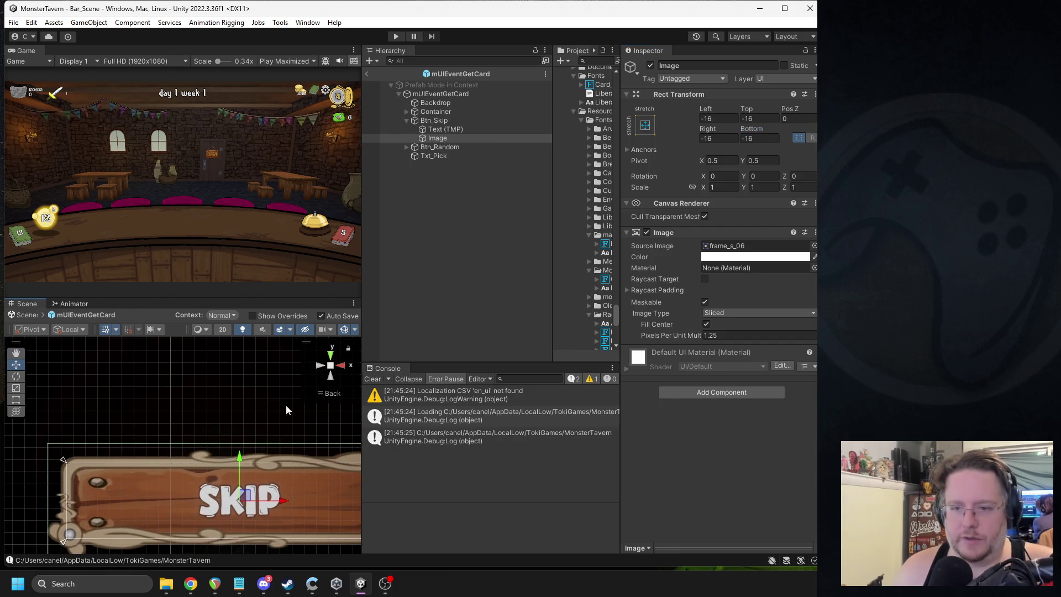
pyautogui.click(440, 129)
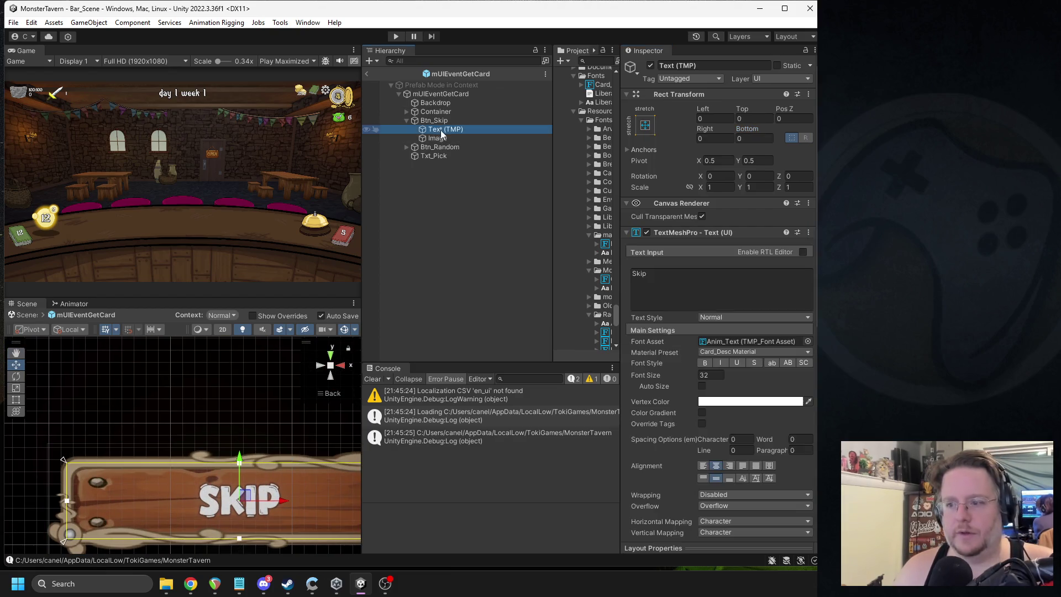
pyautogui.click(808, 342)
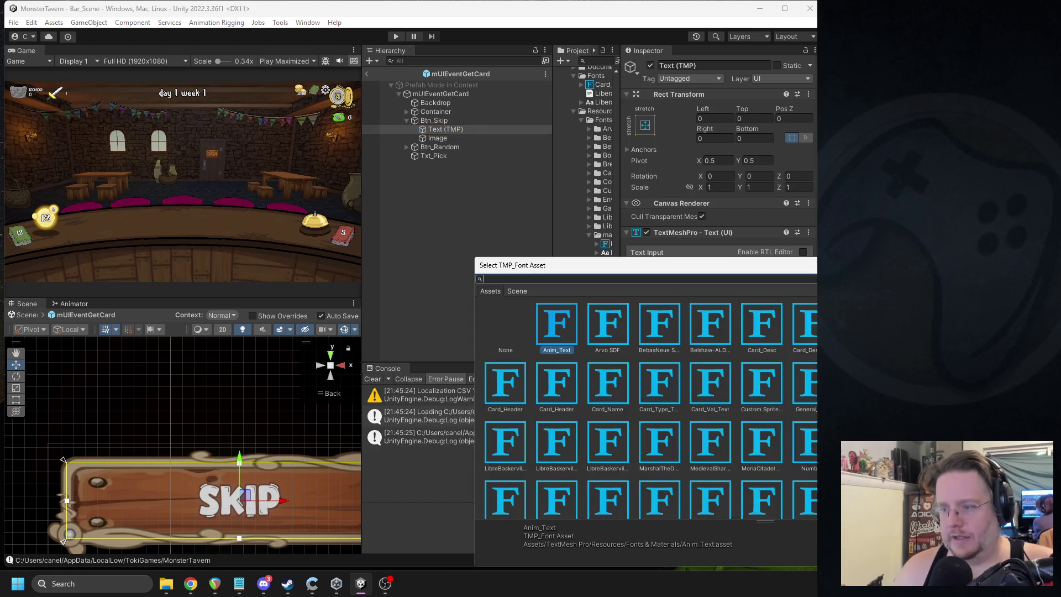
pyautogui.press('Escape')
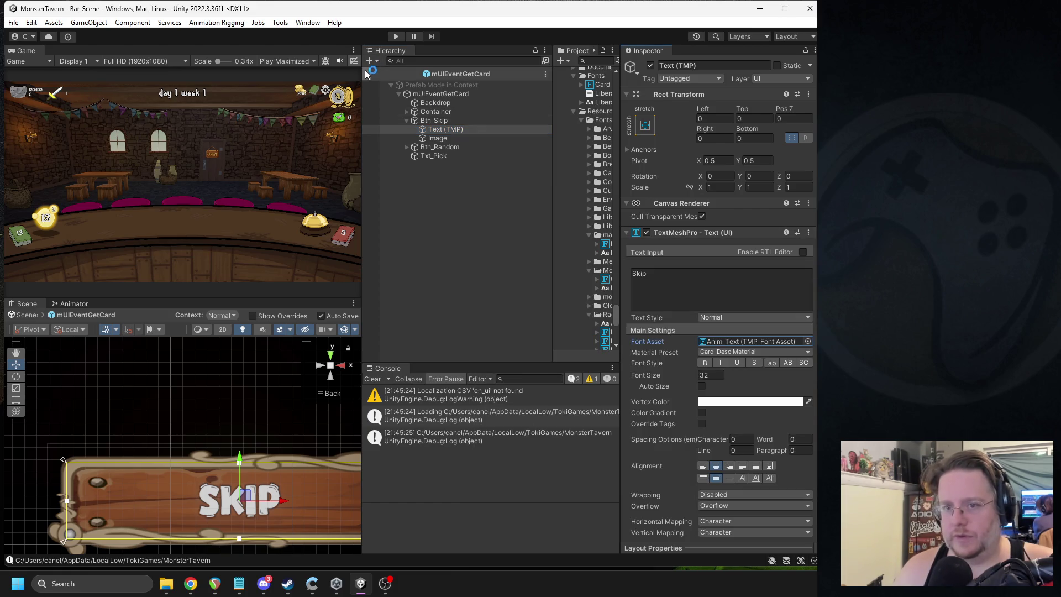
pyautogui.click(367, 73)
pyautogui.doubleClick(482, 240)
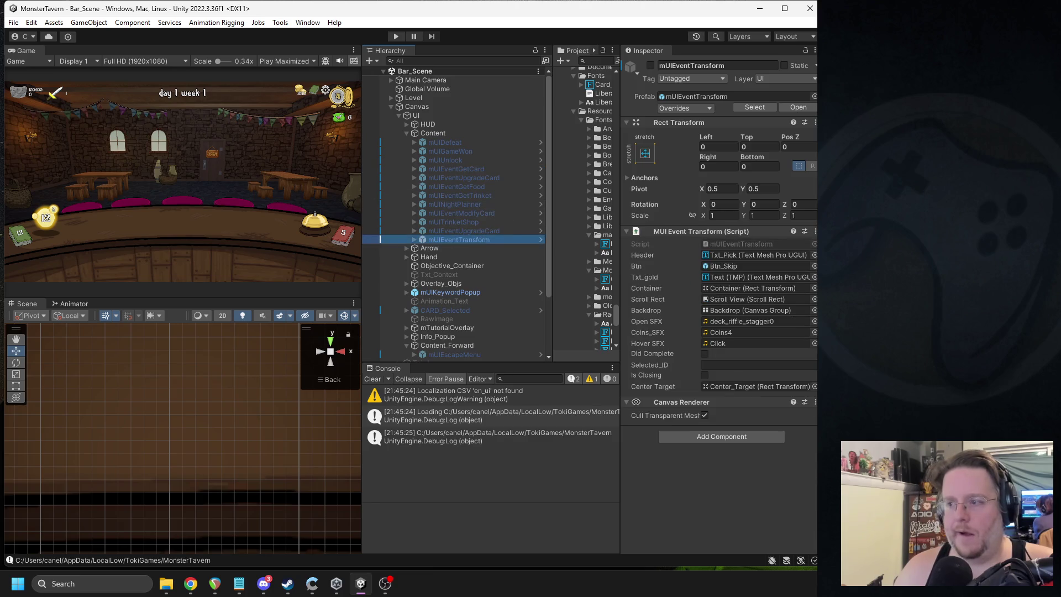
# Step: Copy the TextMeshPro settings from the Transform event's Skip text
pyautogui.click(466, 138)
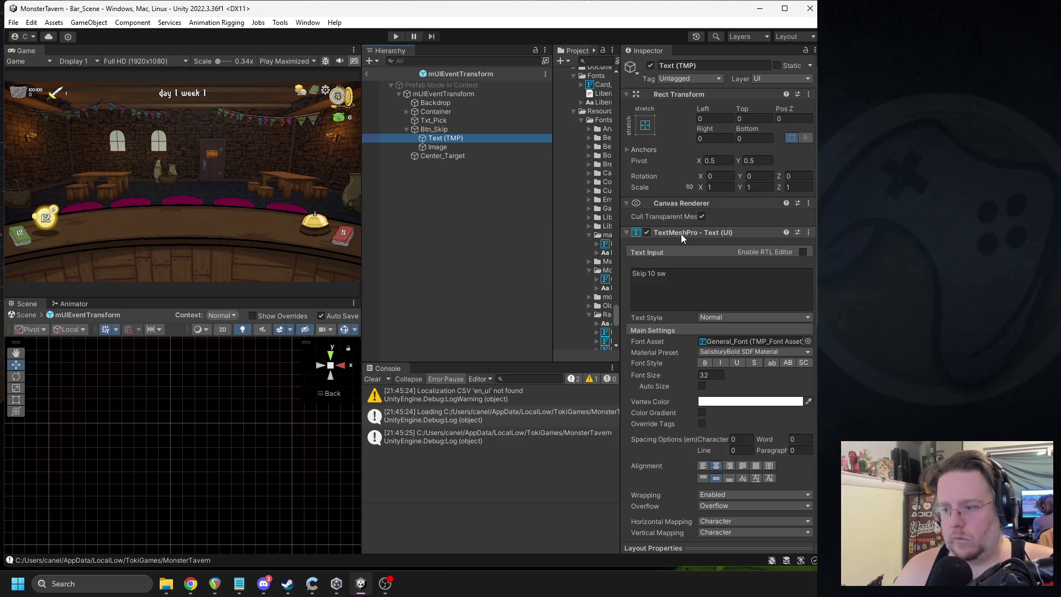
pyautogui.rightClick(681, 233)
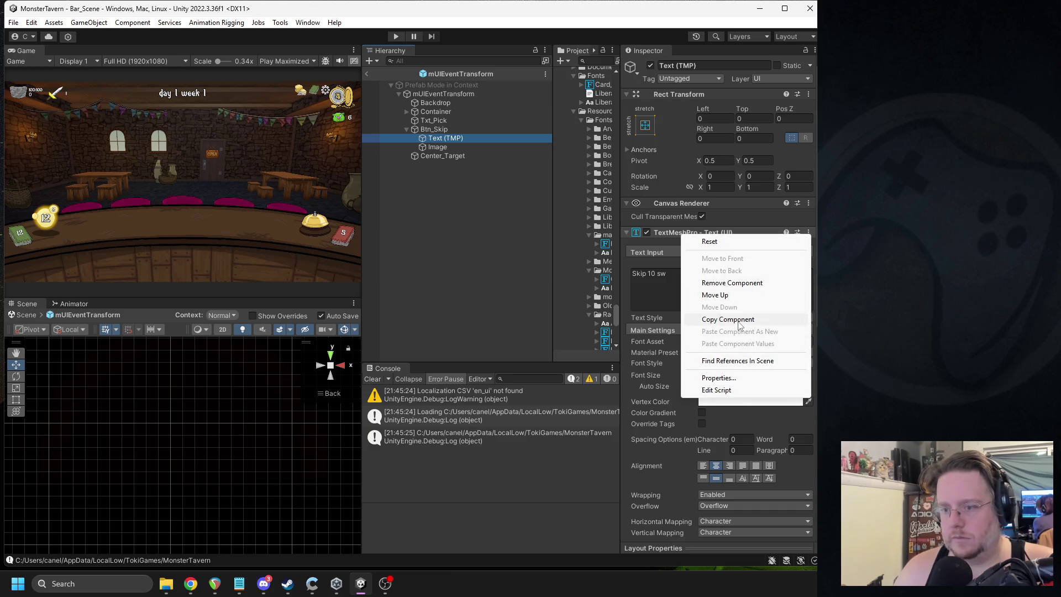
pyautogui.click(739, 321)
pyautogui.click(366, 74)
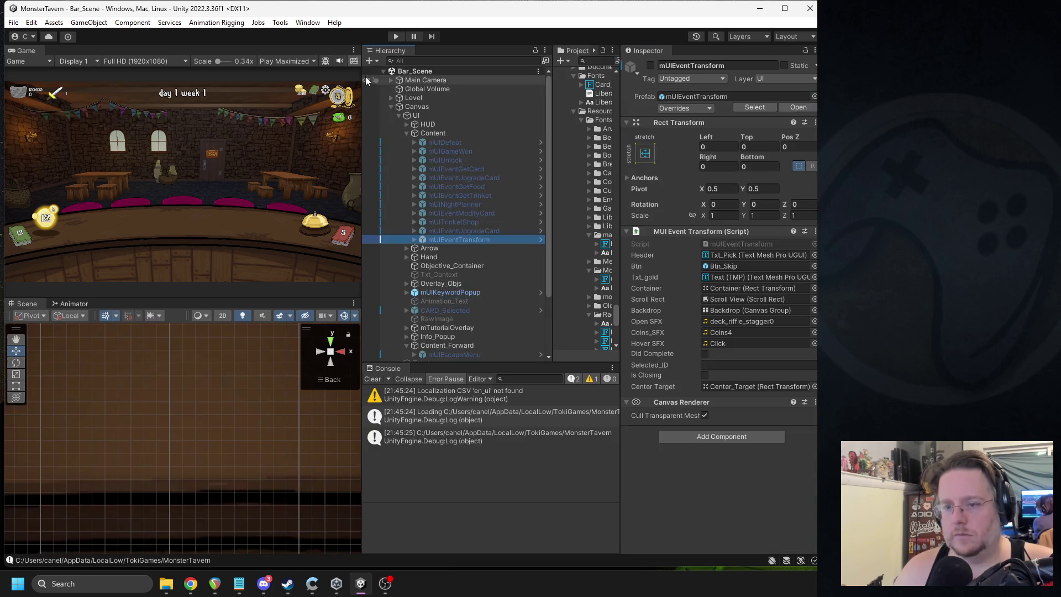
pyautogui.click(481, 151)
pyautogui.click(486, 169)
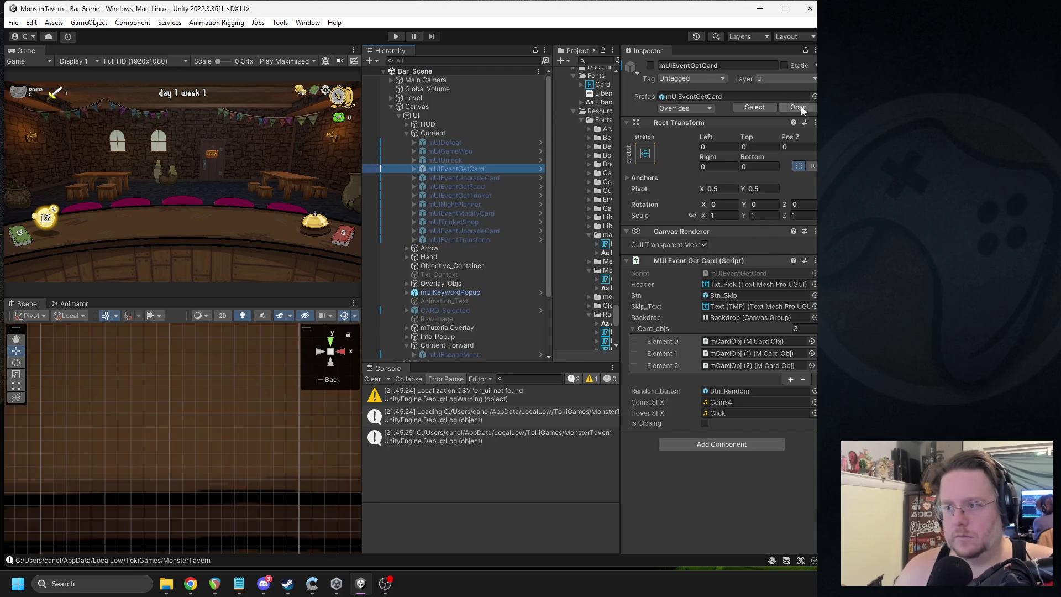
pyautogui.click(798, 107)
# Step: Paste them onto the Pick-a-Card Skip text and set its label back to 'Skip'
pyautogui.click(442, 129)
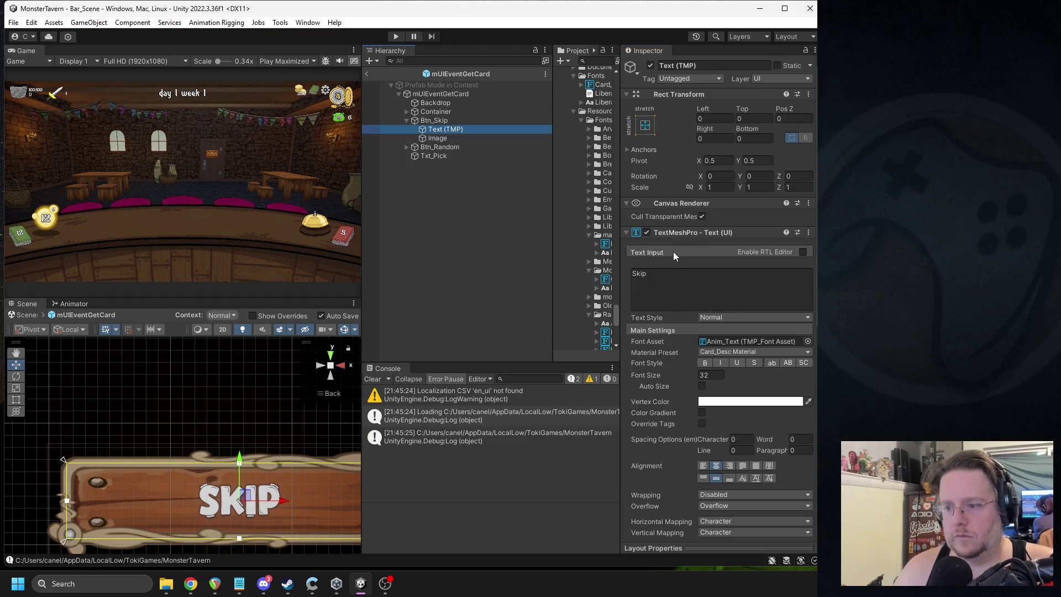
pyautogui.rightClick(678, 232)
pyautogui.click(718, 339)
pyautogui.click(690, 285)
pyautogui.write('Skip')
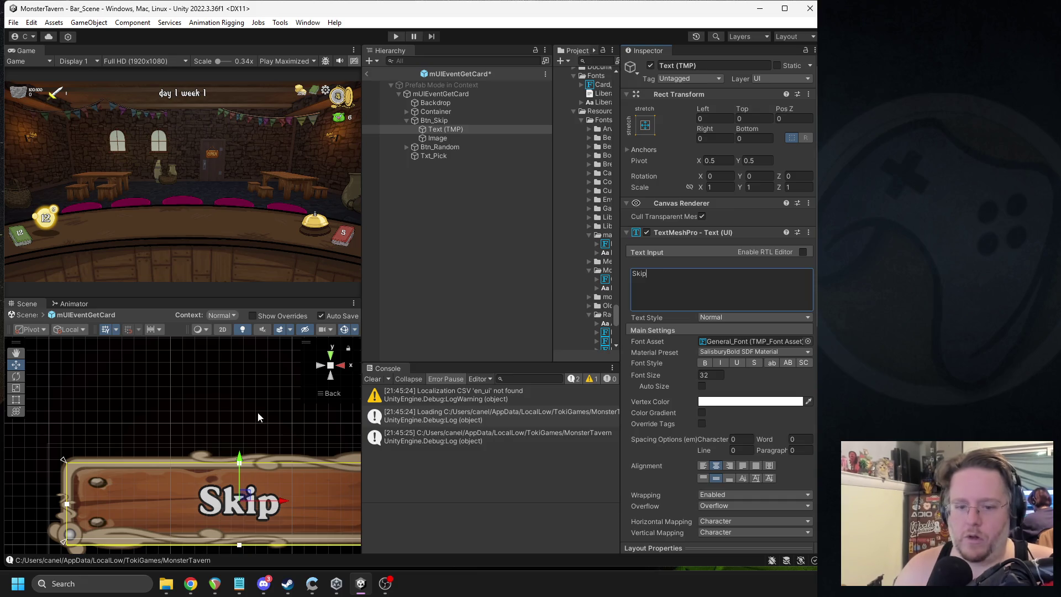
pyautogui.scroll(-6, 255, 414)
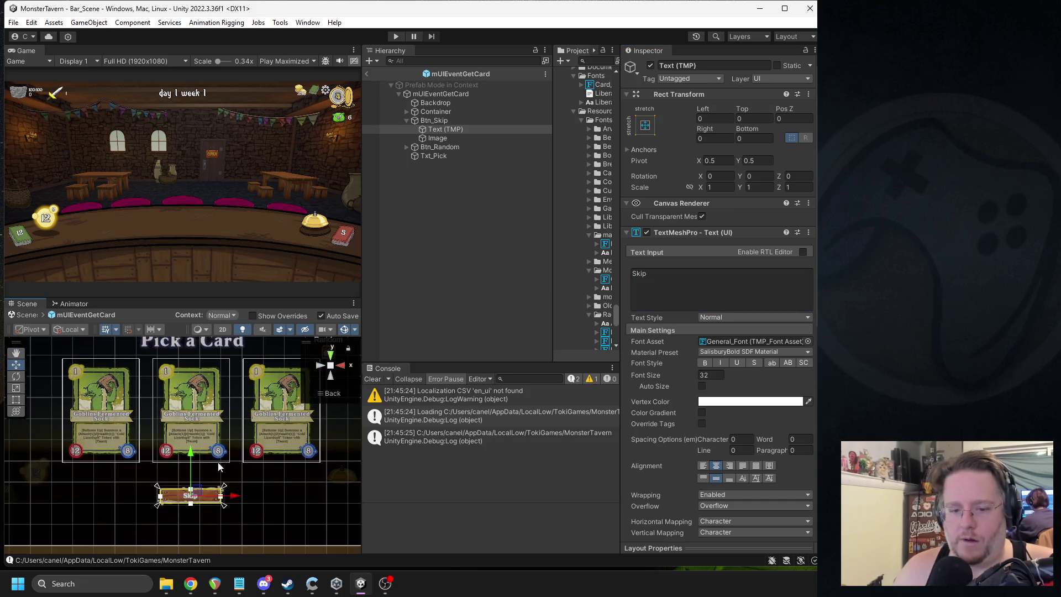
pyautogui.scroll(-2, 220, 467)
pyautogui.click(429, 120)
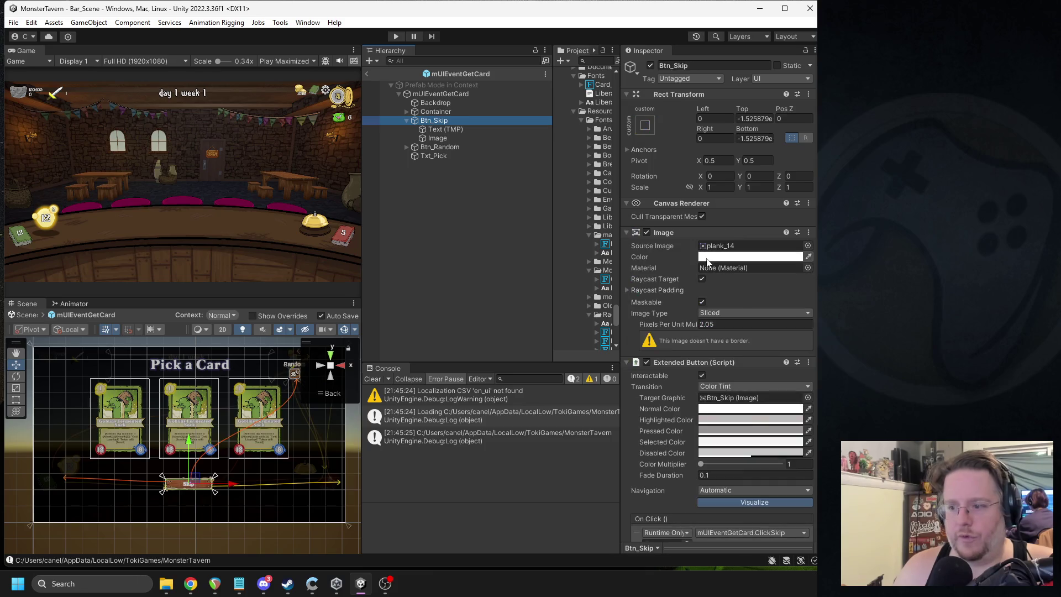
# Step: Close the mUIEventGetCard prefab and go back to Bar_Scene
pyautogui.scroll(-5, 707, 262)
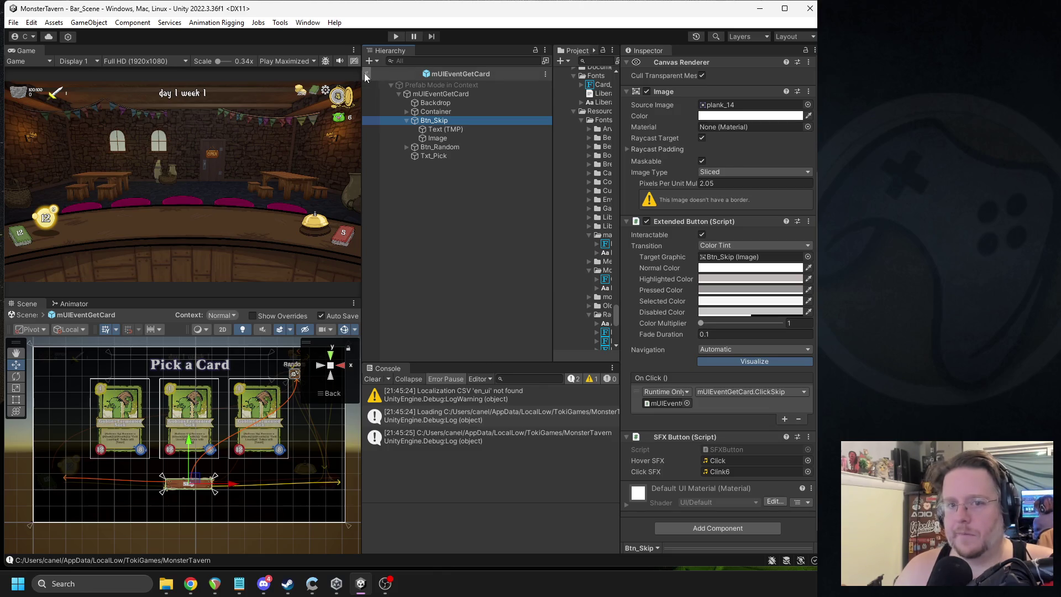
pyautogui.click(366, 73)
pyautogui.click(372, 379)
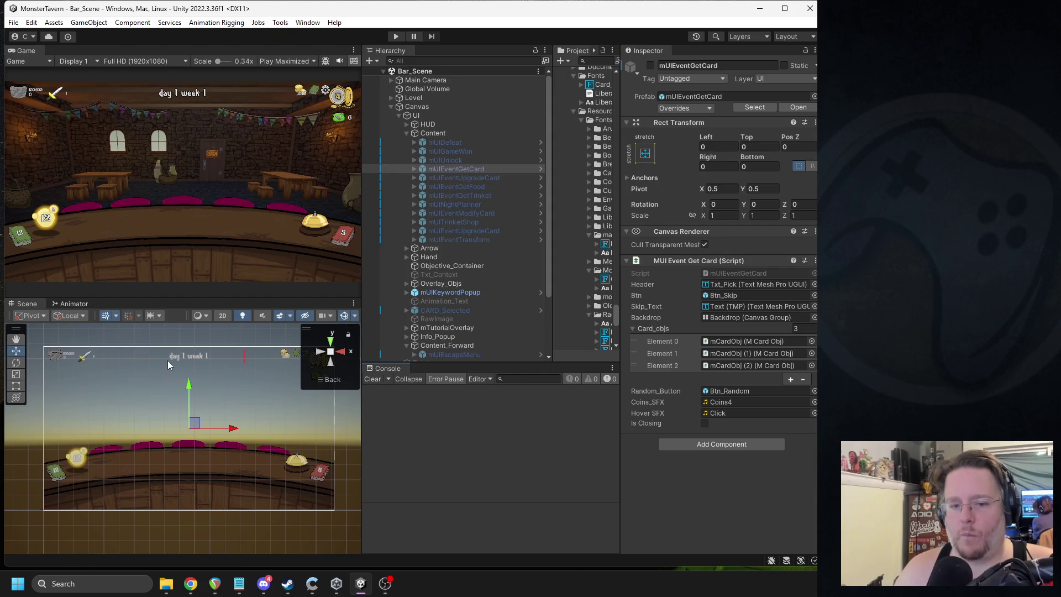
# Step: Cycle through overlapping UI objects in the Scene view, frame the selection, then switch to the browser
pyautogui.click(183, 355)
pyautogui.click(184, 357)
pyautogui.click(184, 357)
pyautogui.click(184, 357)
pyautogui.click(183, 356)
pyautogui.click(183, 356)
pyautogui.press('f')
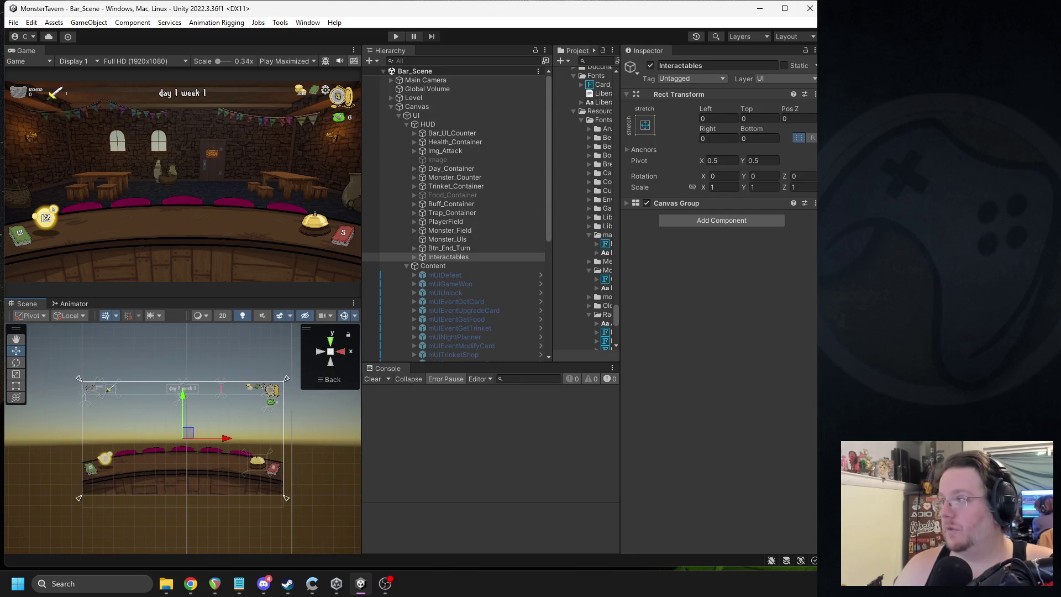
pyautogui.hotkey('alt', 'Tab')
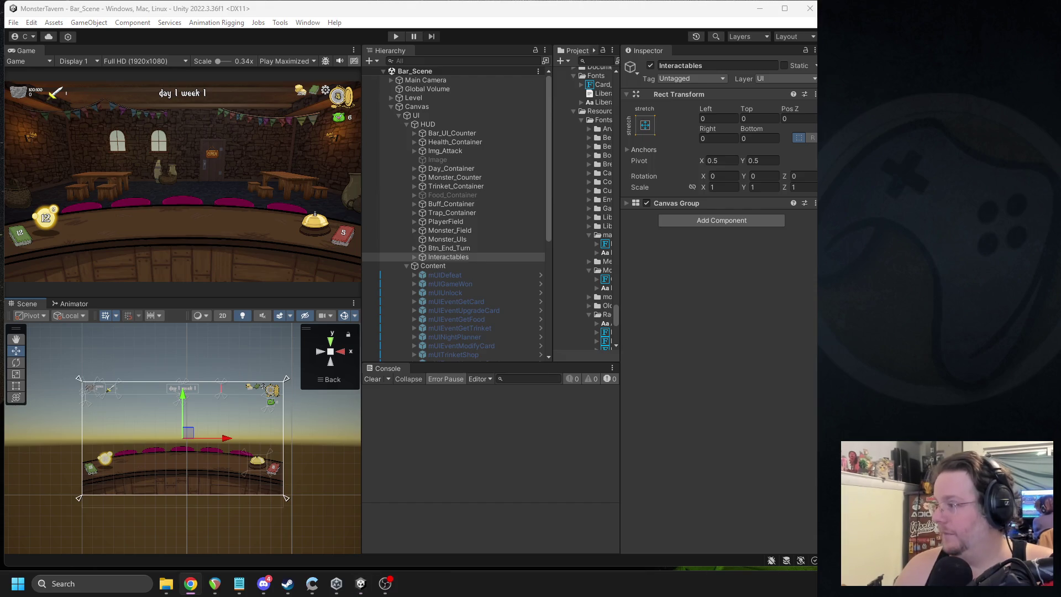
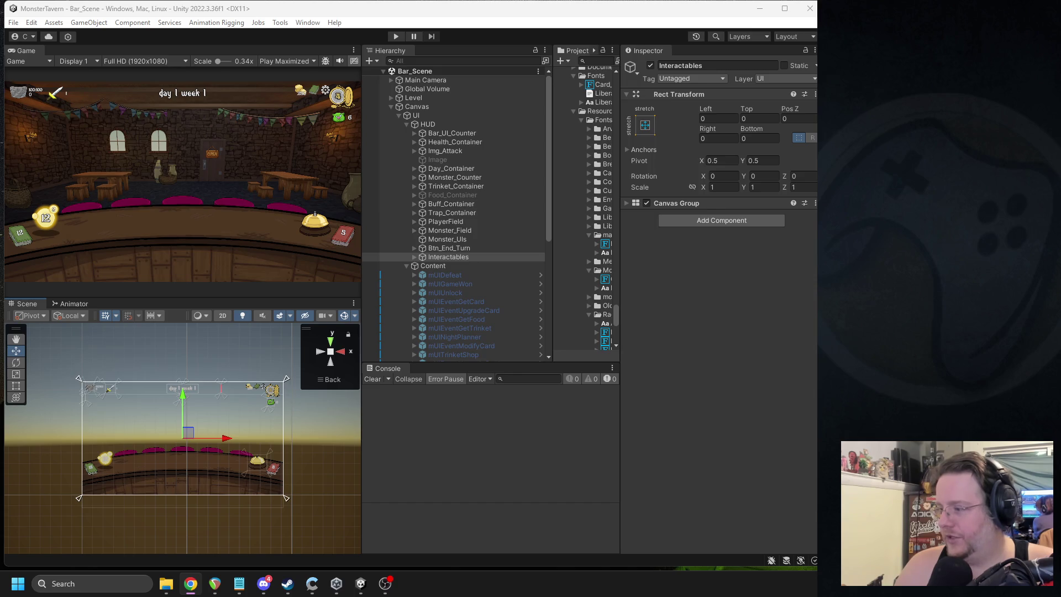
# Step: Play MonsterTavern to the Select a Card screen offering Kicked Keg, Hot Lizardspit and Green Slop Special
pyautogui.hotkey('alt', 'Tab')
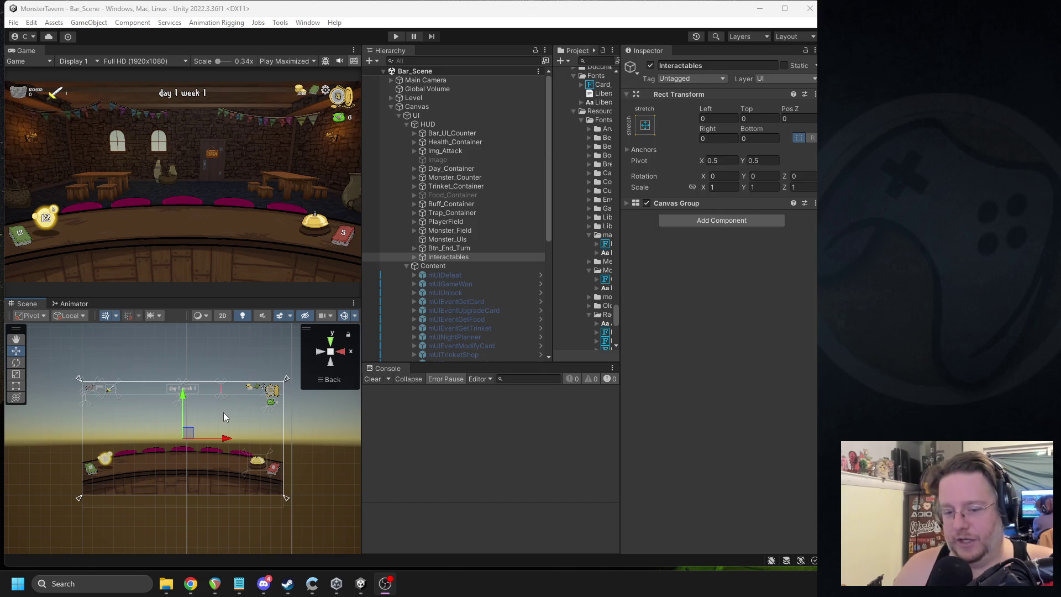
pyautogui.click(397, 37)
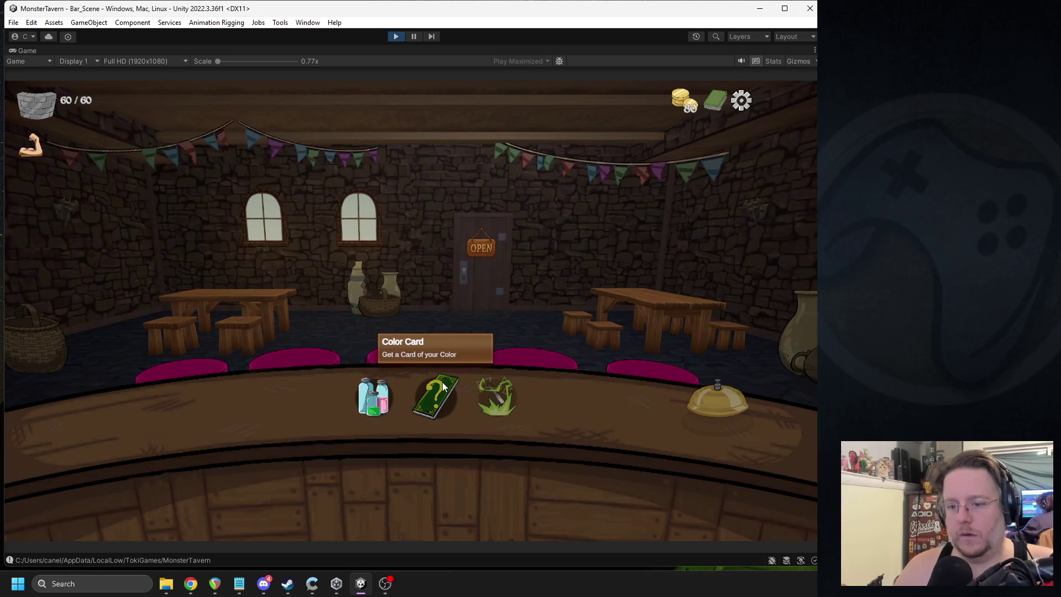
pyautogui.click(435, 395)
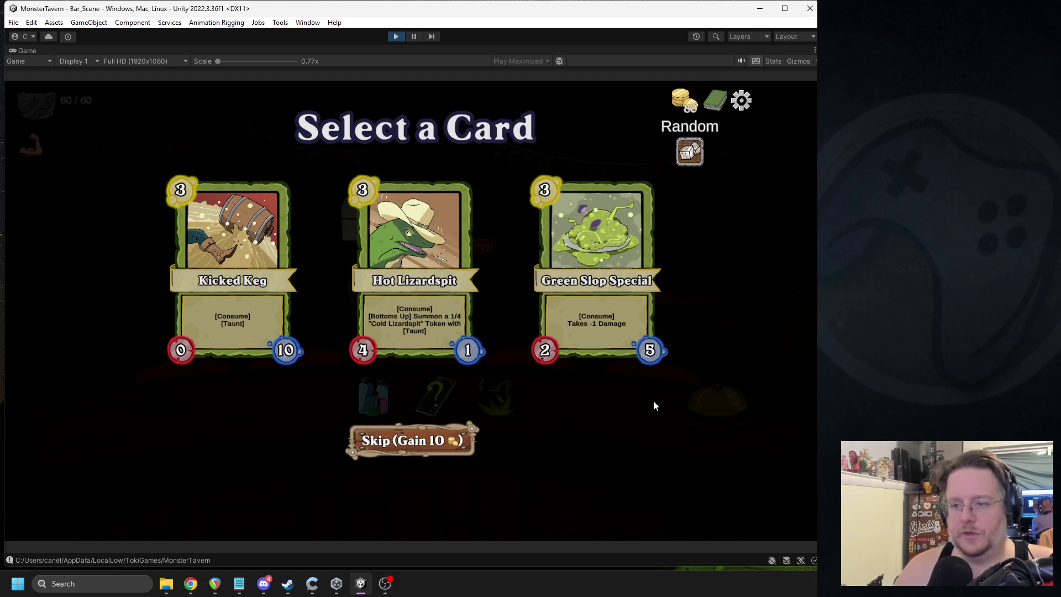
pyautogui.moveTo(612, 342)
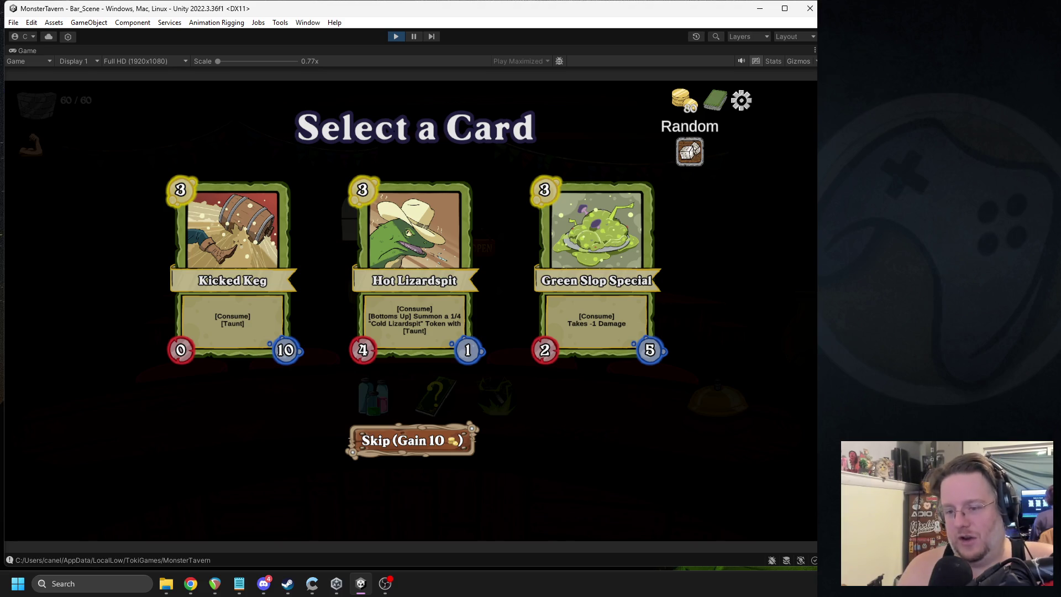
pyautogui.hotkey('alt', 'Tab')
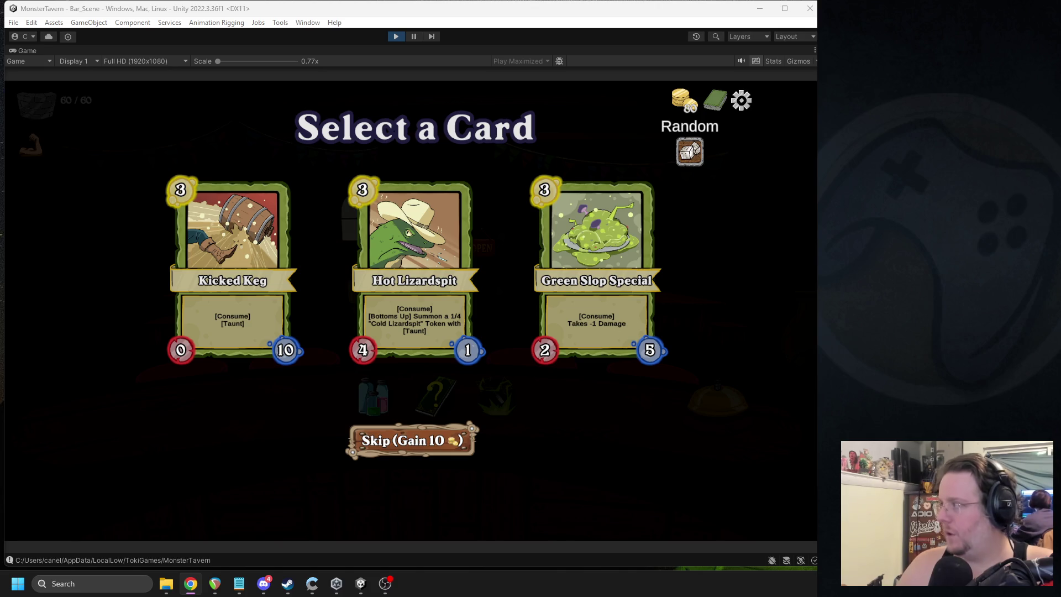
pyautogui.hotkey('alt', 'Tab')
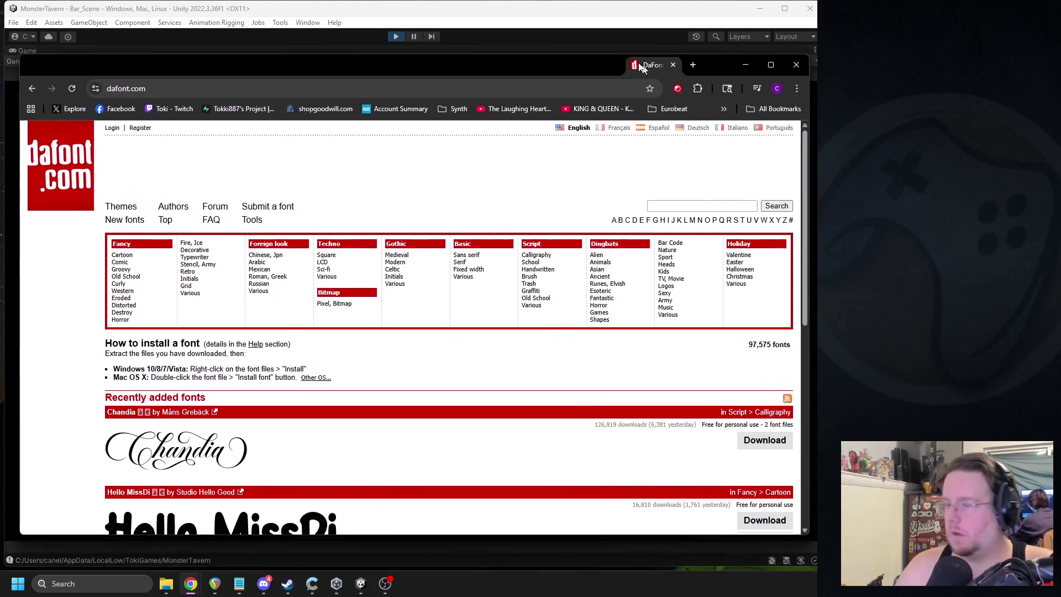
# Step: Search Google for 'free fonts for commercial use' and open the Fontesk result
pyautogui.click(386, 584)
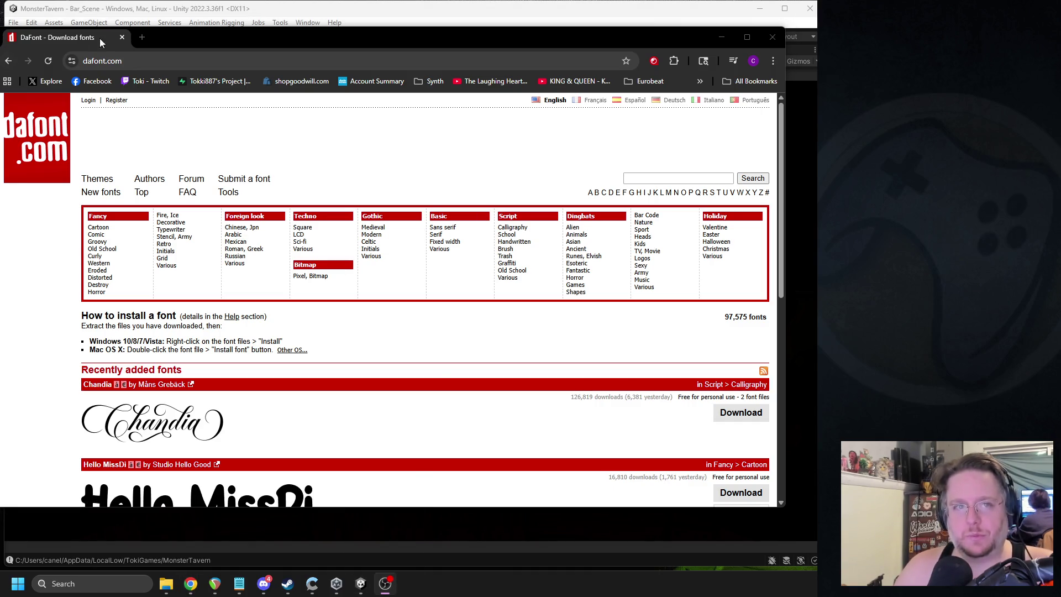
pyautogui.moveTo(100, 39); pyautogui.dragTo(228, 35)
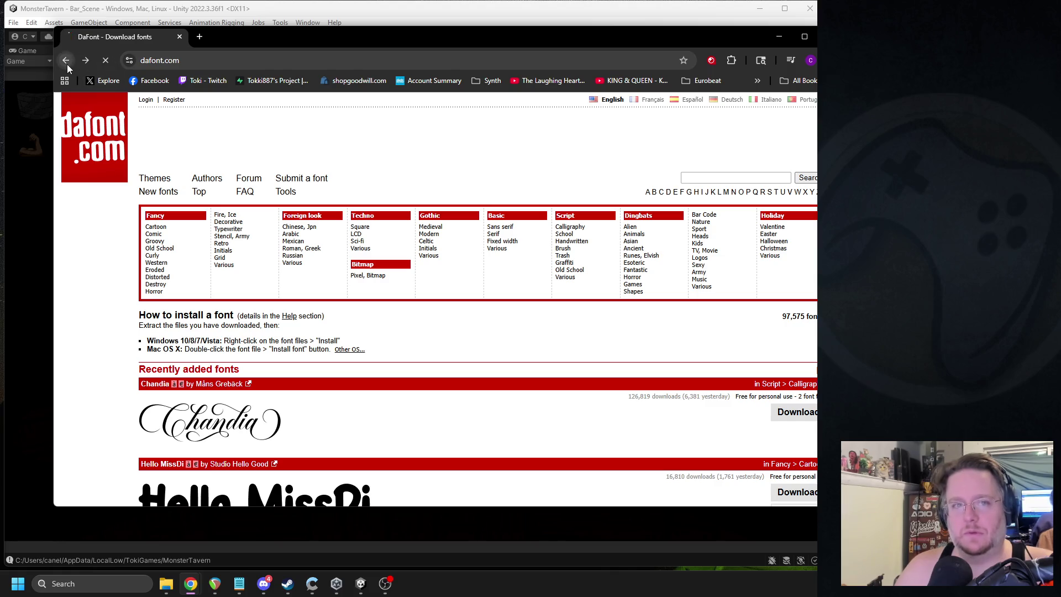
pyautogui.click(67, 61)
pyautogui.scroll(-2, 272, 301)
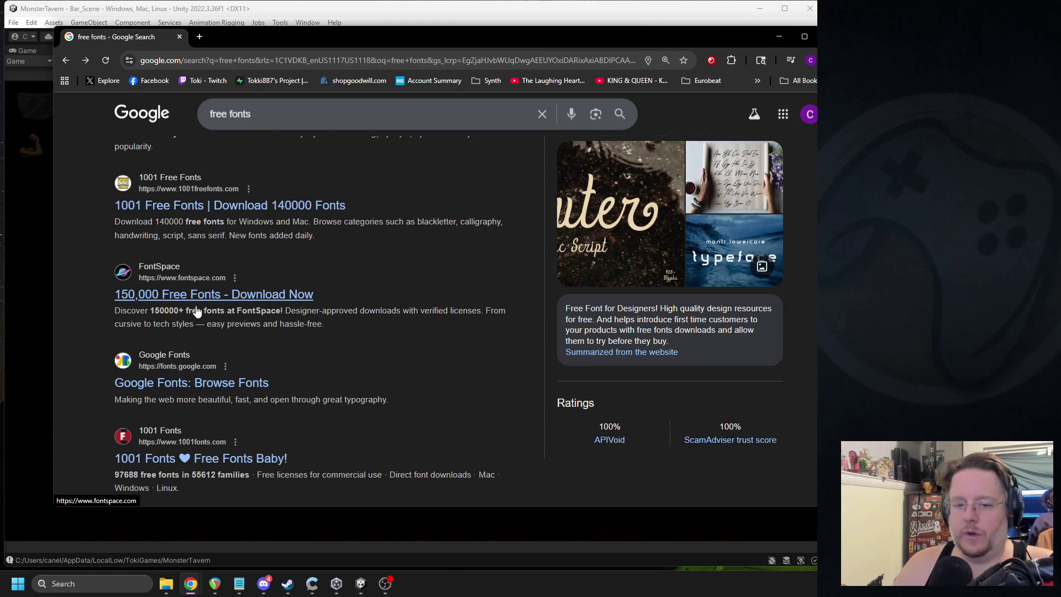
pyautogui.scroll(-3, 246, 349)
pyautogui.click(271, 118)
pyautogui.write('for co')
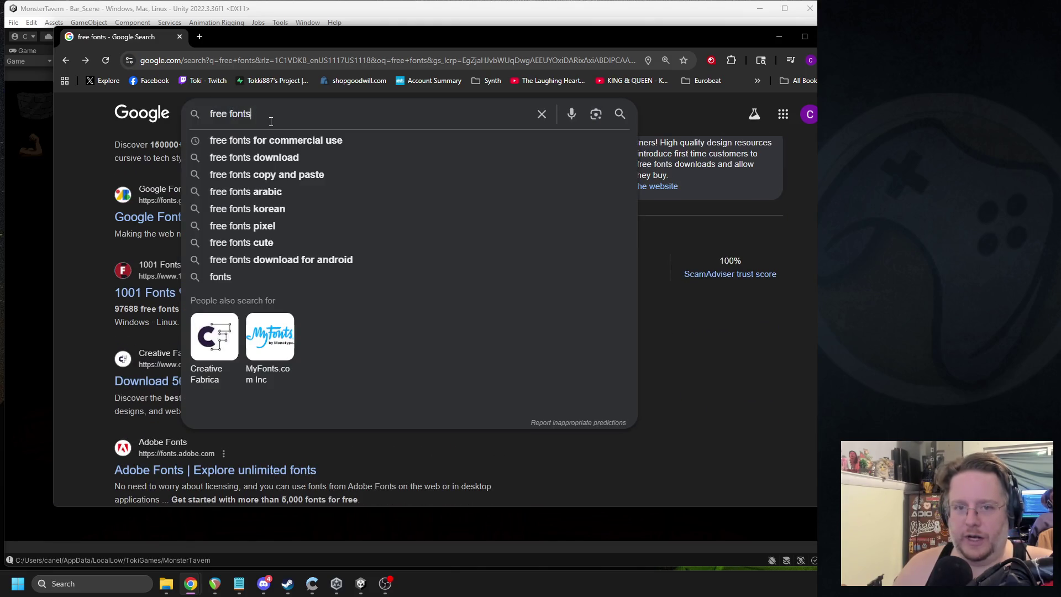
pyautogui.write('mmercial use')
pyautogui.press('Return')
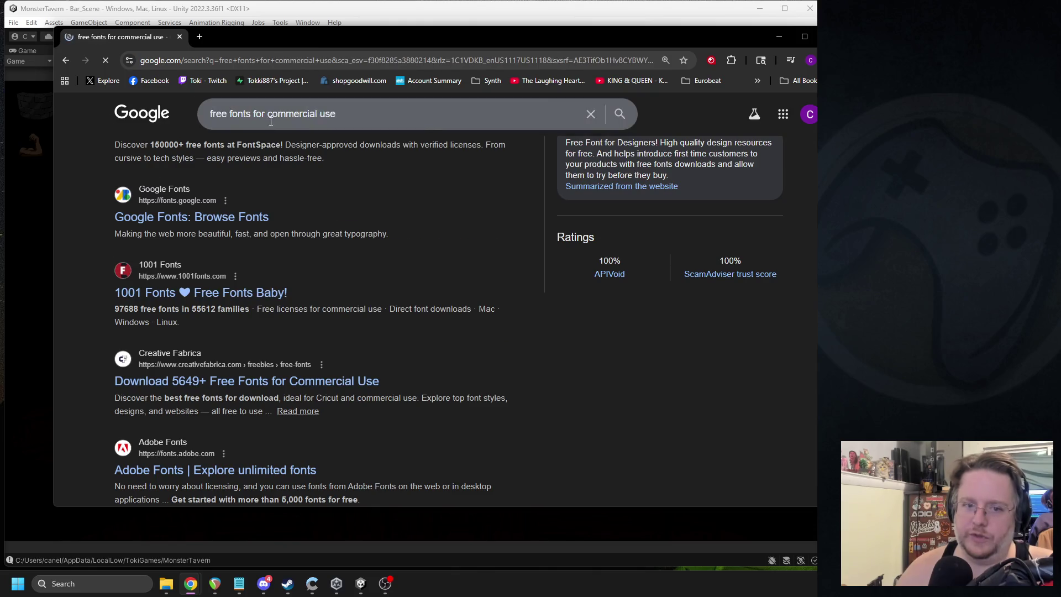
pyautogui.click(200, 231)
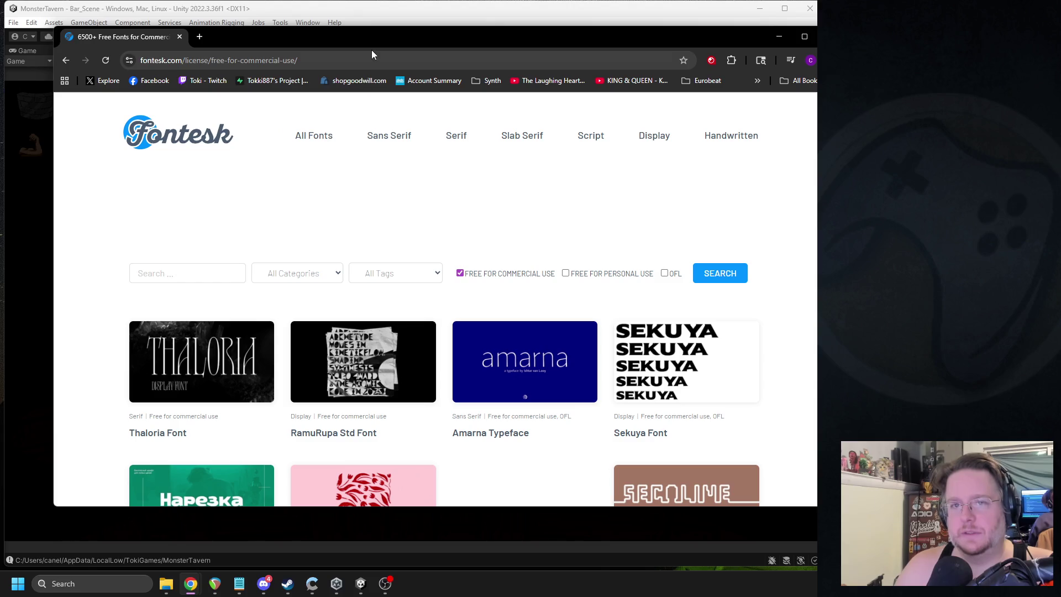
# Step: Filter Fontesk's commercial-use free fonts to the Sans Serif category
pyautogui.click(359, 14)
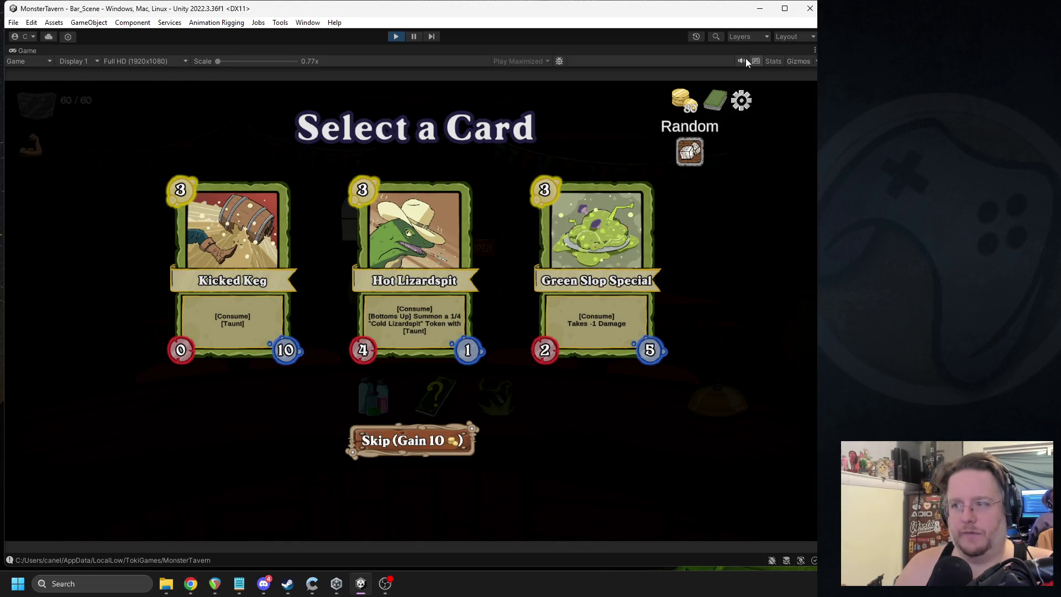
pyautogui.moveTo(190, 584)
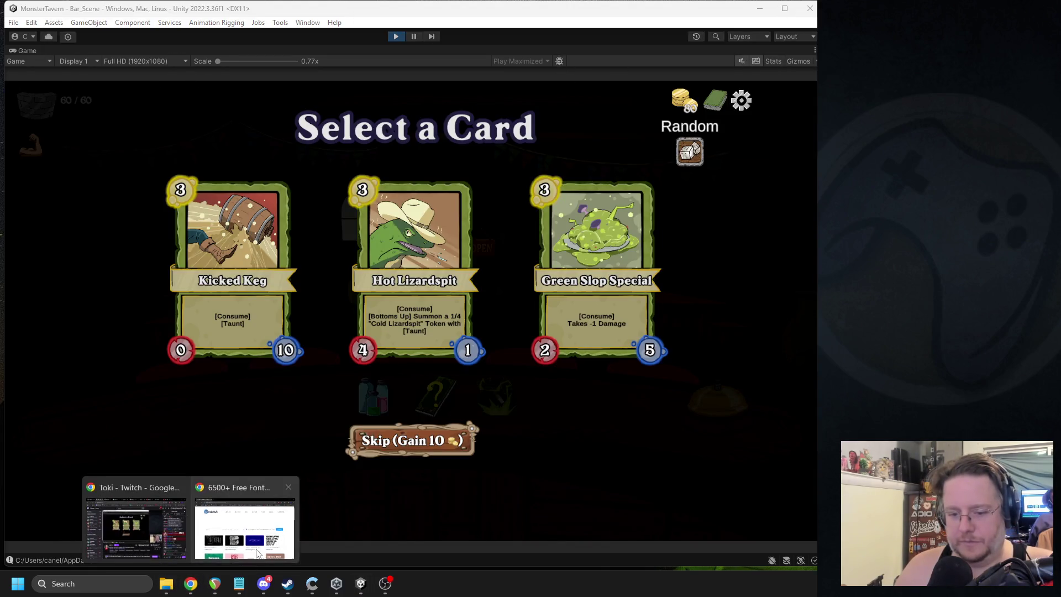
pyautogui.click(249, 528)
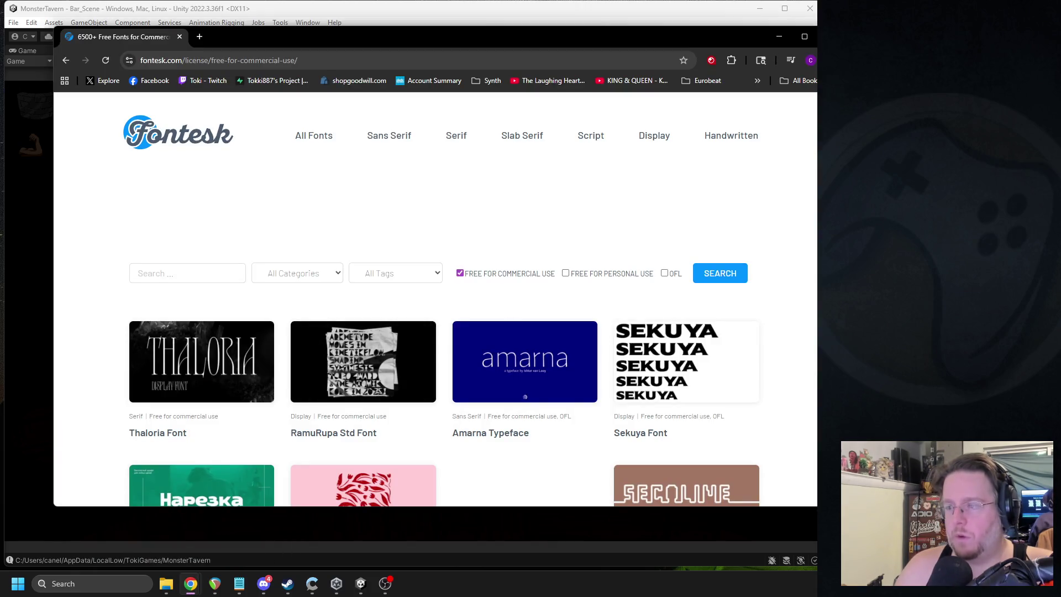
pyautogui.moveTo(817, 255); pyautogui.dragTo(805, 255)
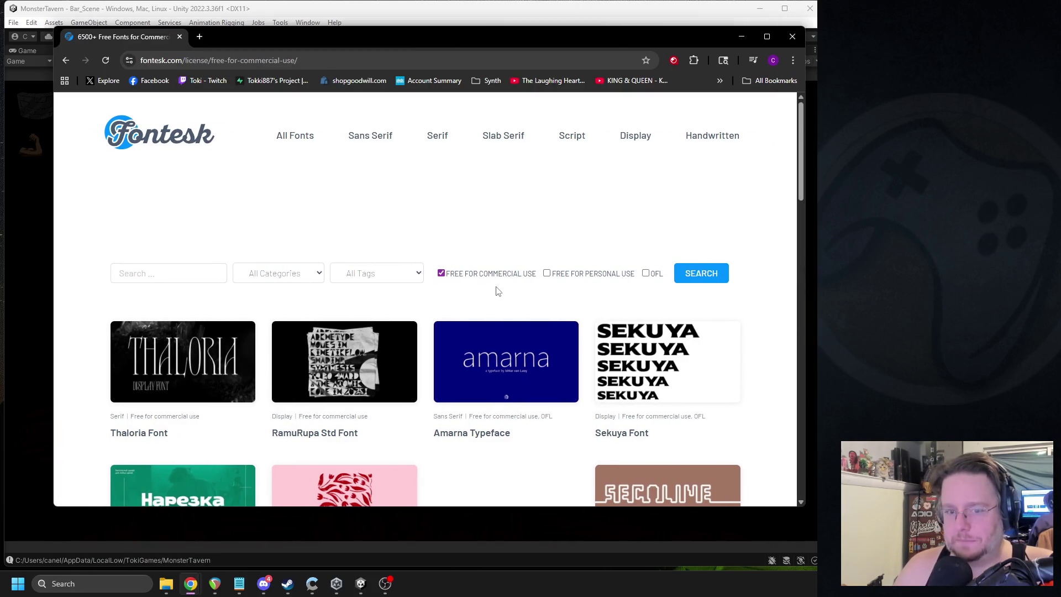
pyautogui.scroll(-3, 436, 282)
pyautogui.scroll(3, 442, 271)
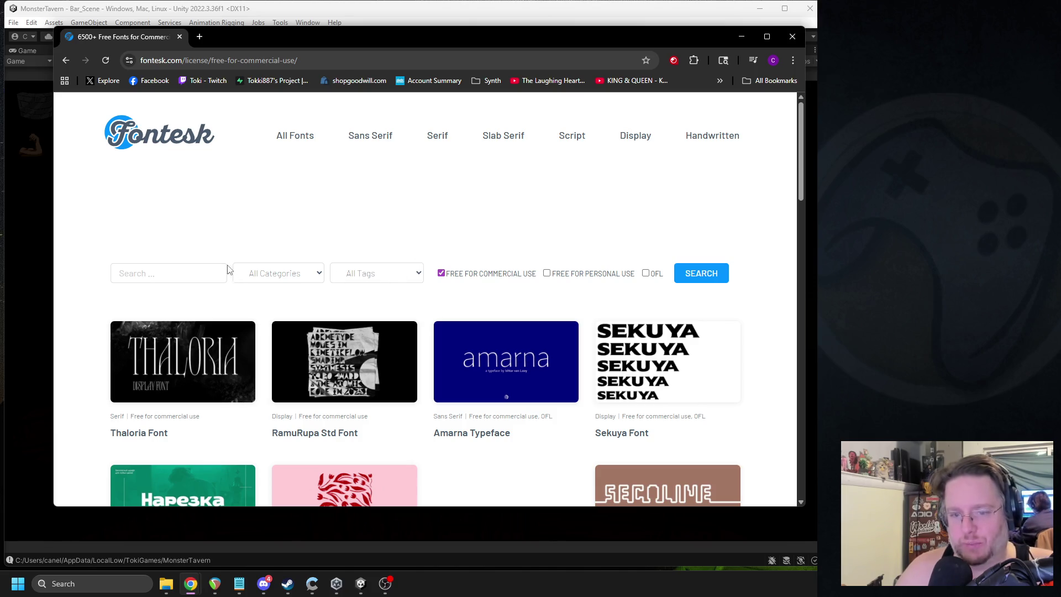
pyautogui.click(257, 273)
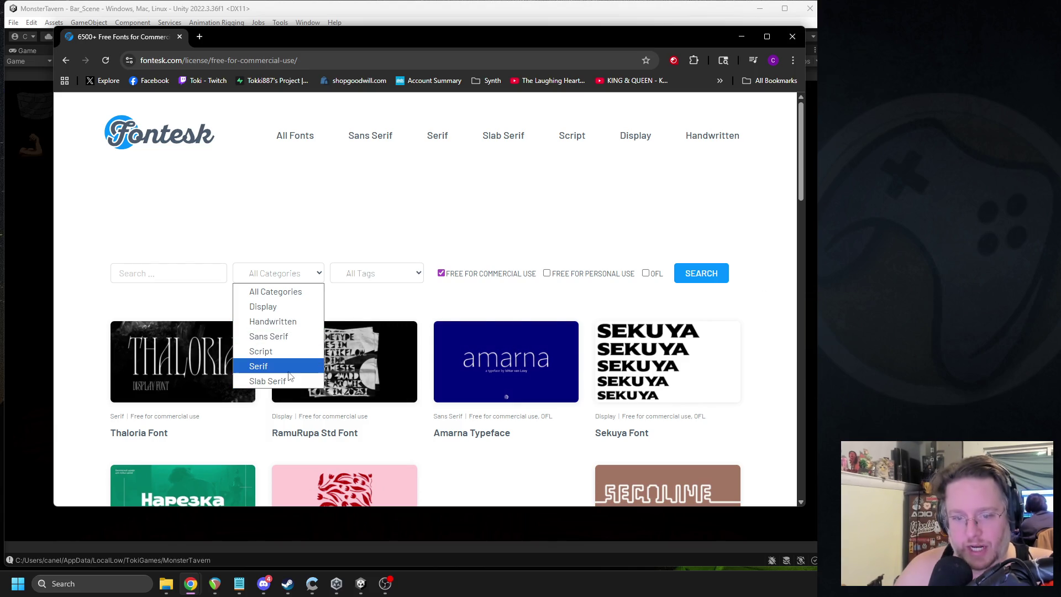
pyautogui.click(279, 336)
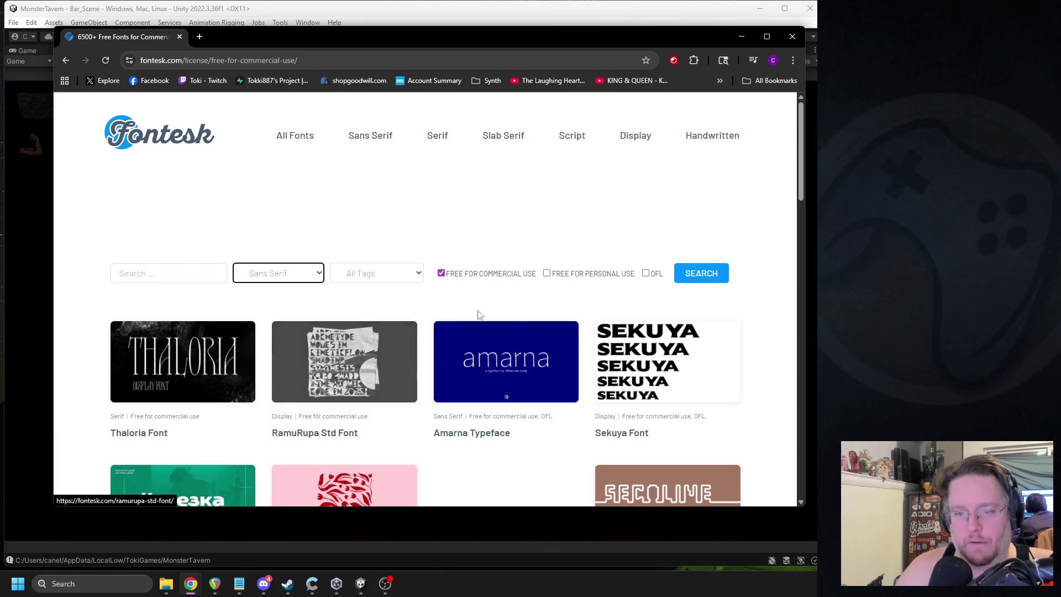
pyautogui.click(687, 269)
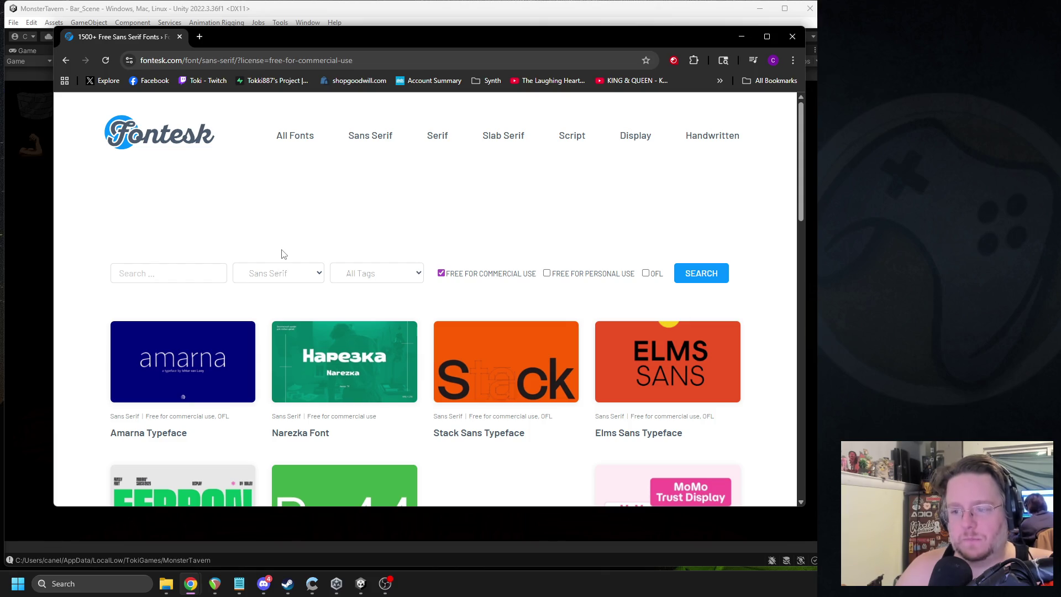
# Step: Open Elms Sans Typeface in a new tab, view it, then return to the sans serif listing
pyautogui.scroll(-2, 281, 253)
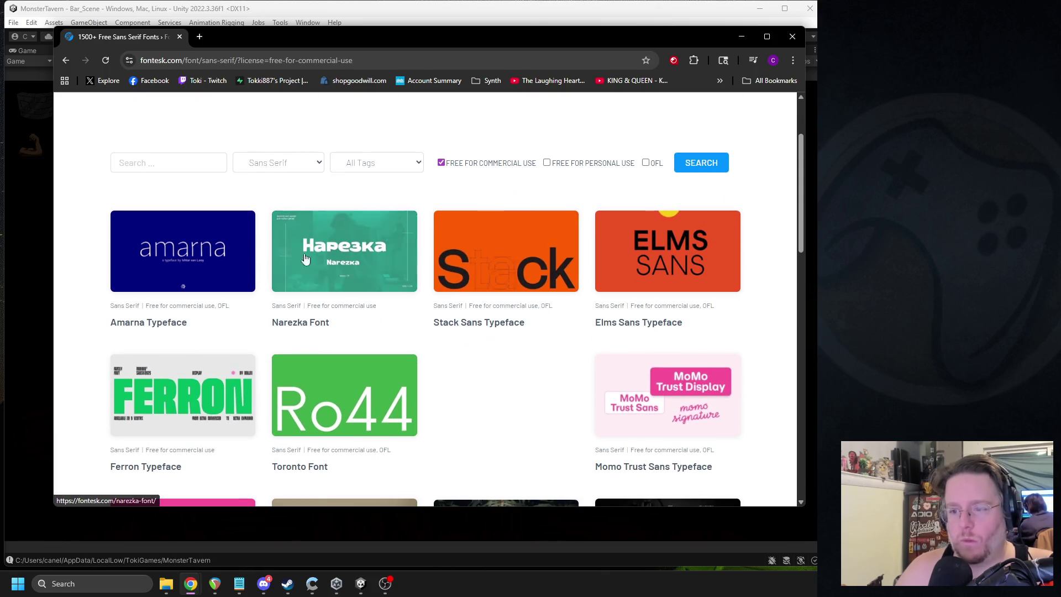
pyautogui.rightClick(641, 266)
pyautogui.click(671, 274)
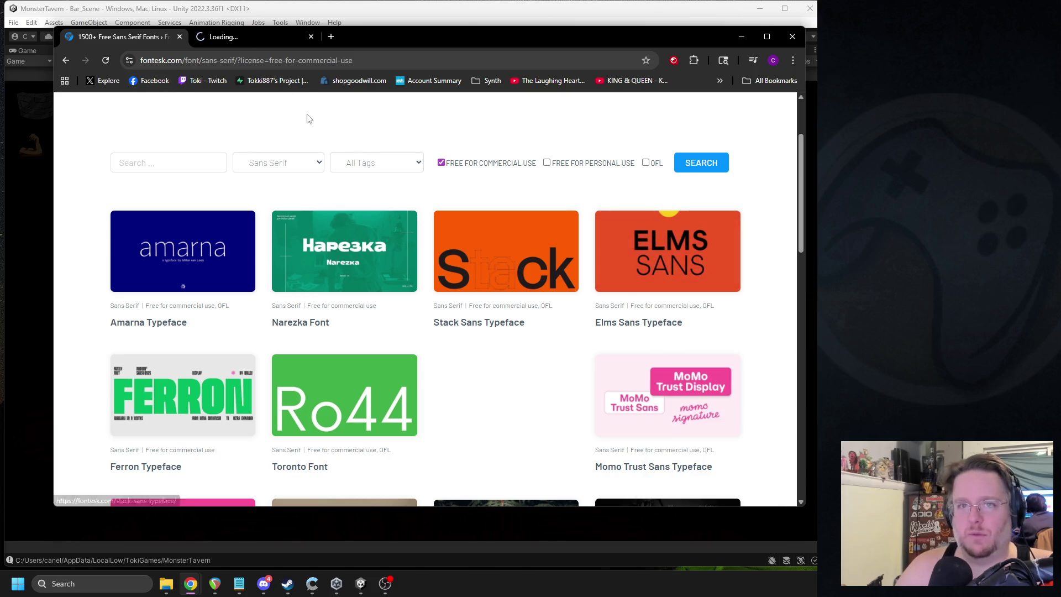
pyautogui.click(259, 39)
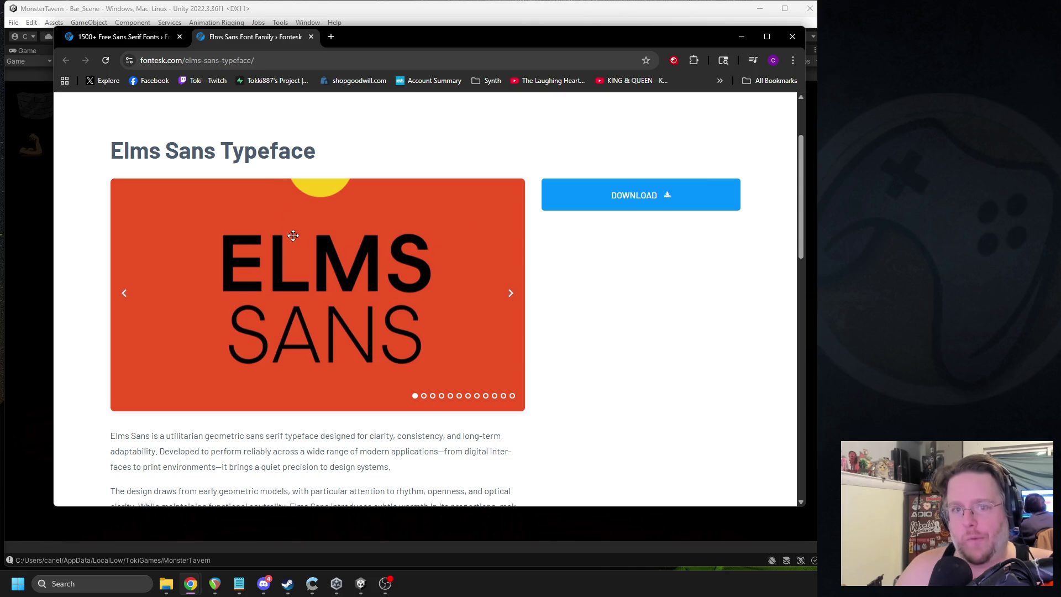
pyautogui.scroll(-4, 343, 194)
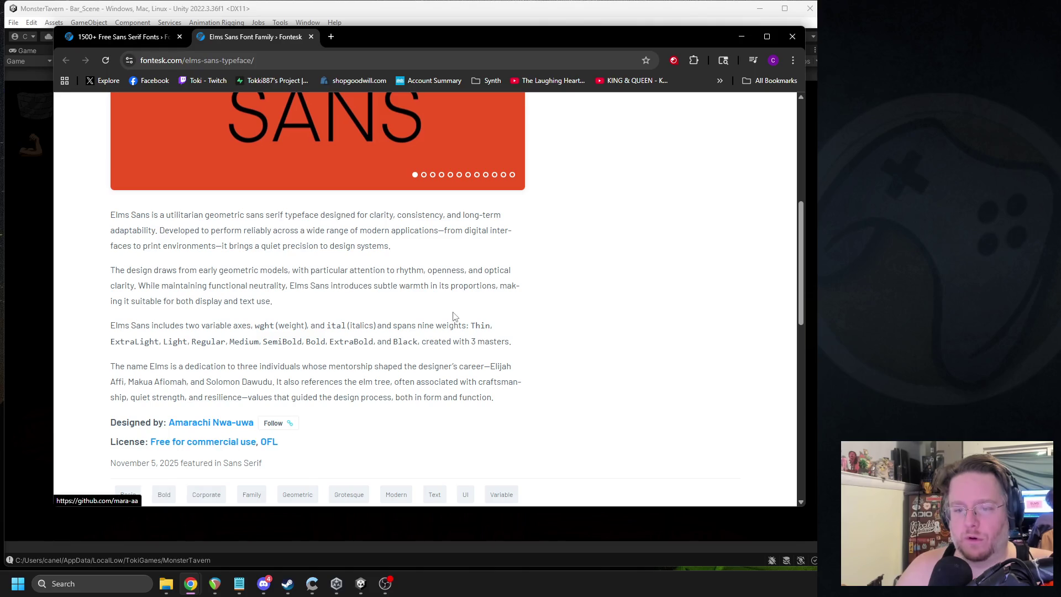
pyautogui.scroll(5, 249, 331)
pyautogui.click(118, 39)
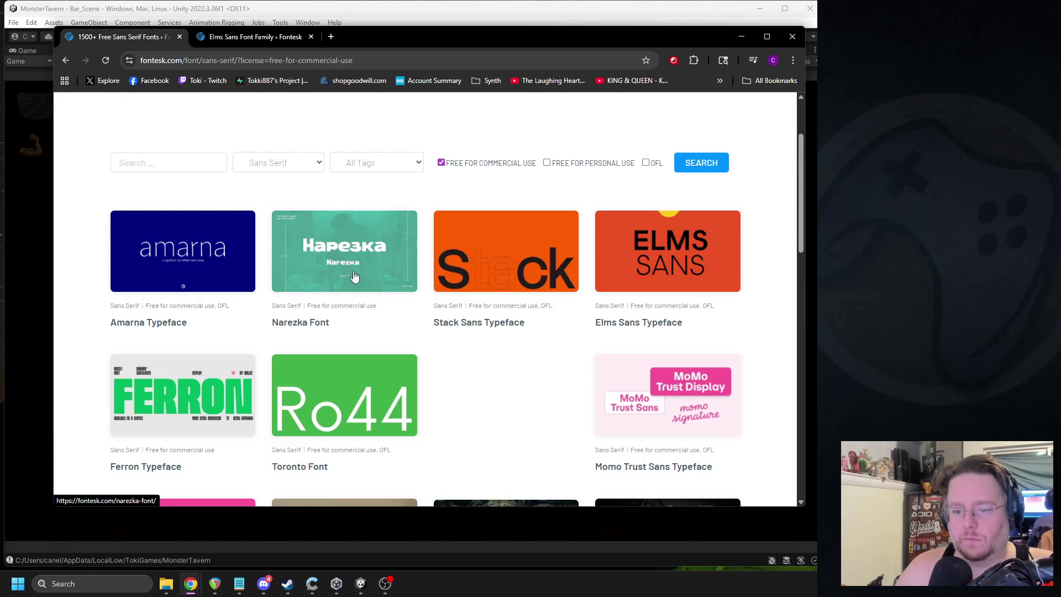
pyautogui.click(264, 583)
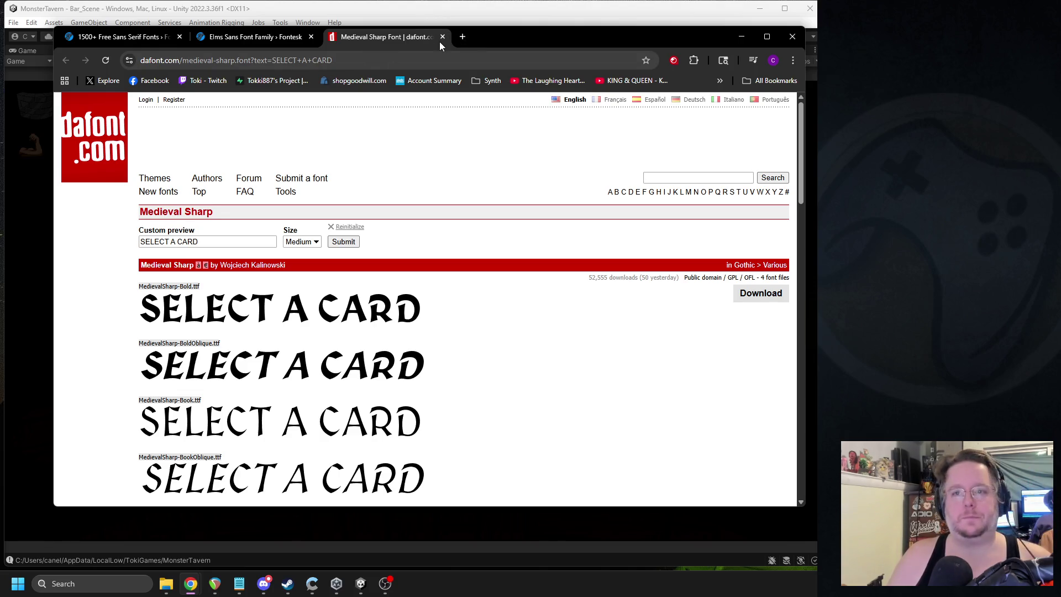
# Step: Reopen the Creato Display dafont page and scroll through its weights from Thin to Black
pyautogui.click(442, 36)
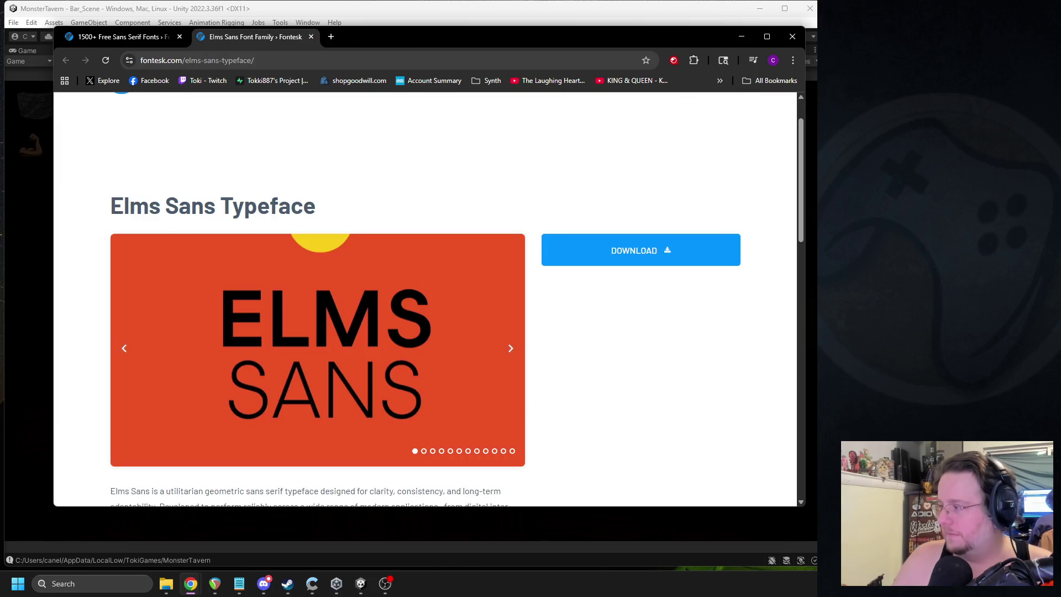
pyautogui.hotkey('ctrl', 'shift', 't')
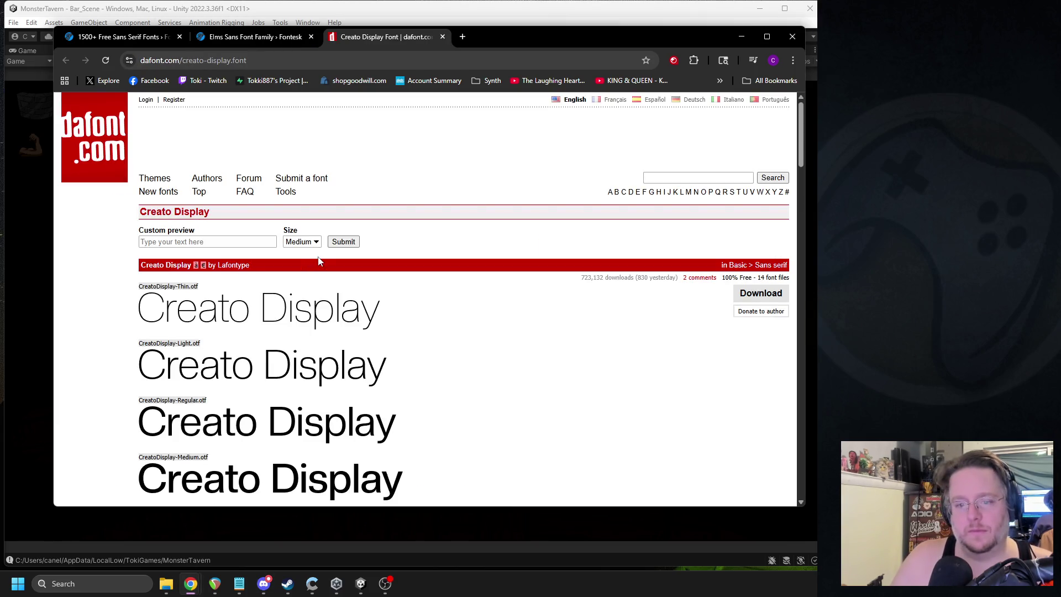
pyautogui.scroll(-2, 318, 262)
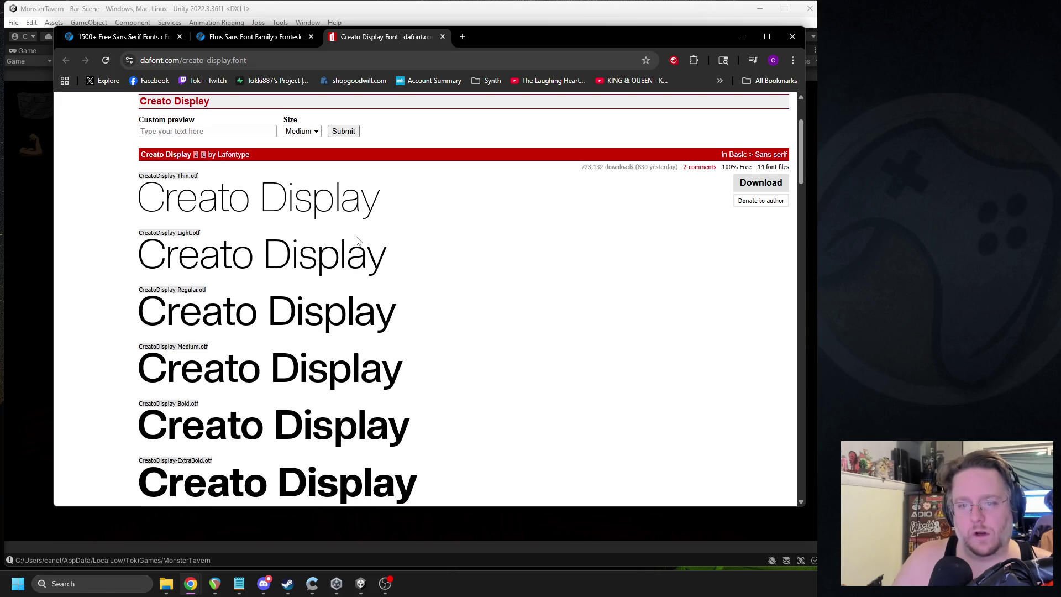
pyautogui.scroll(-2, 356, 241)
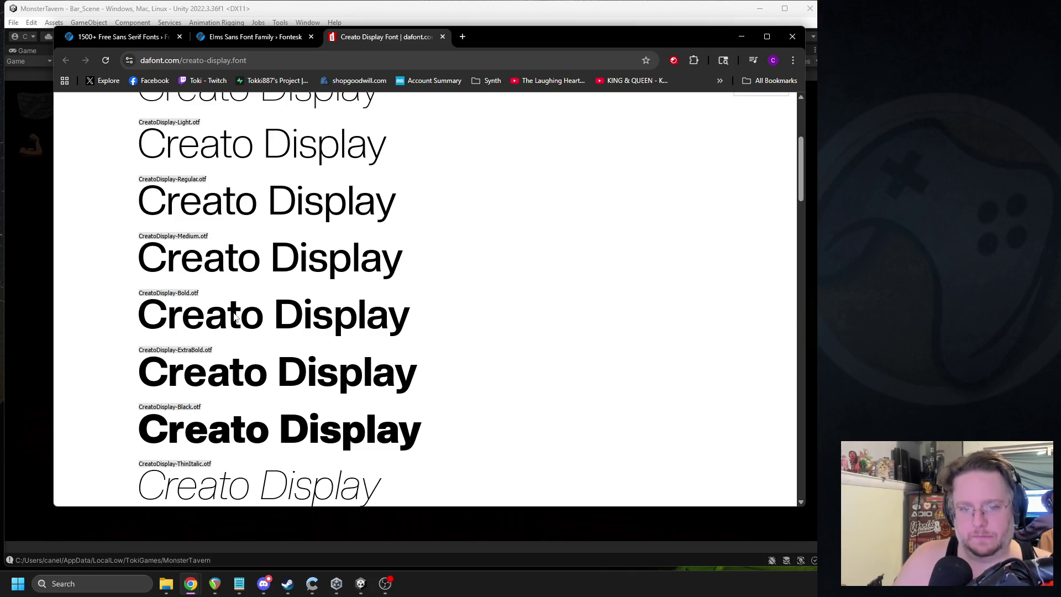
pyautogui.scroll(-6, 235, 318)
pyautogui.scroll(6, 243, 307)
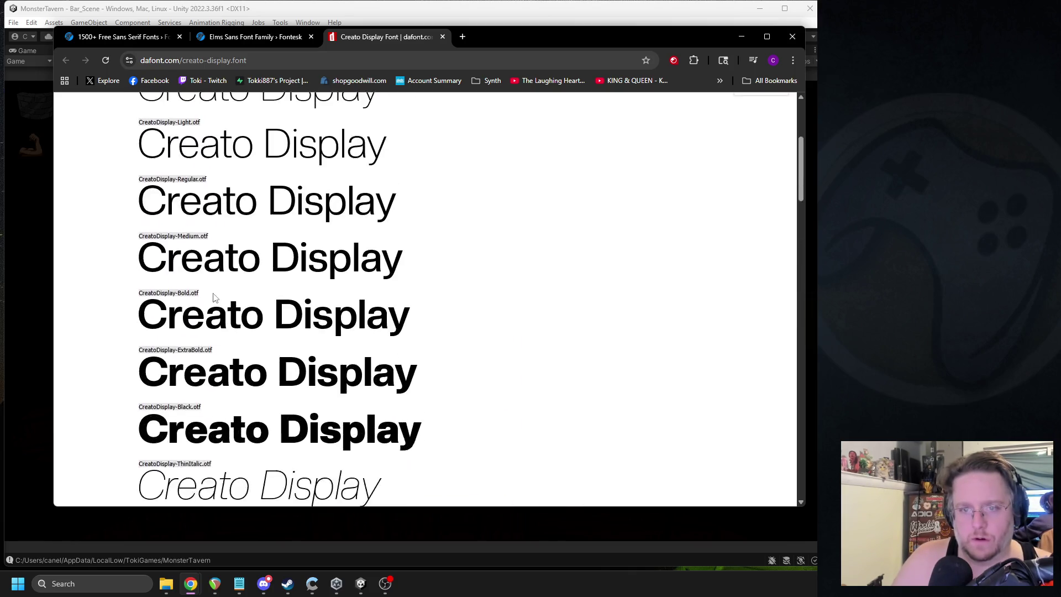
pyautogui.scroll(4, 216, 299)
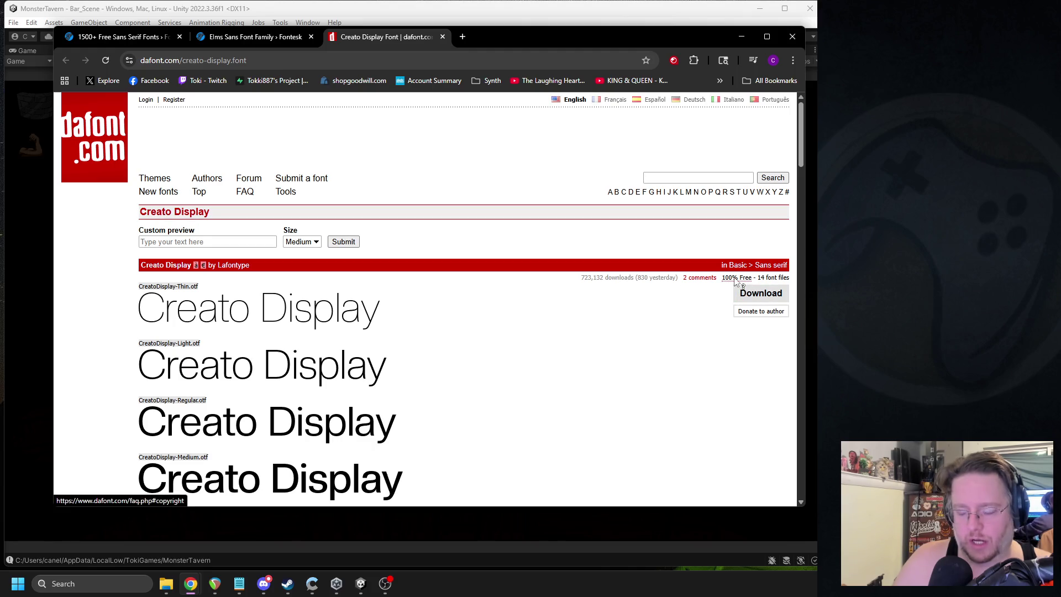
pyautogui.scroll(-4, 347, 282)
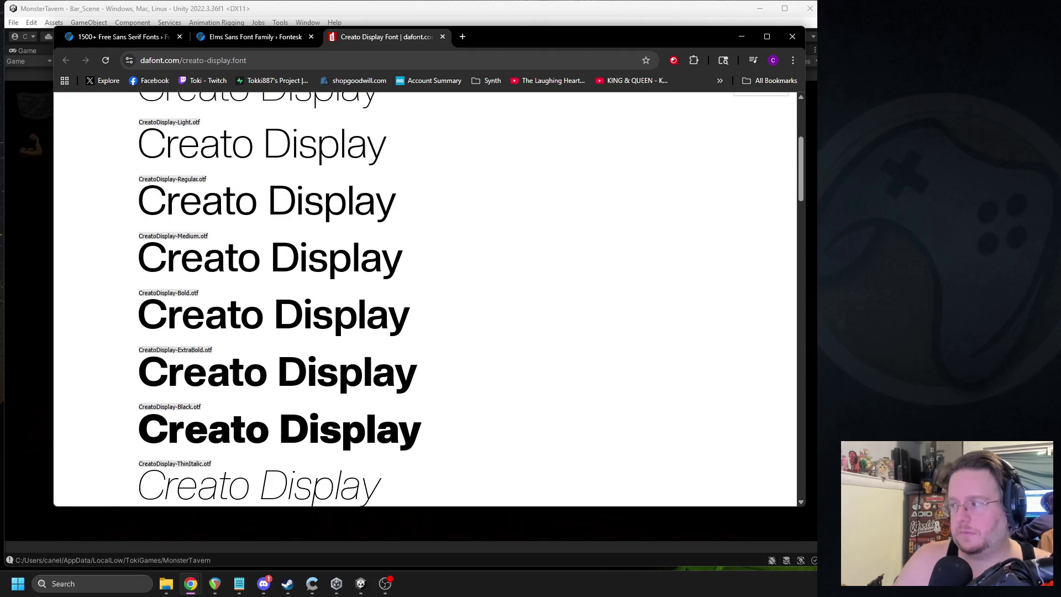
pyautogui.hotkey('alt', 'Tab')
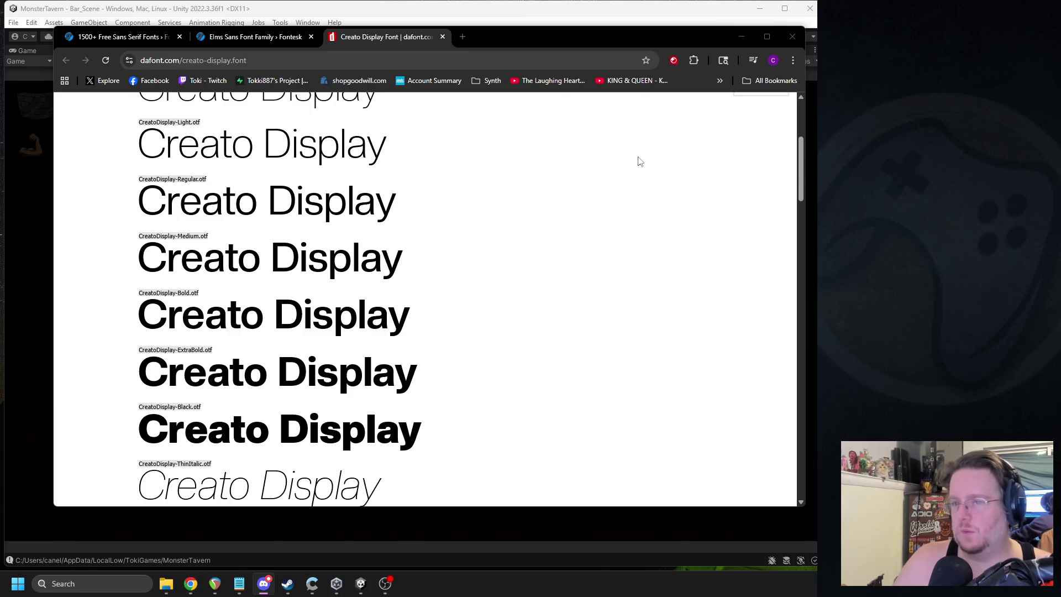
pyautogui.scroll(-1, 221, 321)
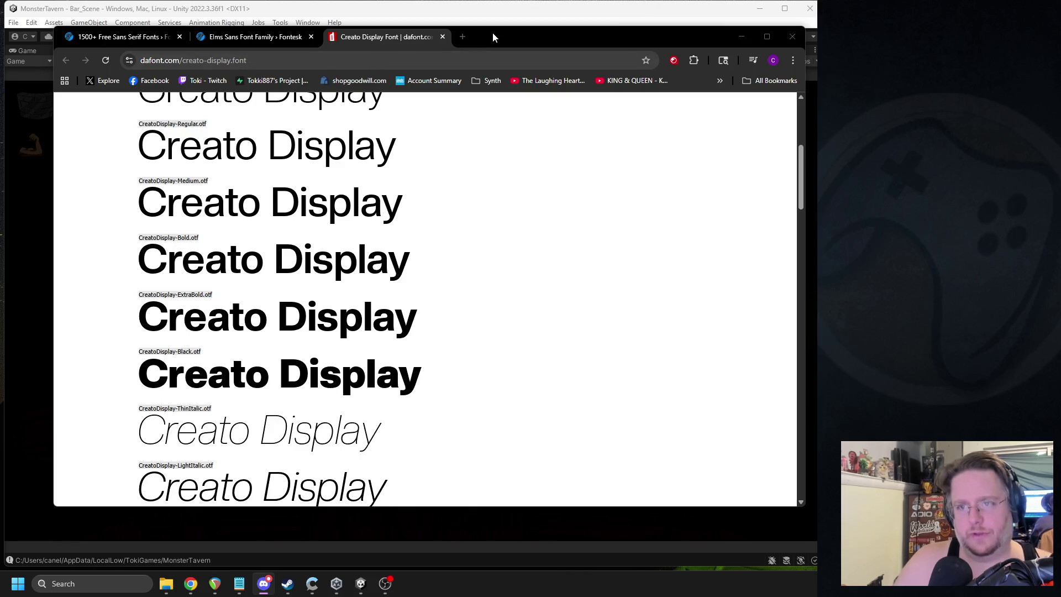
# Step: Minimize and restore Chrome, then move its window to the right over Unity
pyautogui.click(190, 583)
pyautogui.hotkey('alt', 'Tab')
pyautogui.moveTo(669, 96); pyautogui.dragTo(757, 67)
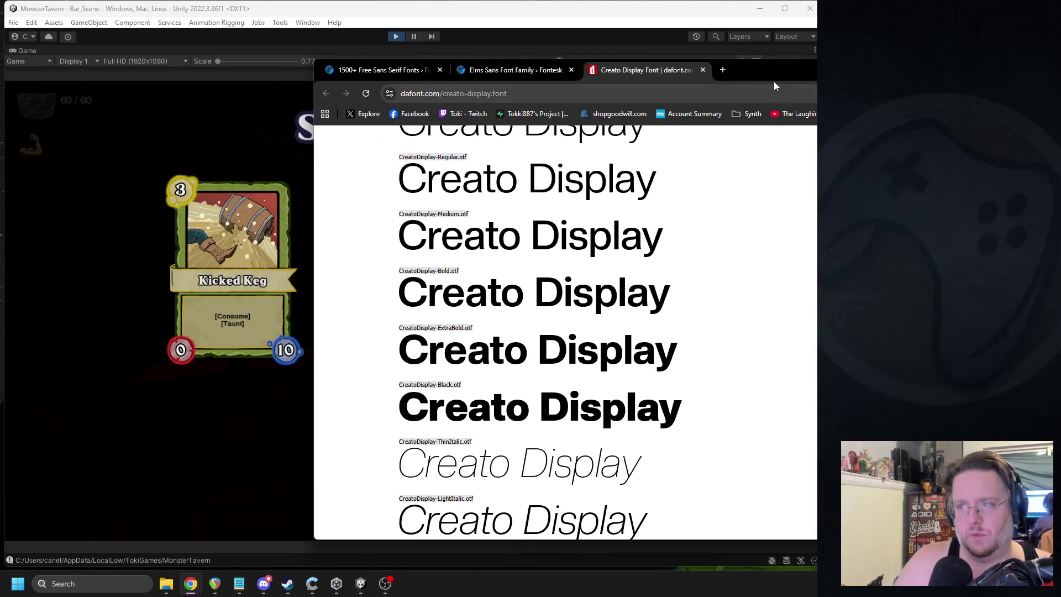
# Step: Pause the game, switch to Play Focused, and pan the scene to the Green Slop Special text
pyautogui.hotkey('alt', 'Tab')
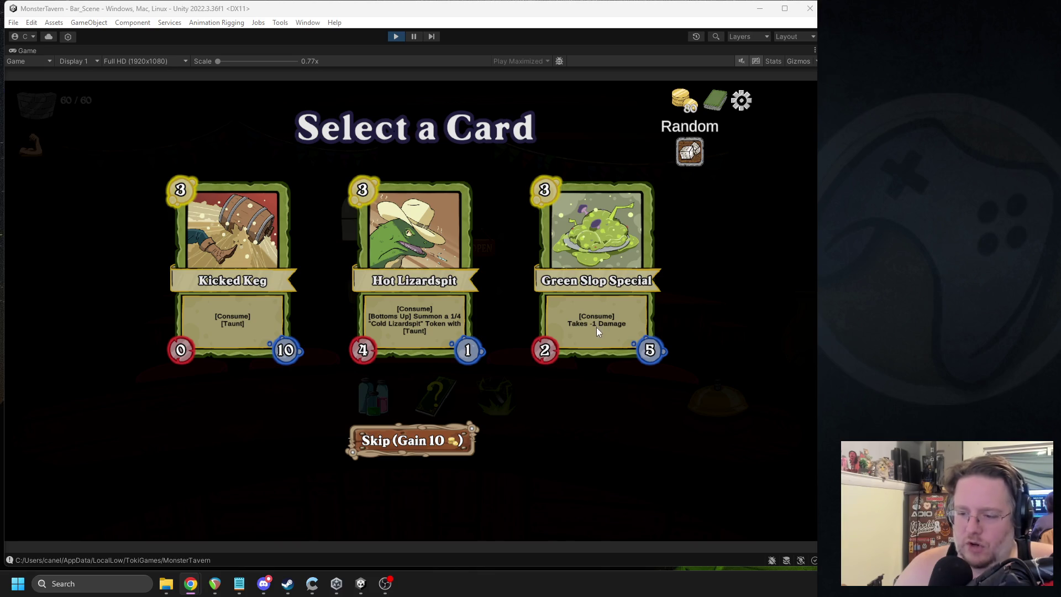
pyautogui.click(413, 36)
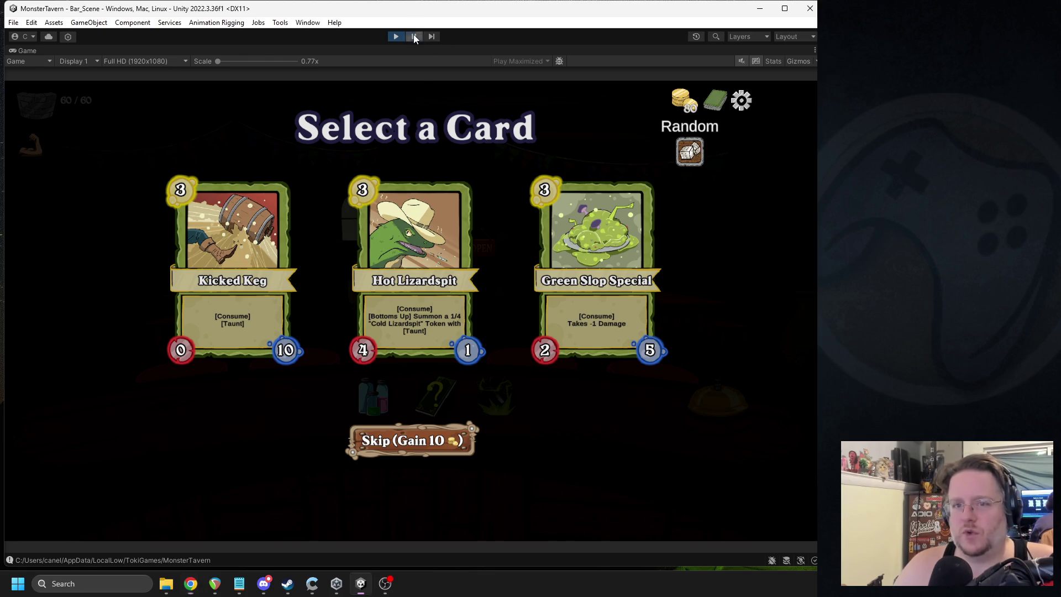
pyautogui.click(271, 61)
pyautogui.click(288, 72)
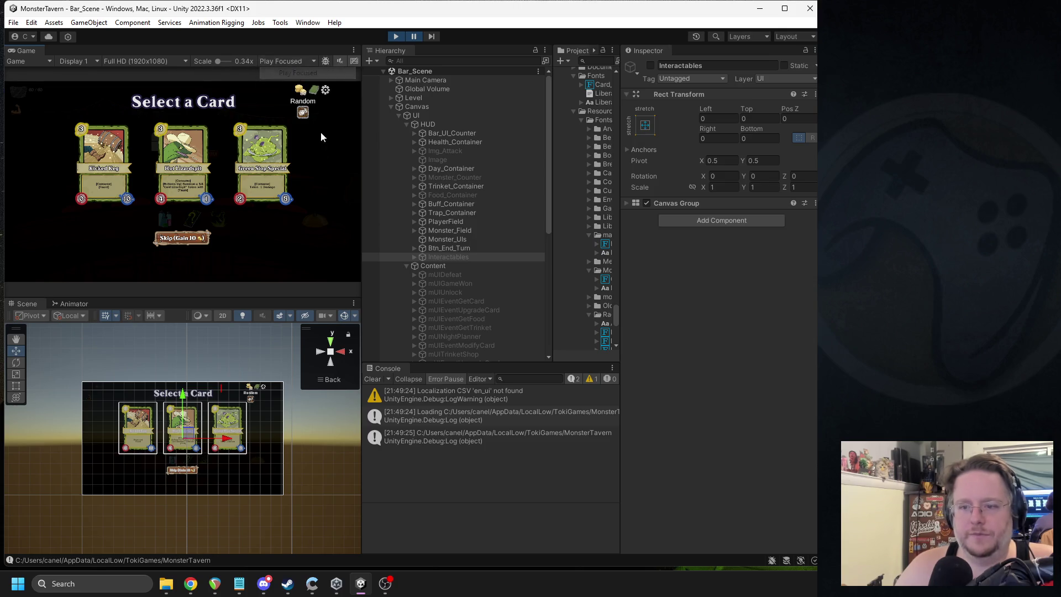
pyautogui.scroll(2, 149, 423)
pyautogui.scroll(10, 154, 425)
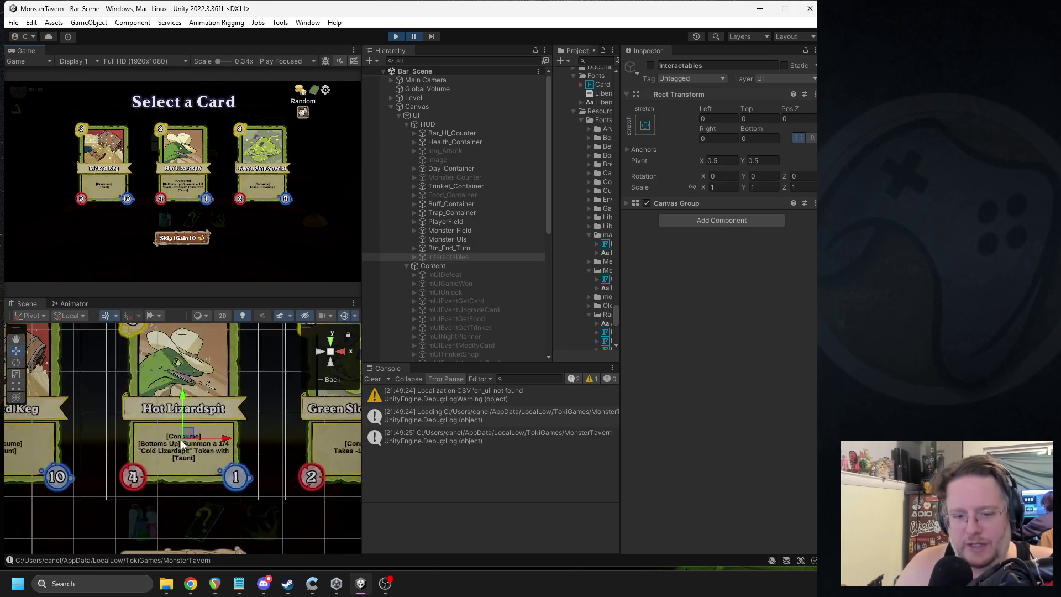
pyautogui.moveTo(209, 453)
pyautogui.mouseDown()
pyautogui.moveTo(205, 409)
pyautogui.moveTo(24, 414)
pyautogui.mouseUp()
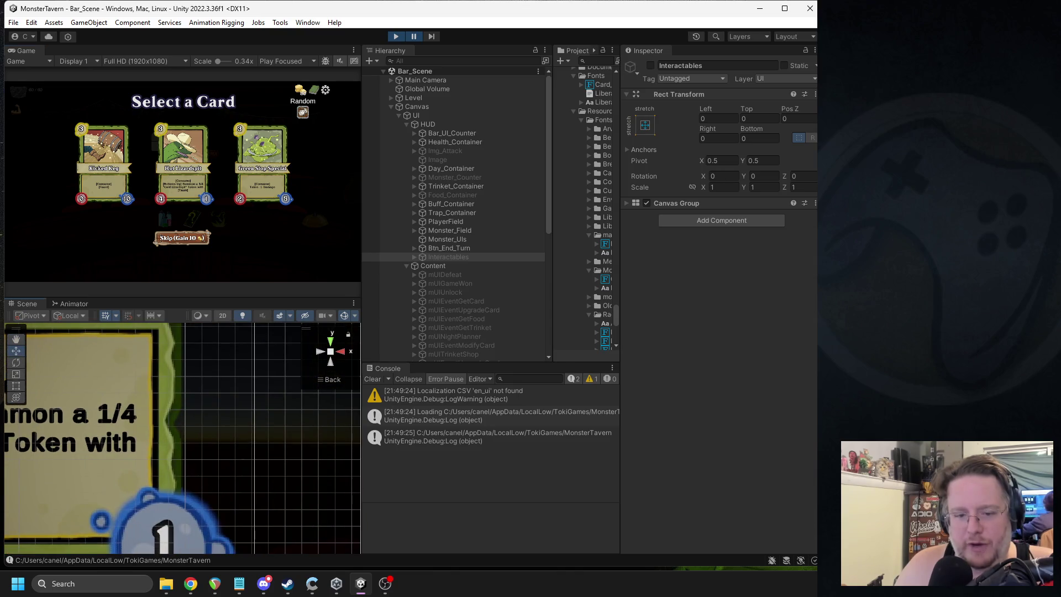
pyautogui.moveTo(250, 398); pyautogui.dragTo(39, 404)
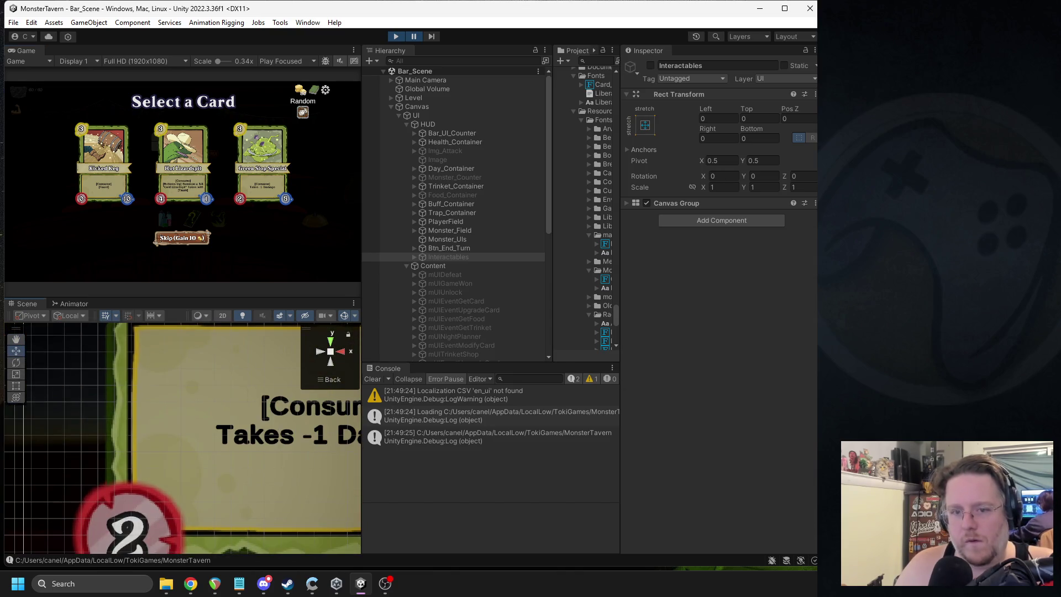
pyautogui.click(264, 583)
pyautogui.moveTo(332, 442); pyautogui.dragTo(249, 450)
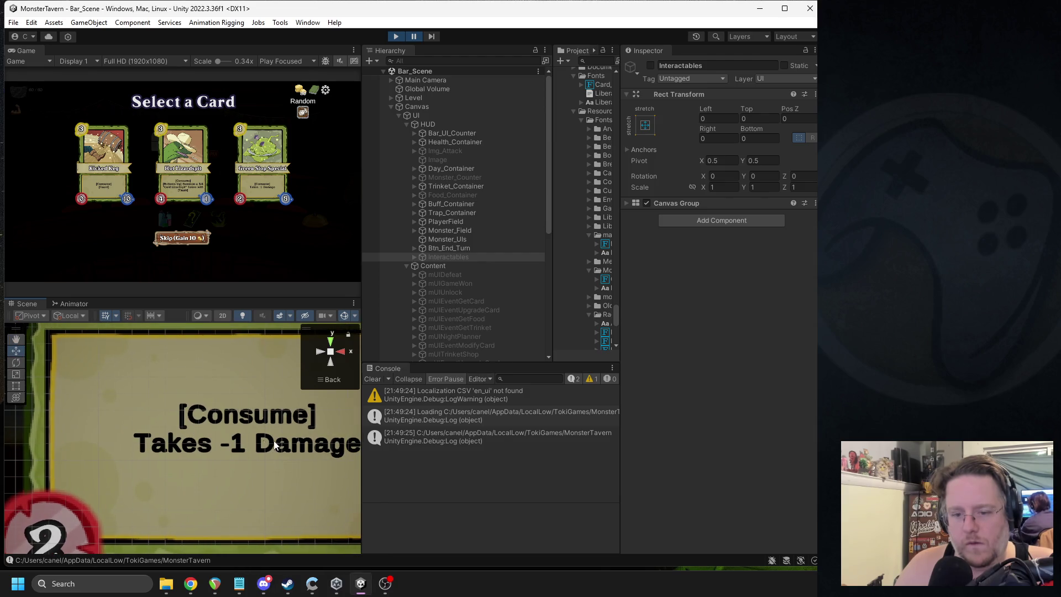
# Step: Select Txt_Desc, turn off Auto Size and set its font size to 10
pyautogui.click(239, 448)
pyautogui.click(239, 448)
pyautogui.click(239, 448)
pyautogui.click(238, 447)
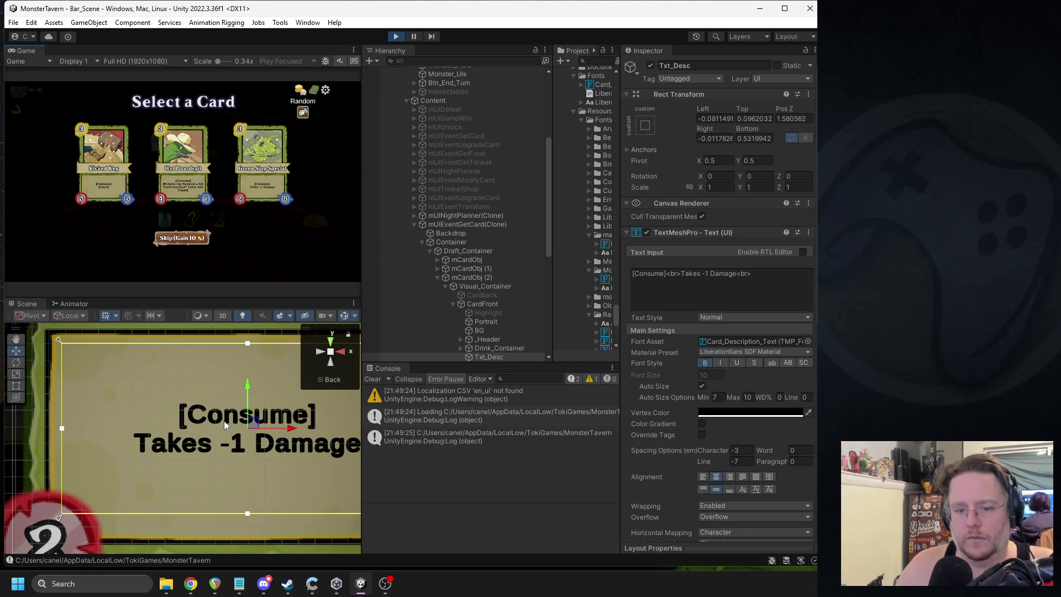
pyautogui.press('Right')
pyautogui.scroll(-2, 249, 402)
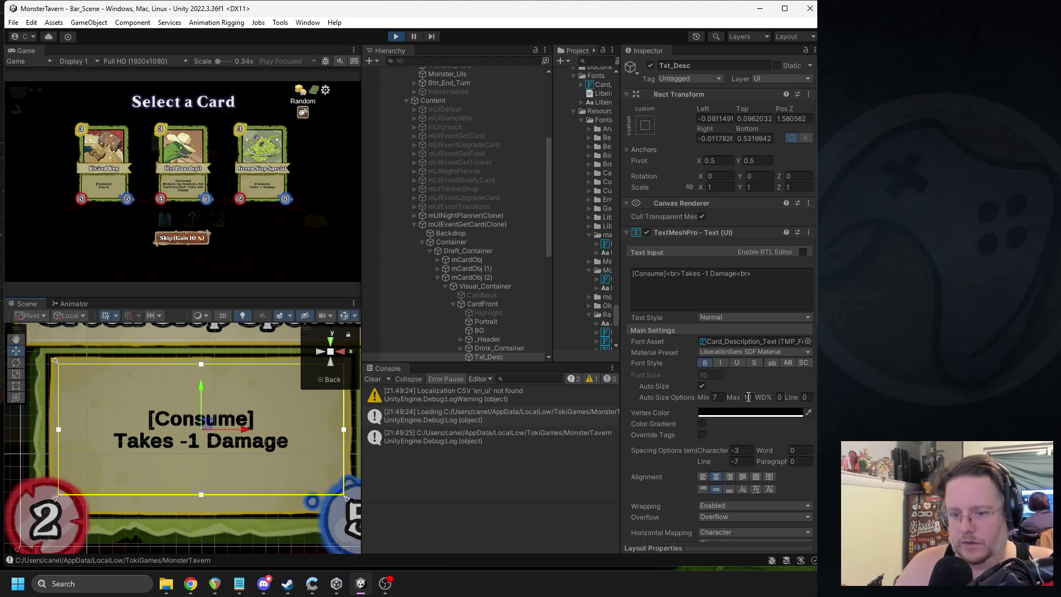
pyautogui.click(702, 386)
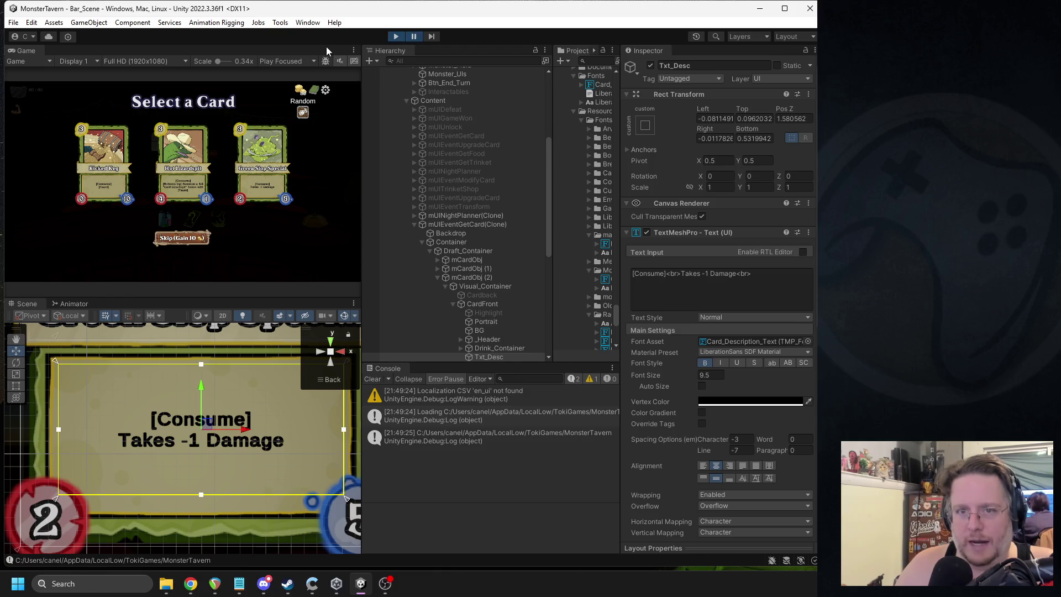
pyautogui.click(722, 376)
pyautogui.write('10')
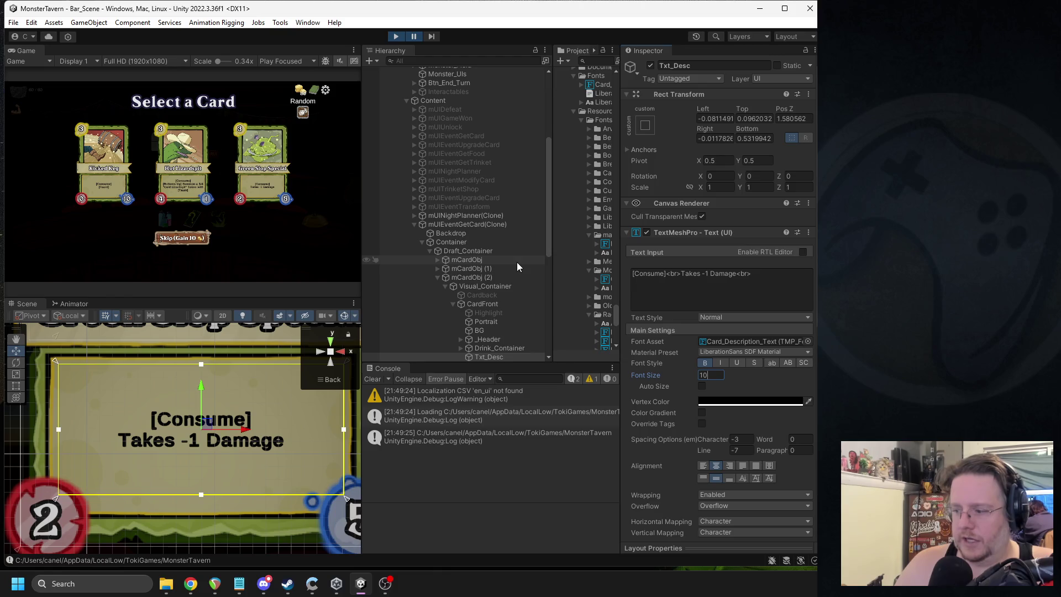
pyautogui.press('Return')
# Step: Test the new text size in Play Maximized, then return to Play Focused
pyautogui.click(415, 37)
pyautogui.click(287, 60)
pyautogui.click(307, 84)
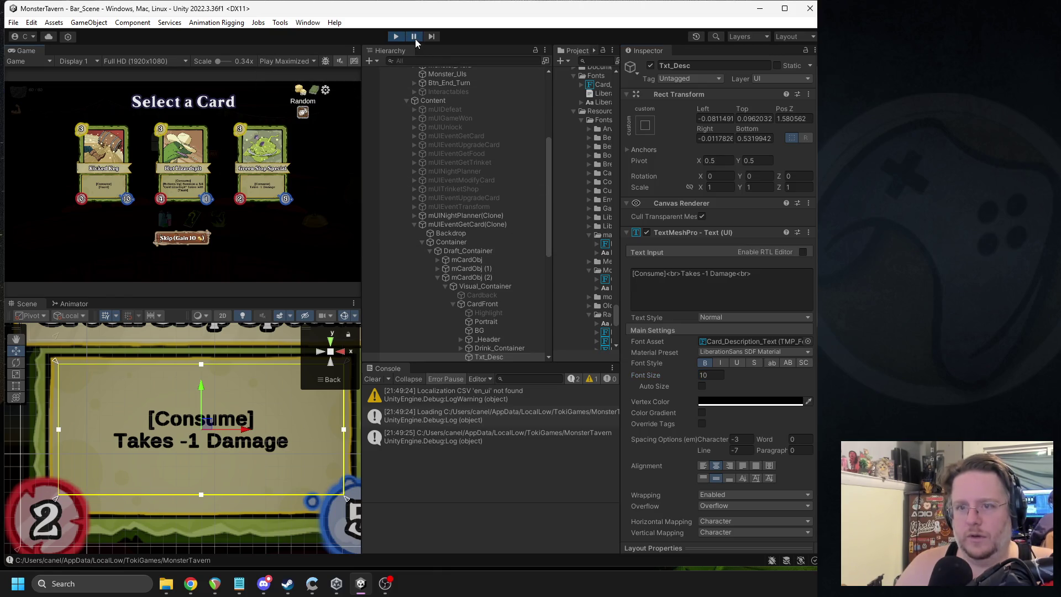
pyautogui.click(413, 37)
pyautogui.moveTo(423, 330)
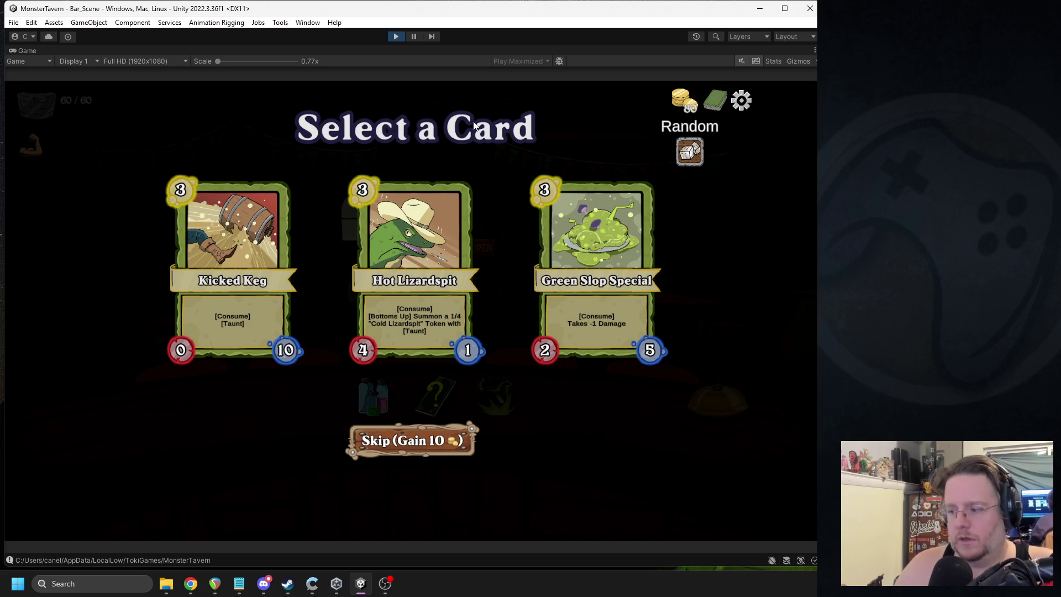
pyautogui.click(415, 35)
pyautogui.click(287, 61)
pyautogui.click(299, 70)
# Step: Set the description material's Outline Thickness to 0 and Face Dilate to 0.1
pyautogui.scroll(-3, 680, 321)
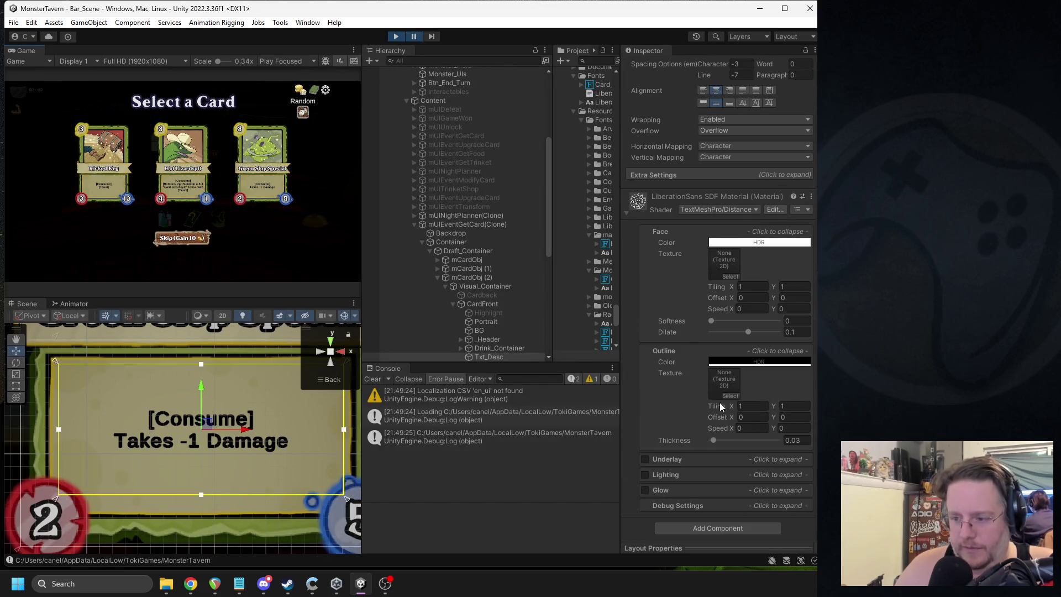
pyautogui.moveTo(715, 444); pyautogui.dragTo(709, 444)
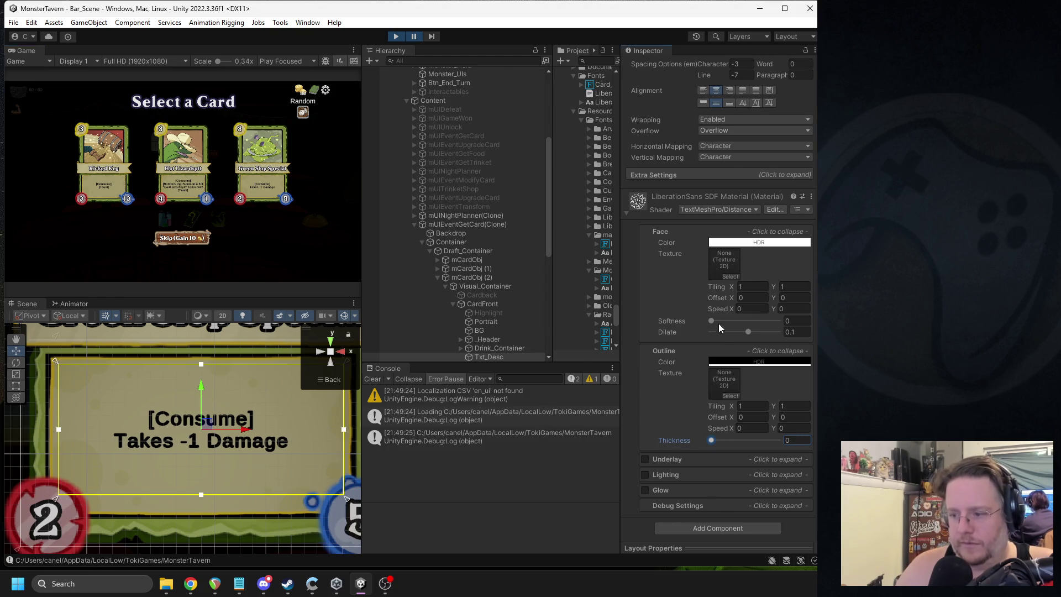
pyautogui.moveTo(747, 332)
pyautogui.mouseDown()
pyautogui.moveTo(685, 329)
pyautogui.moveTo(743, 333)
pyautogui.mouseUp()
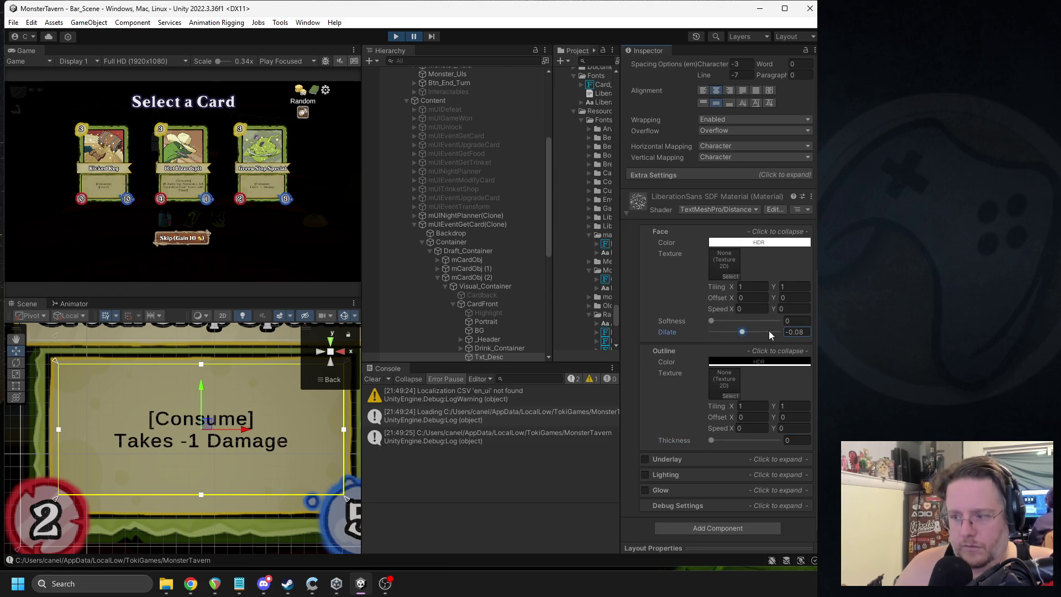
pyautogui.click(801, 332)
pyautogui.write('00')
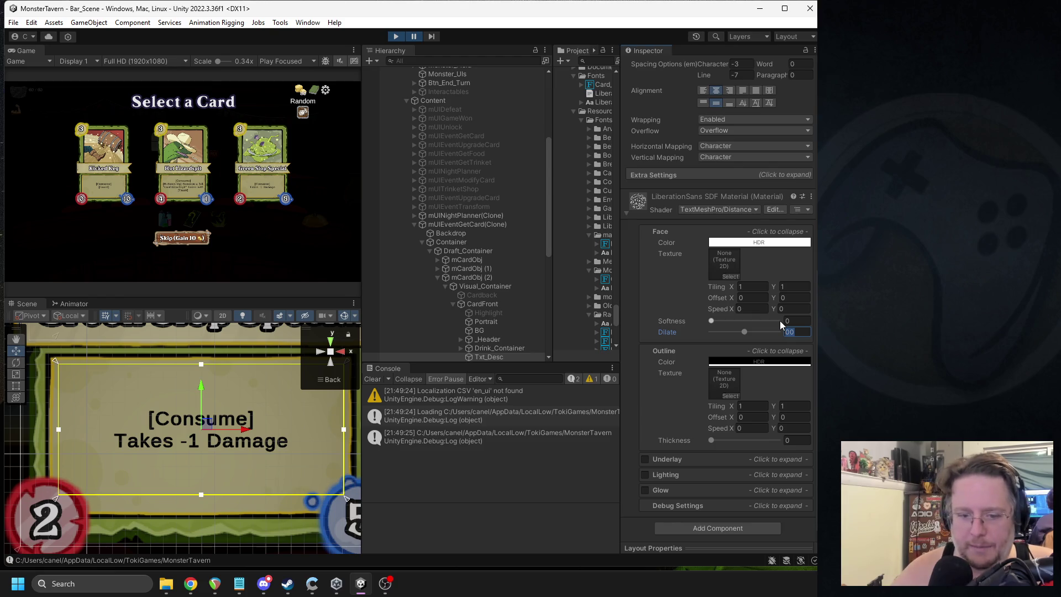
pyautogui.write('.1')
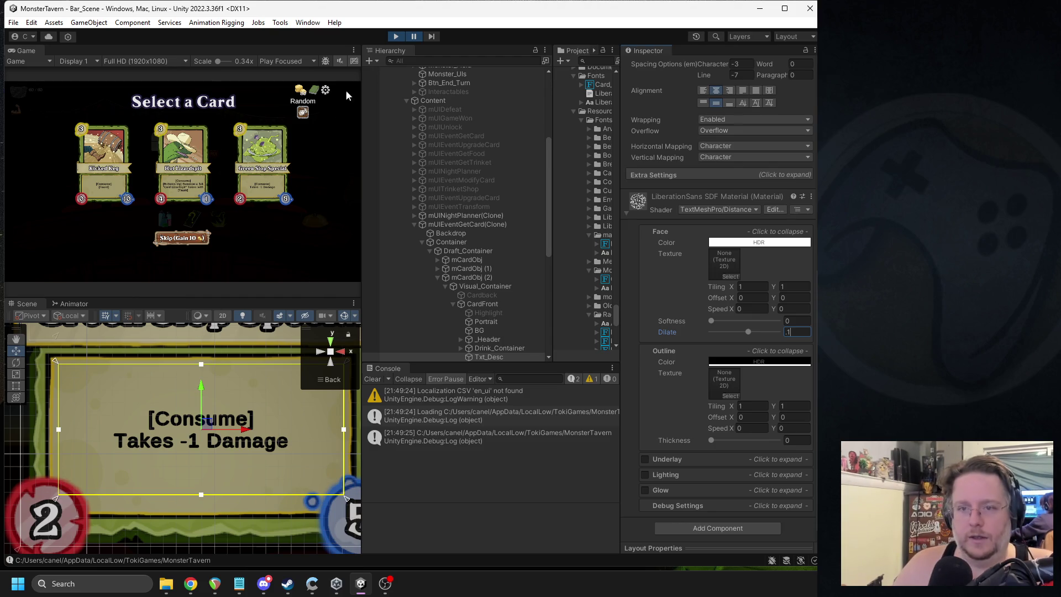
pyautogui.click(329, 49)
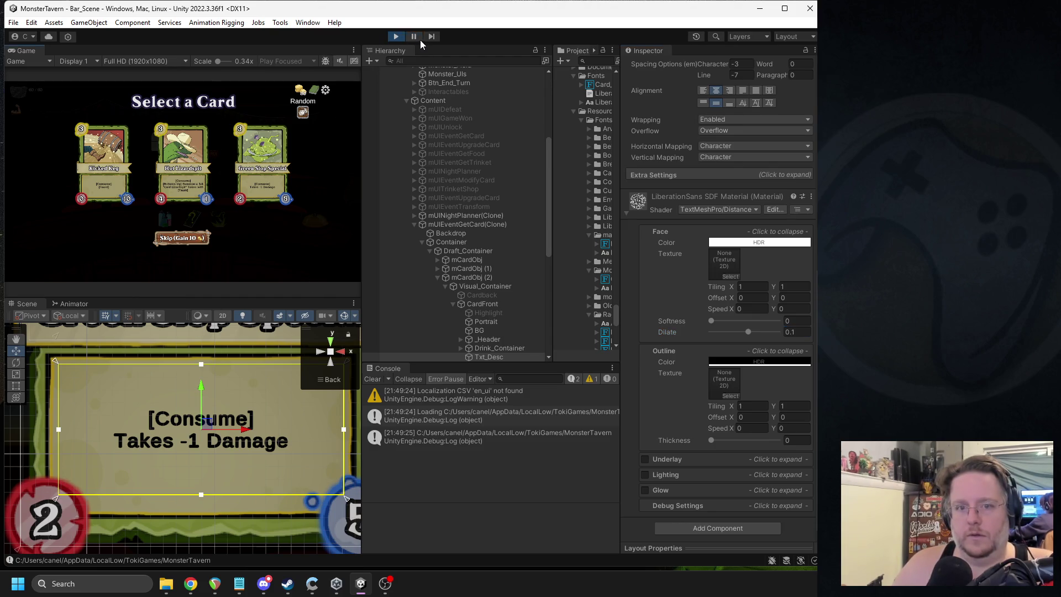
# Step: Show the game at actual size and preview the cards in Play Maximized
pyautogui.moveTo(223, 61); pyautogui.dragTo(221, 61)
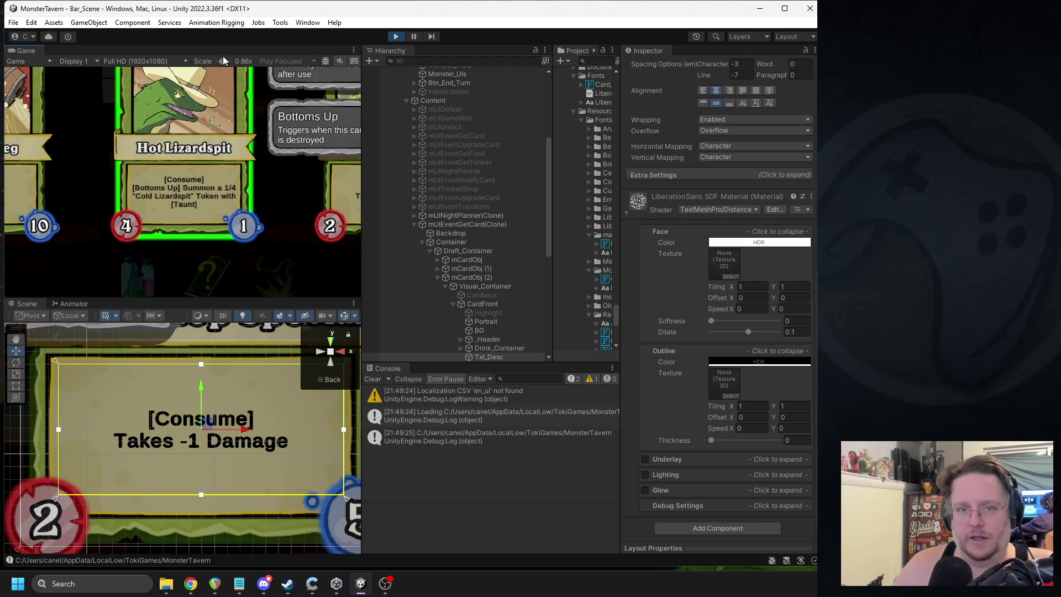
pyautogui.click(224, 58)
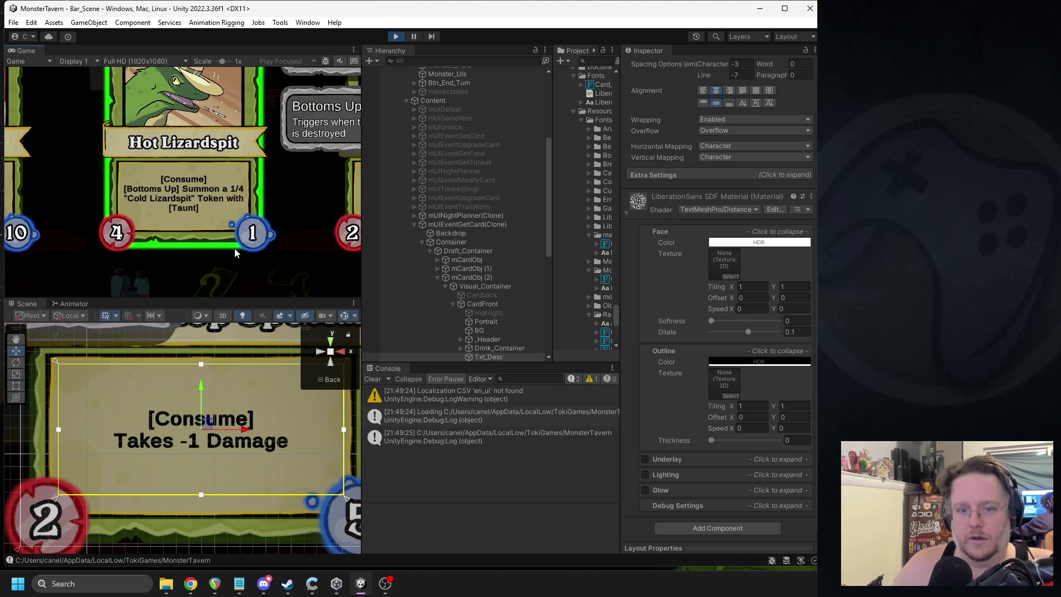
pyautogui.moveTo(191, 205)
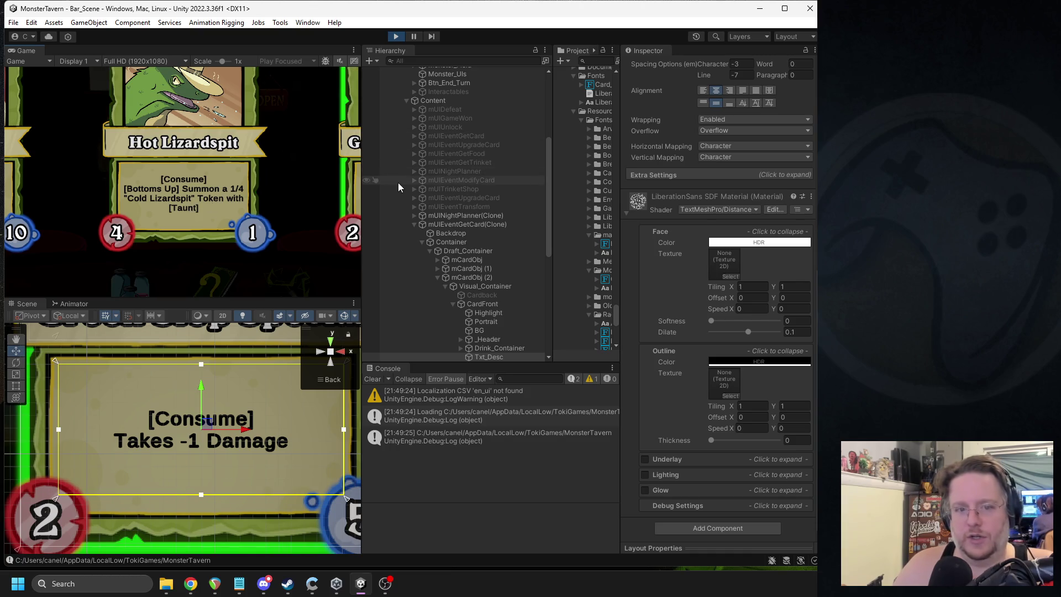
pyautogui.scroll(-5, 249, 143)
pyautogui.click(416, 37)
pyautogui.click(277, 62)
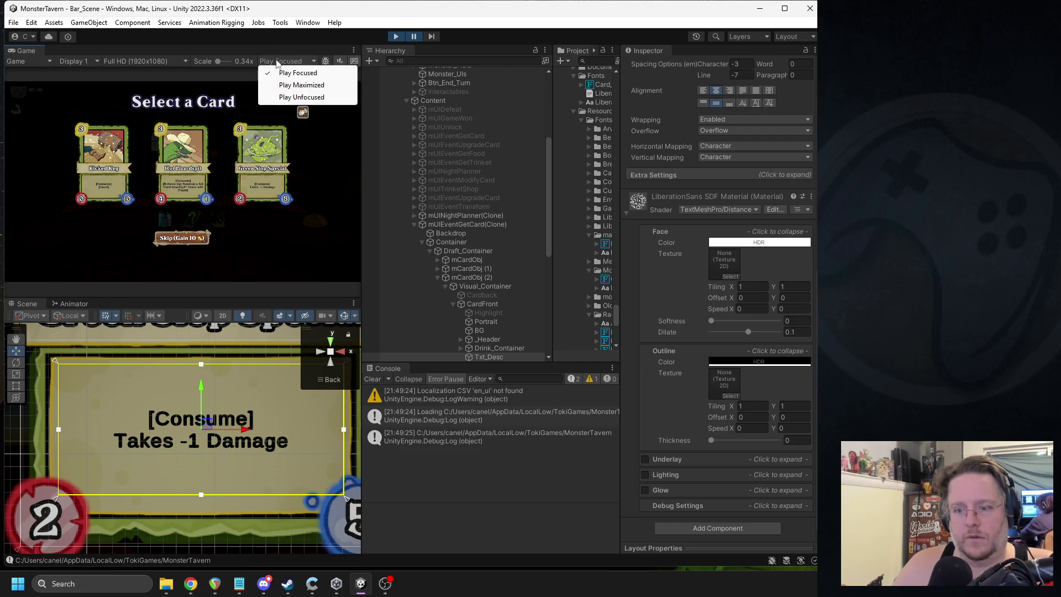
pyautogui.click(302, 85)
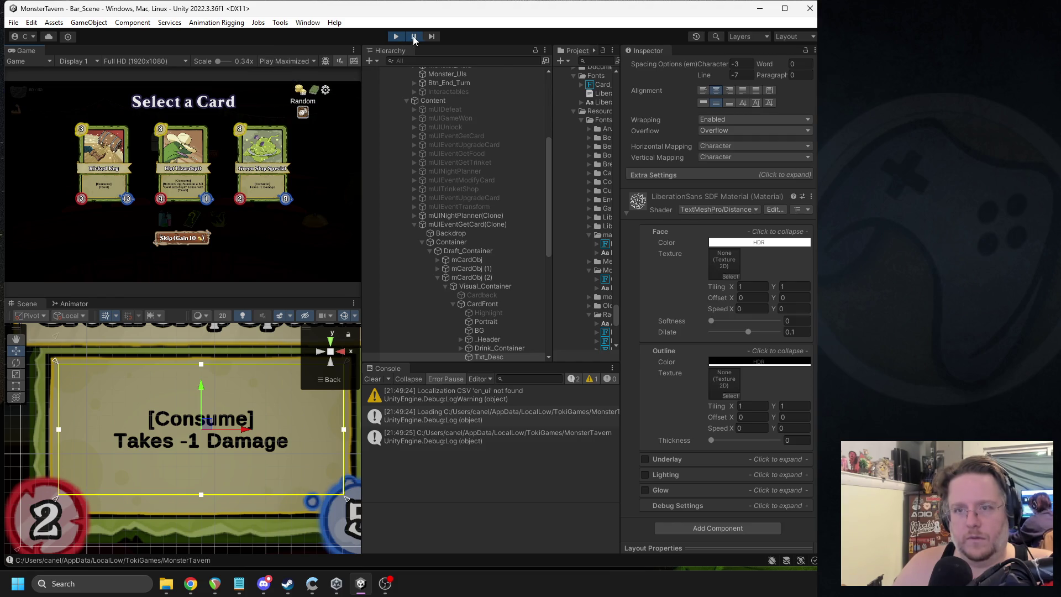
pyautogui.moveTo(591, 320)
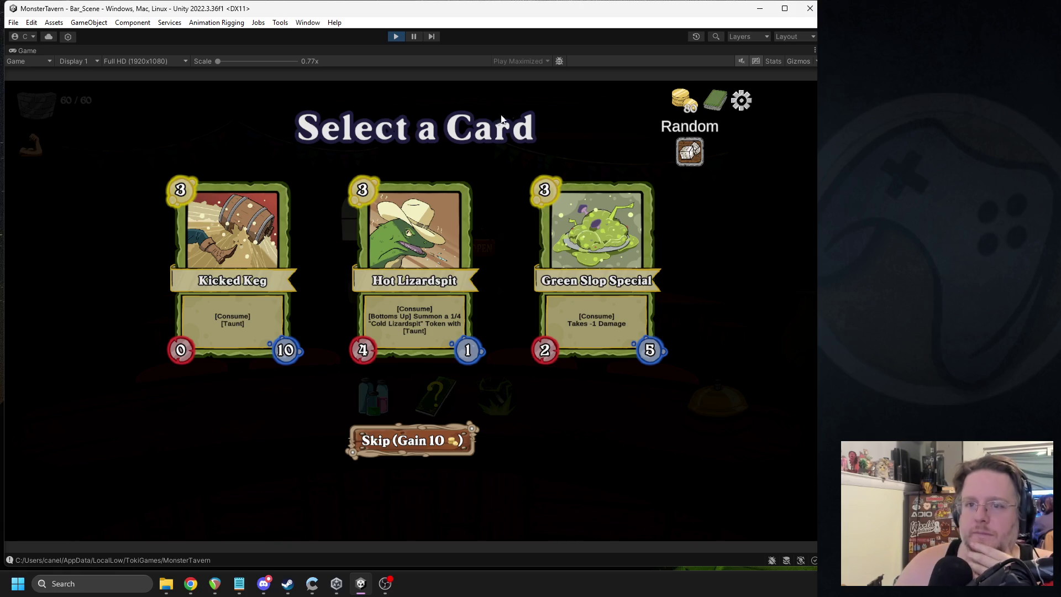
pyautogui.click(436, 35)
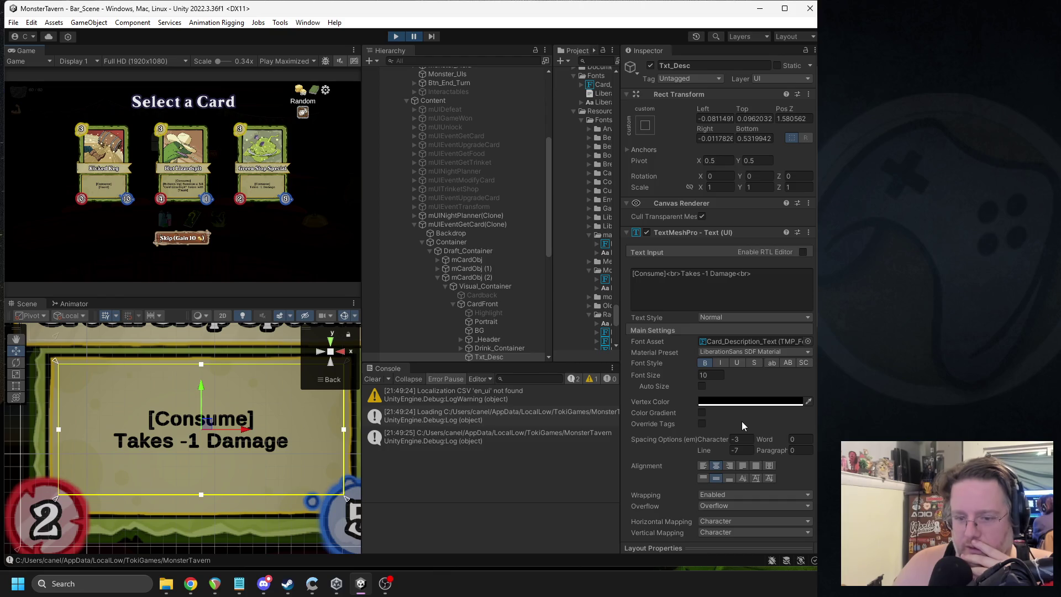
# Step: Try a description font size of 11 while toggling pause, then stop the game
pyautogui.click(711, 376)
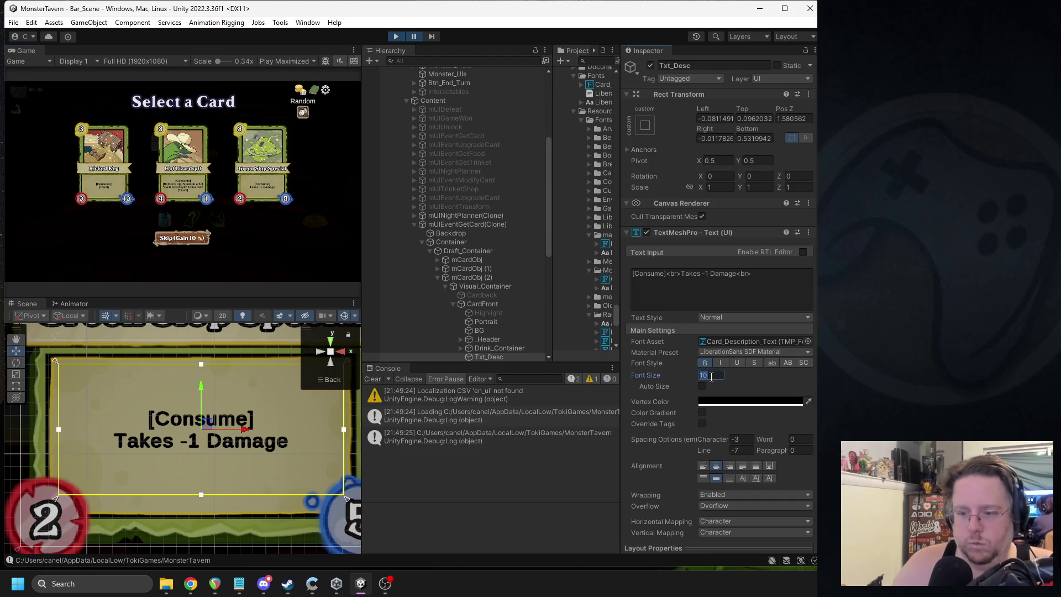
pyautogui.write('12')
pyautogui.click(413, 36)
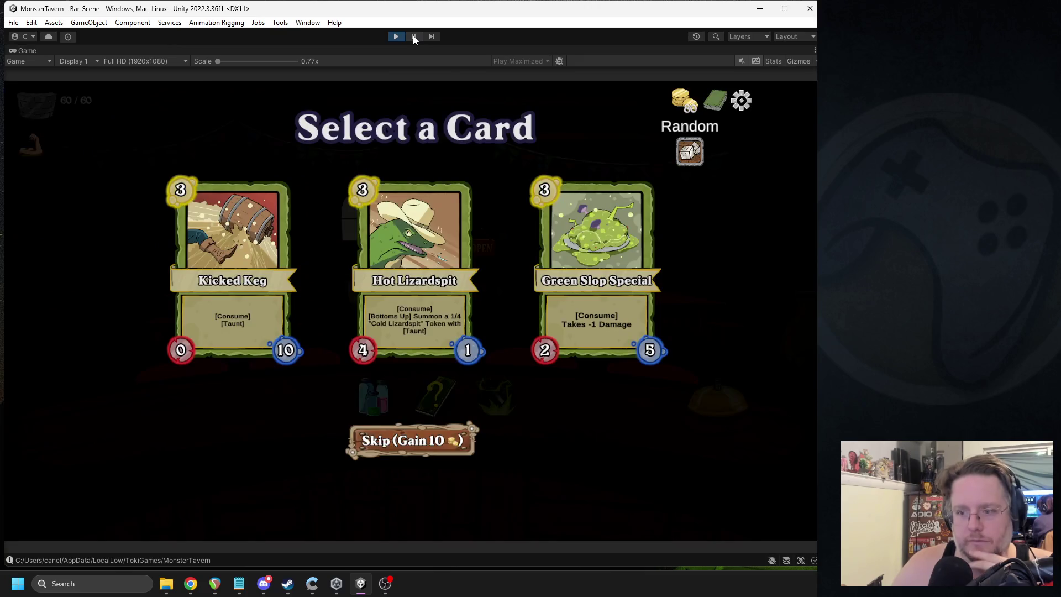
pyautogui.click(419, 35)
pyautogui.write('11')
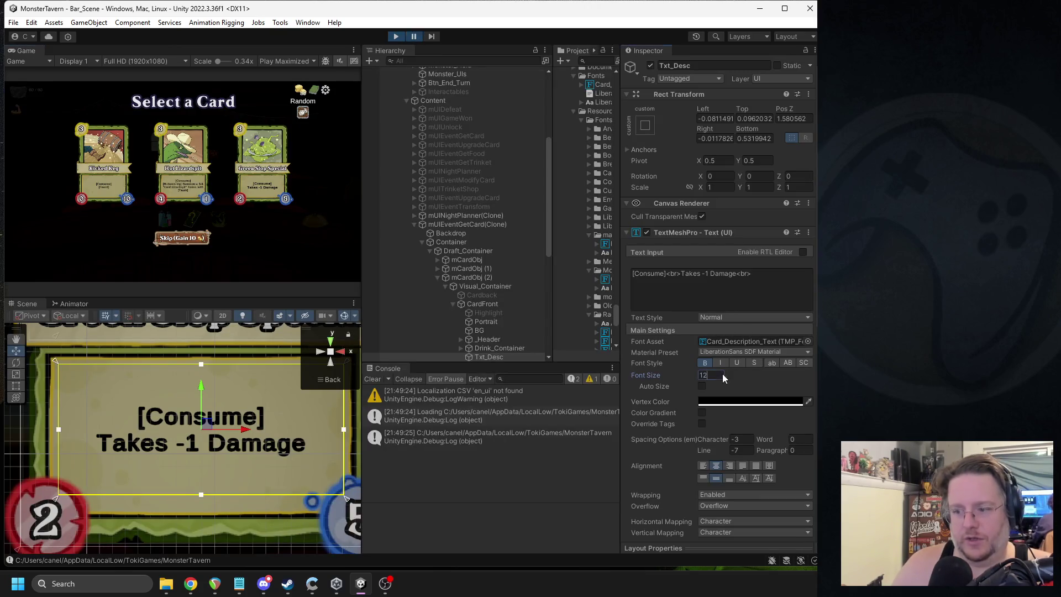
pyautogui.click(413, 37)
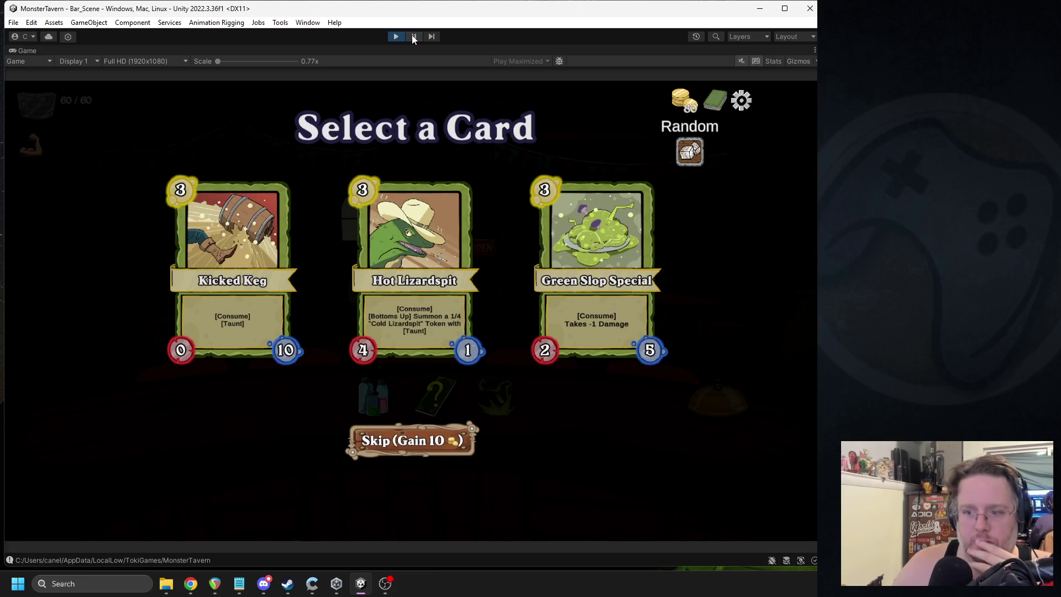
pyautogui.click(413, 36)
pyautogui.click(712, 375)
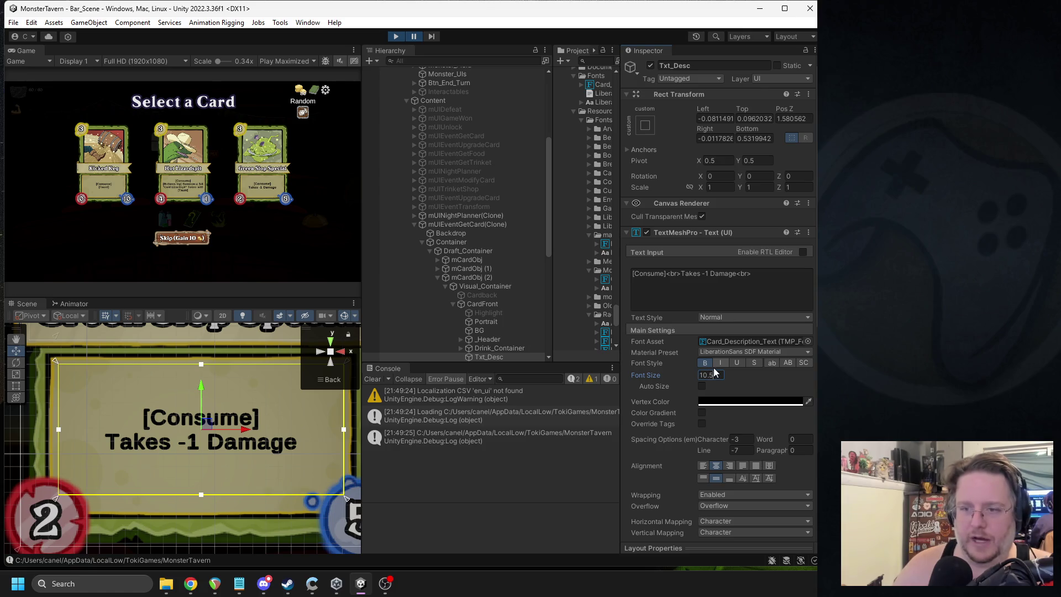
pyautogui.click(413, 40)
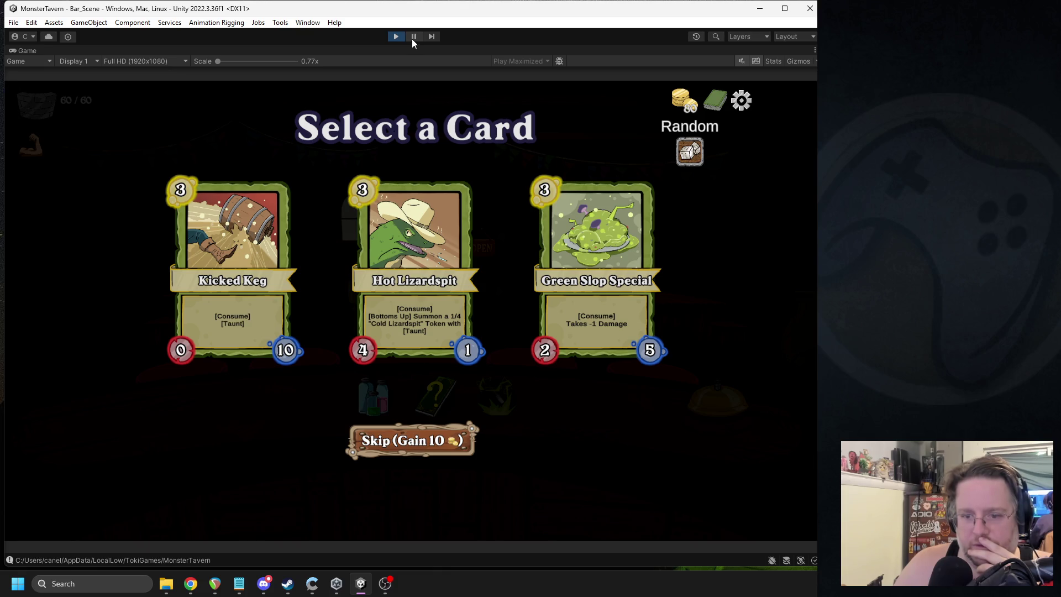
pyautogui.moveTo(635, 325)
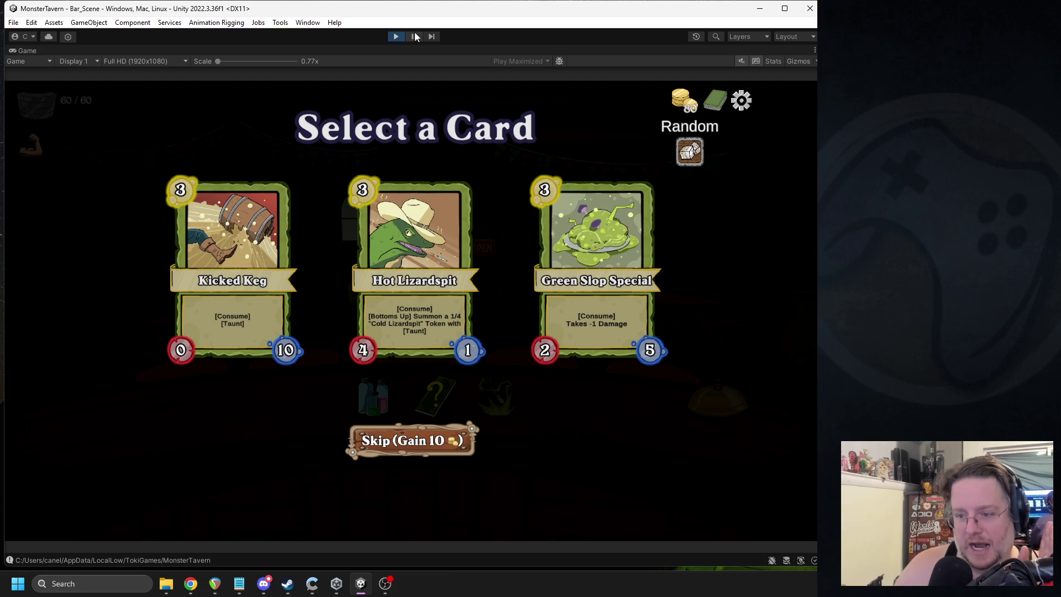
pyautogui.click(398, 37)
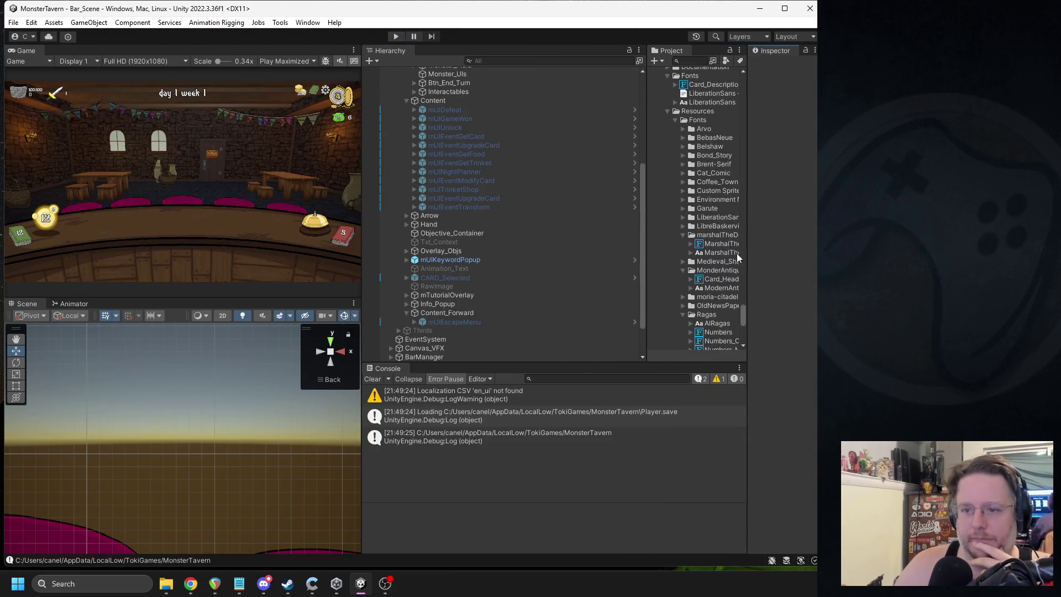
# Step: Widen the project panel, search 'bj' and open the mCardObj prefab
pyautogui.click(650, 138)
pyautogui.moveTo(645, 138); pyautogui.dragTo(555, 139)
pyautogui.moveTo(746, 201); pyautogui.dragTo(718, 200)
pyautogui.click(603, 62)
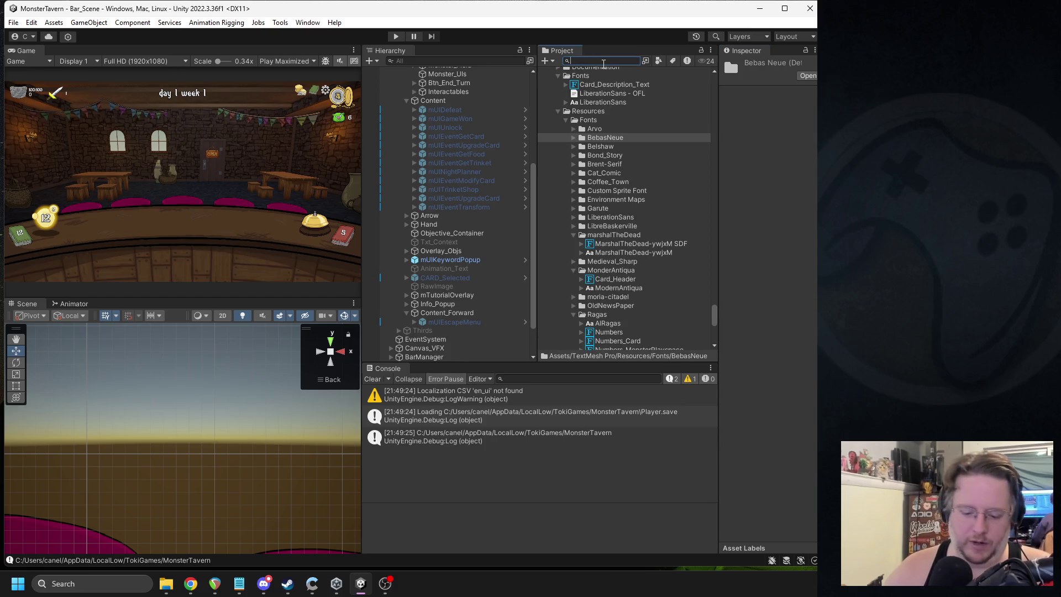
pyautogui.write('mcardobj')
pyautogui.doubleClick(644, 110)
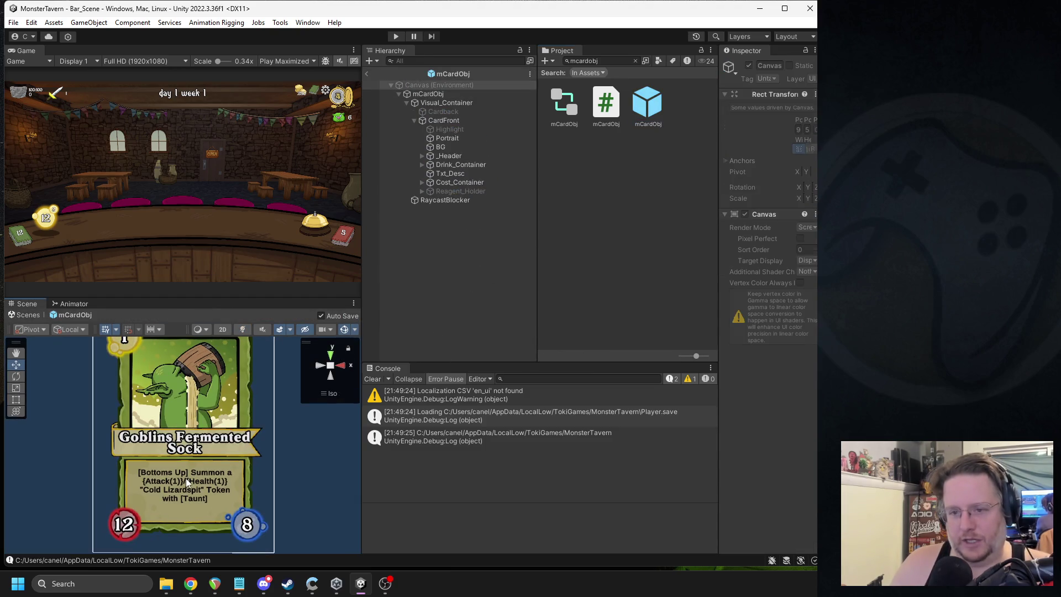
# Step: Turn off Auto Size on the prefab's Txt_Desc and set its font size to 10.5
pyautogui.click(474, 173)
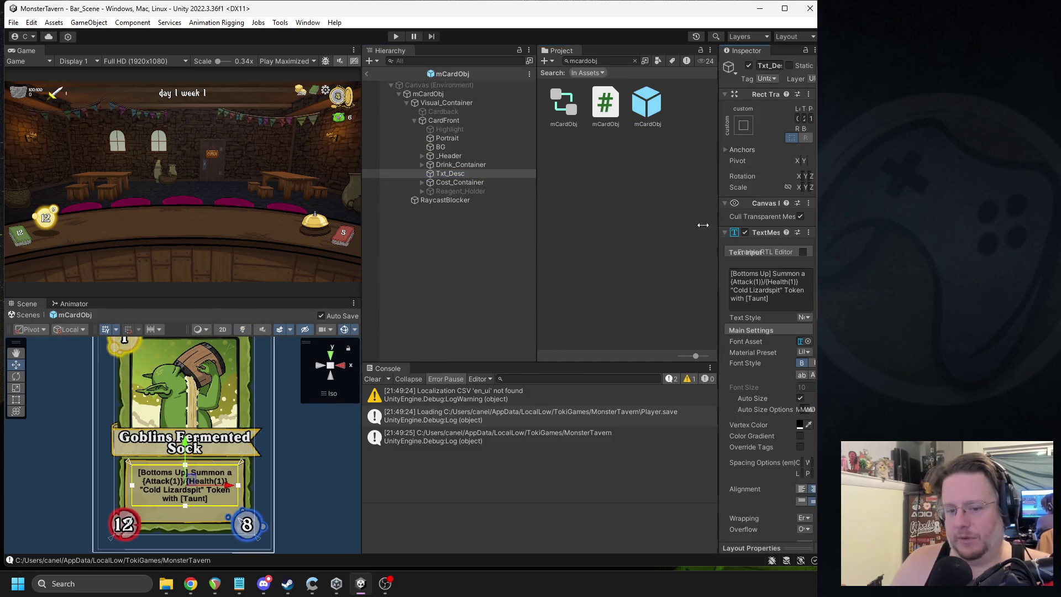
pyautogui.moveTo(702, 225); pyautogui.dragTo(621, 225)
pyautogui.scroll(-5, 763, 420)
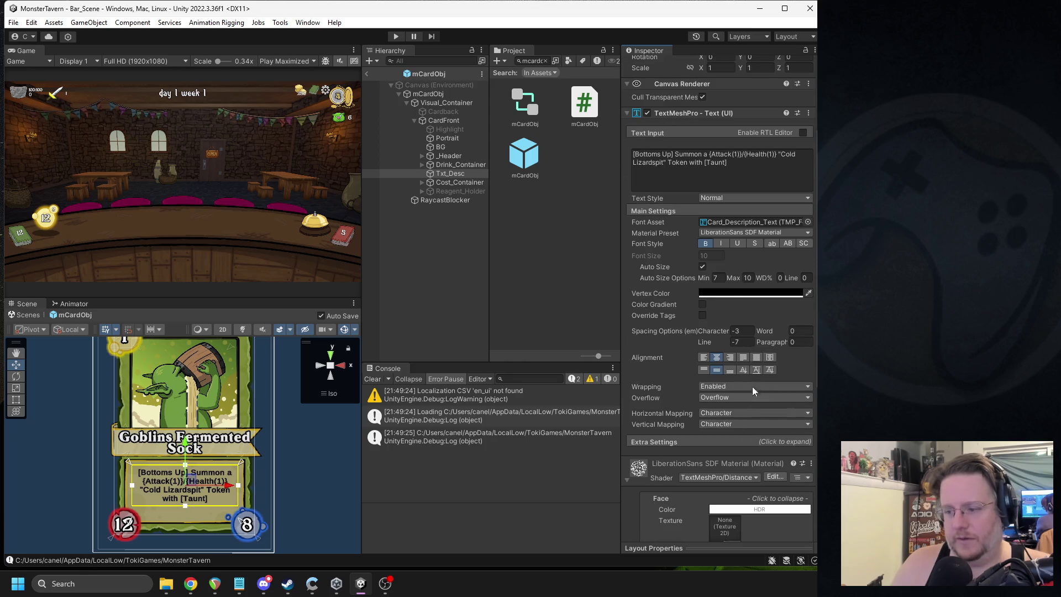
pyautogui.click(703, 267)
pyautogui.click(718, 255)
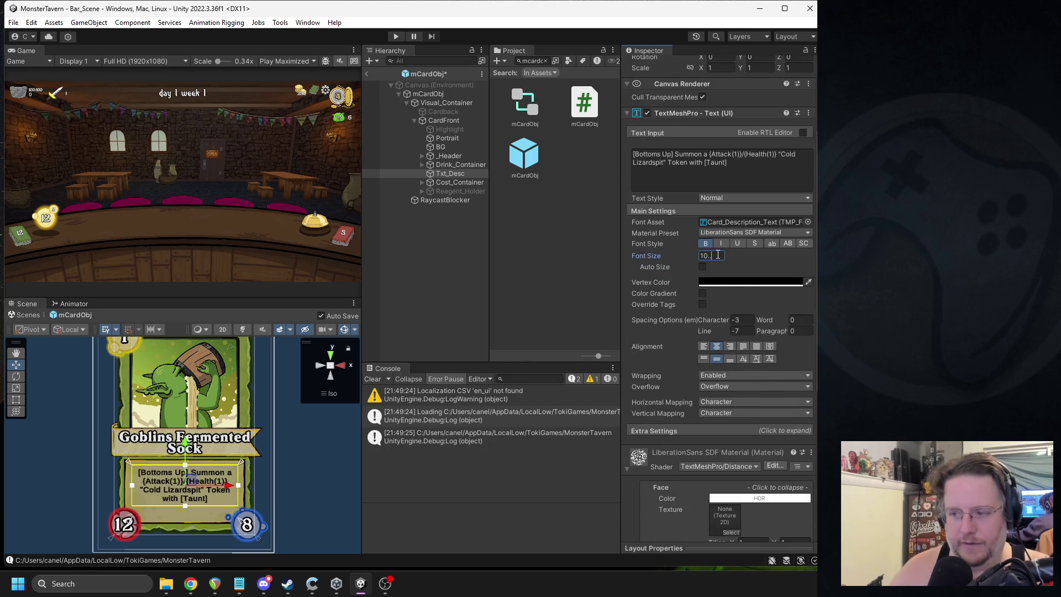
pyautogui.write('5')
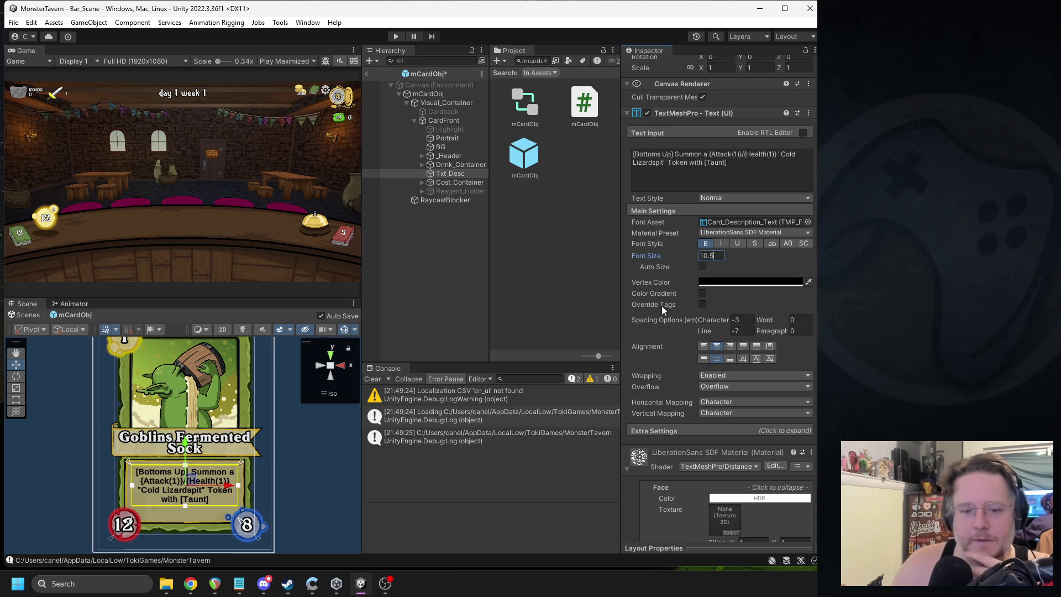
pyautogui.click(737, 233)
pyautogui.click(737, 274)
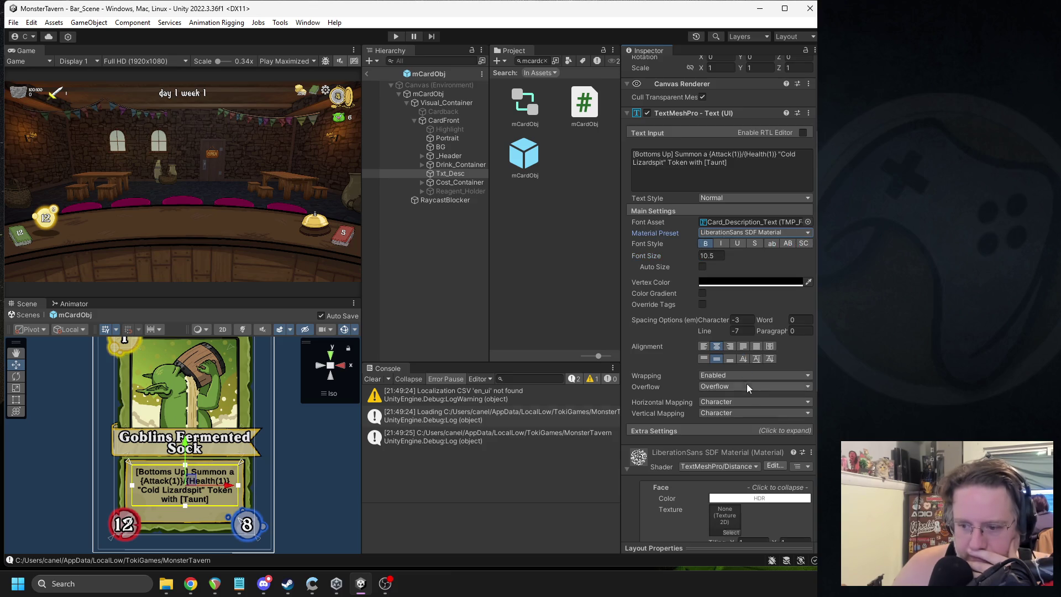
pyautogui.scroll(-10, 743, 383)
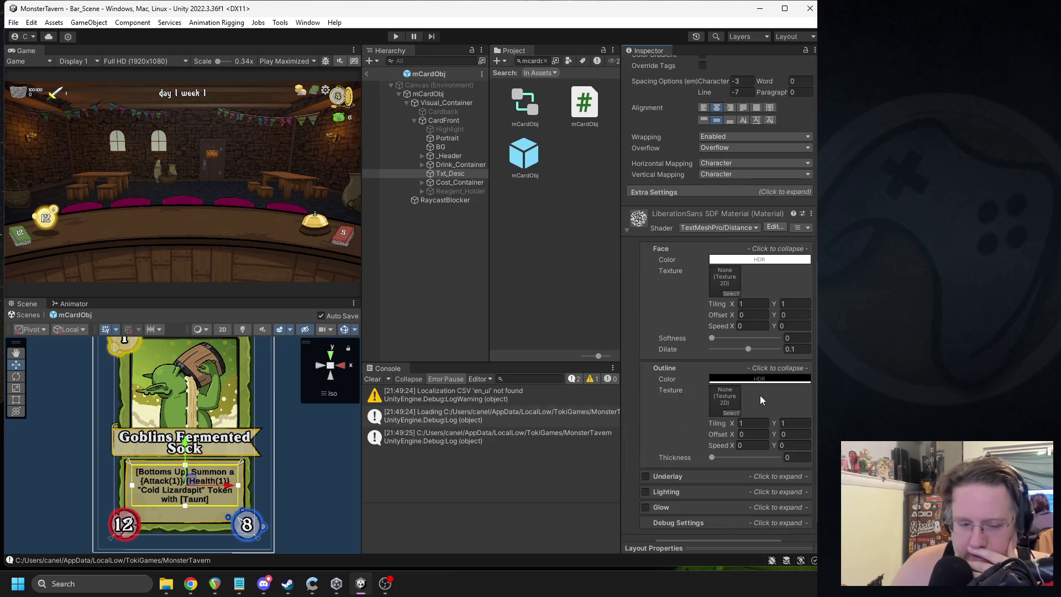
pyautogui.scroll(2, 205, 501)
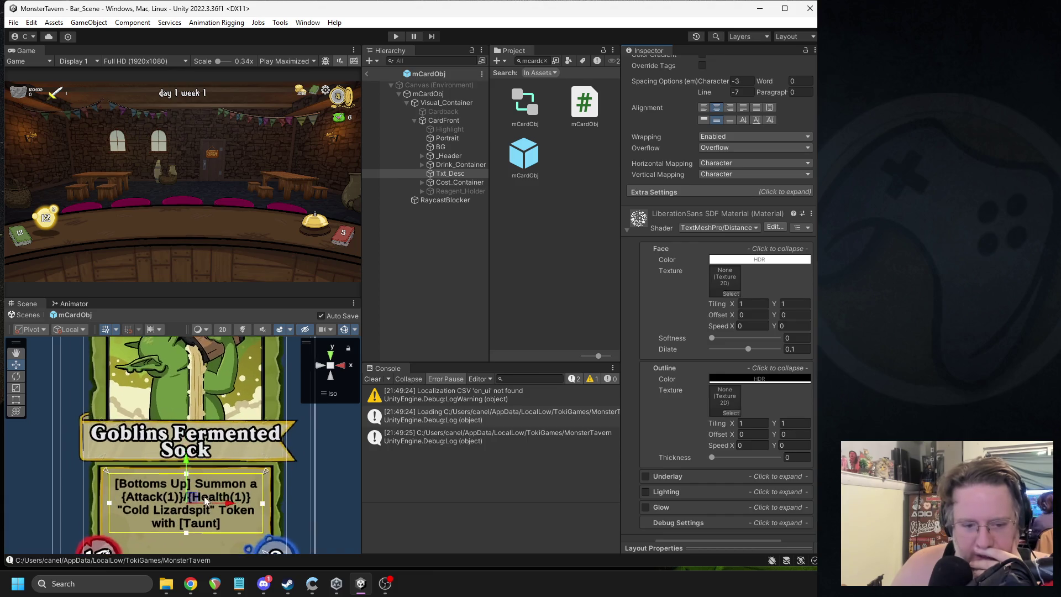
pyautogui.scroll(1, 205, 500)
# Step: Make the Txt_Desc box slightly taller, exit prefab mode and start the game
pyautogui.hotkey('alt', 'Tab')
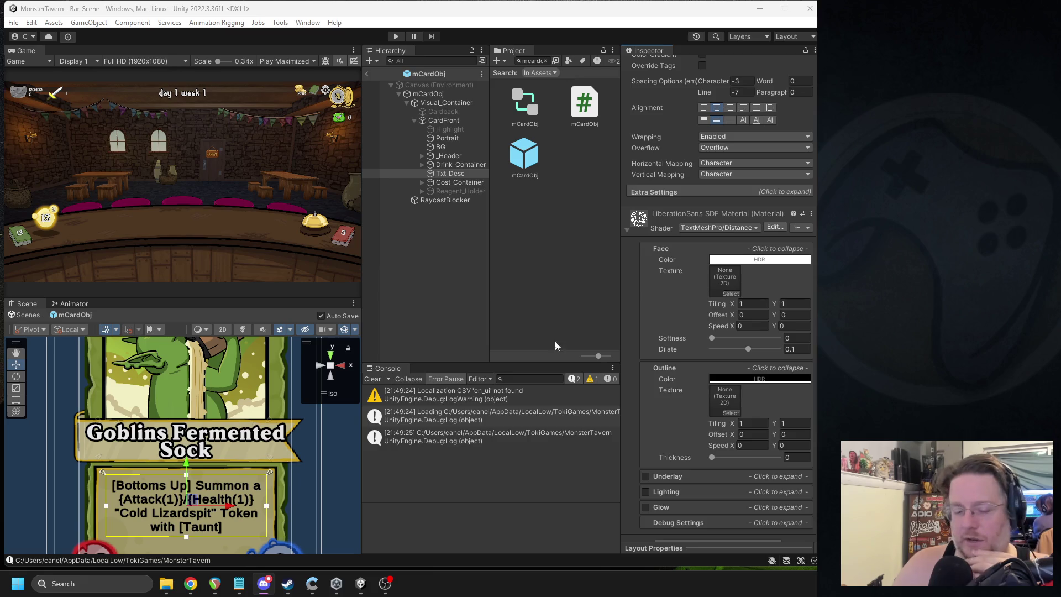
pyautogui.scroll(2, 239, 467)
pyautogui.click(239, 467)
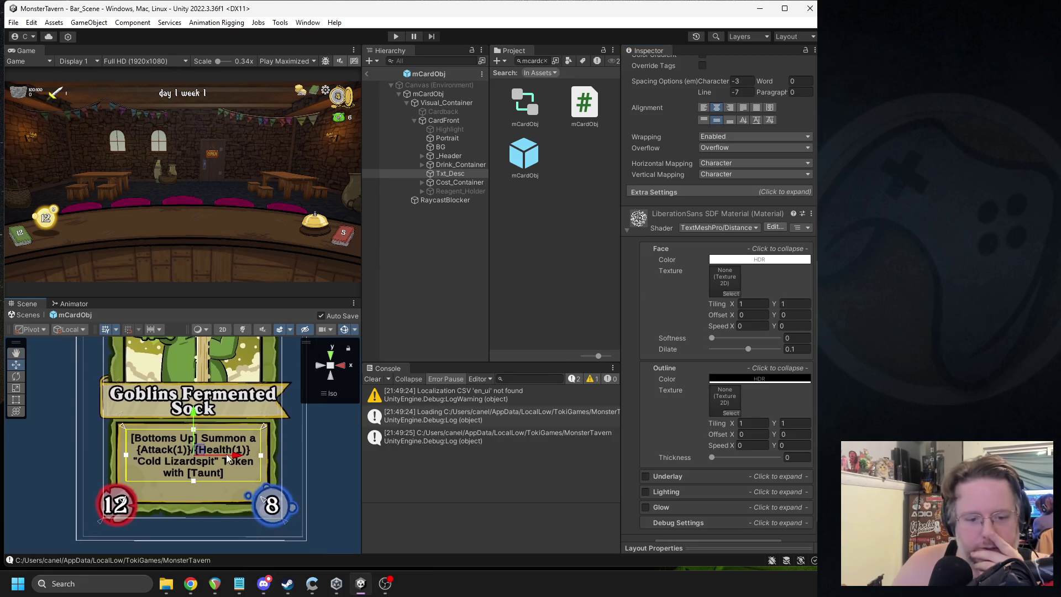
pyautogui.scroll(3, 219, 453)
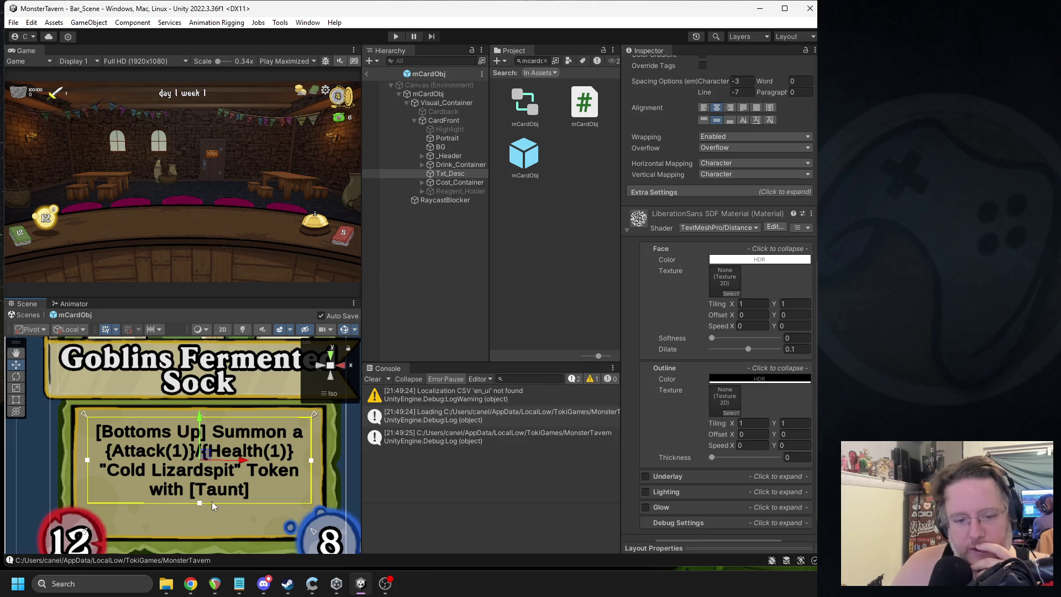
pyautogui.moveTo(200, 504); pyautogui.dragTo(203, 532)
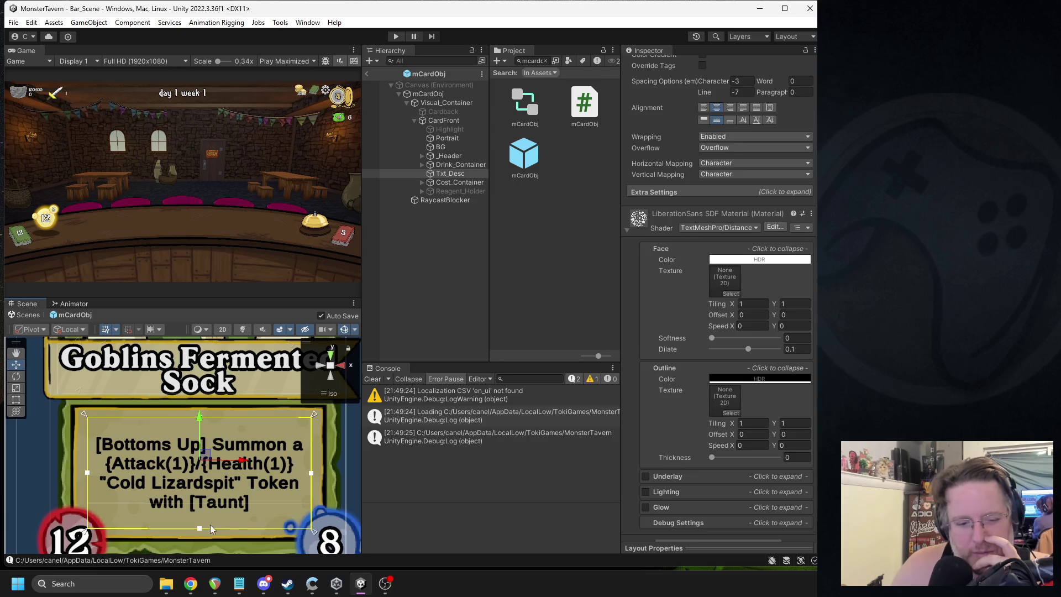
pyautogui.moveTo(201, 529); pyautogui.dragTo(200, 514)
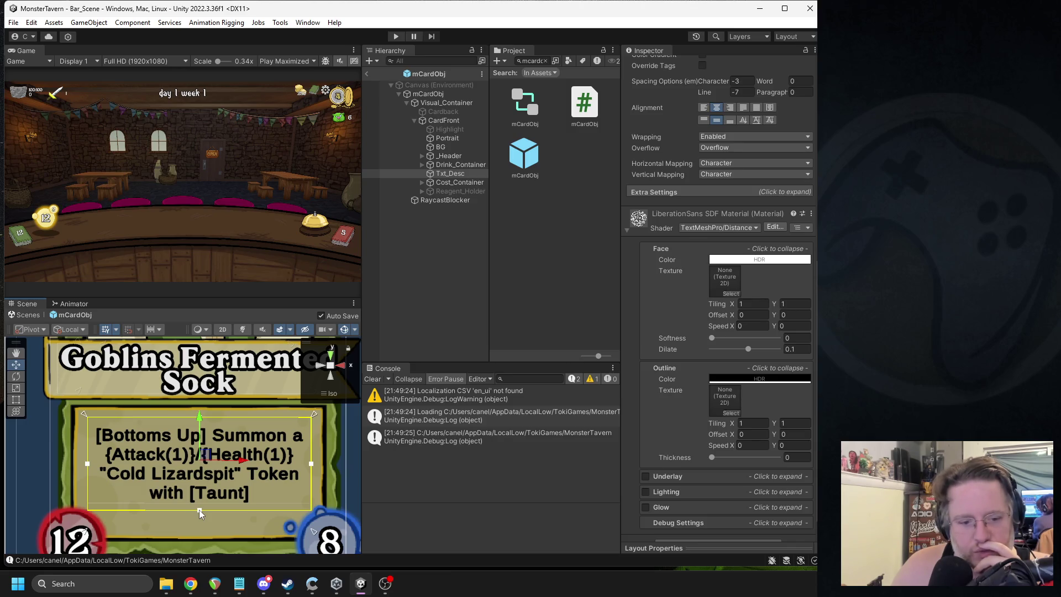
pyautogui.scroll(-1, 228, 485)
pyautogui.scroll(-1, 227, 485)
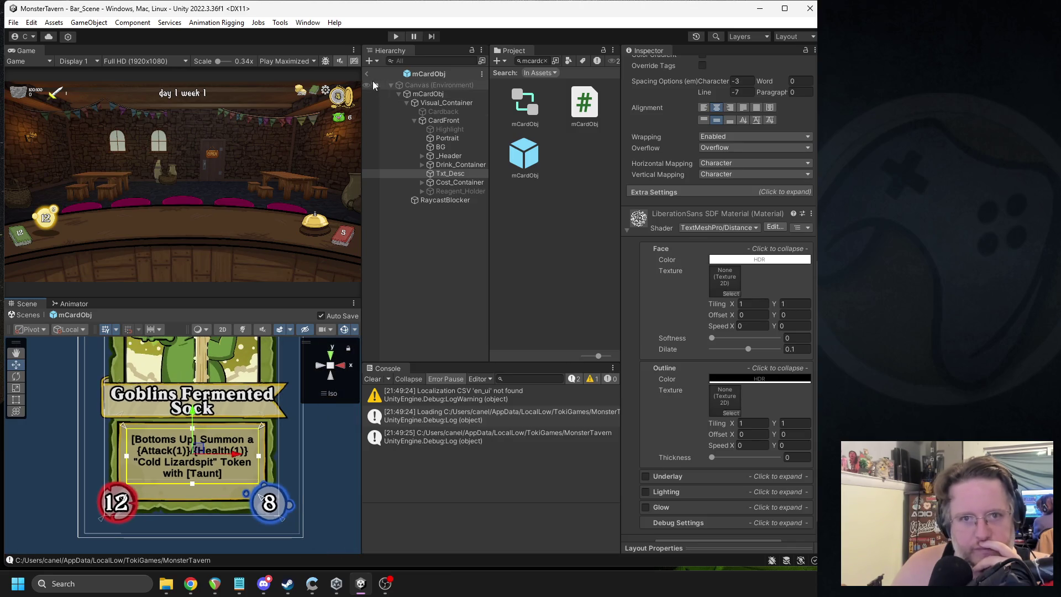
pyautogui.click(366, 73)
pyautogui.click(393, 36)
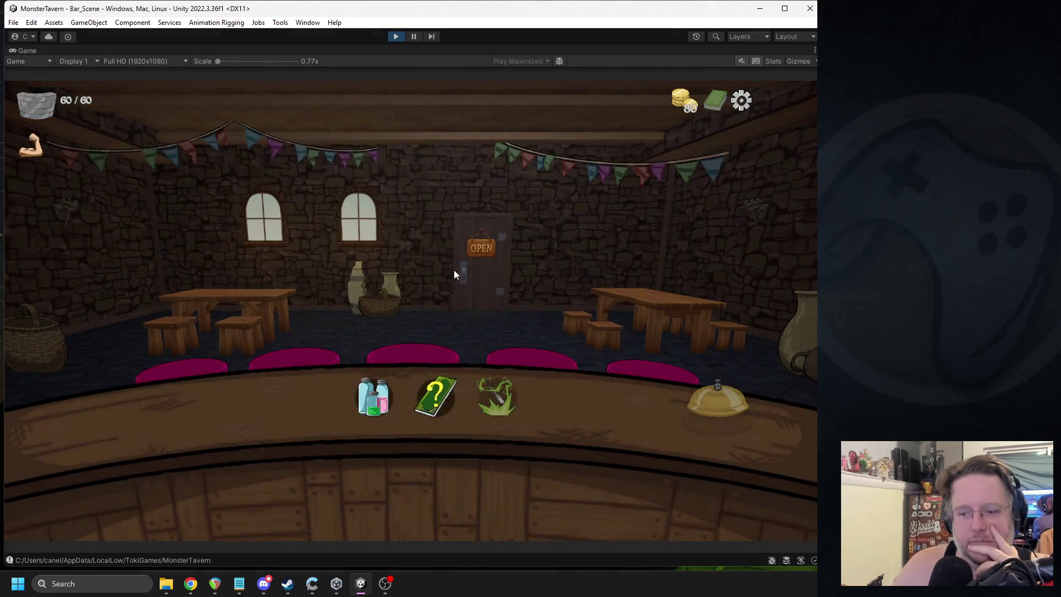
# Step: Check the card screen, stop play, and frame Txt_Desc inside the mCardObj prefab
pyautogui.click(440, 394)
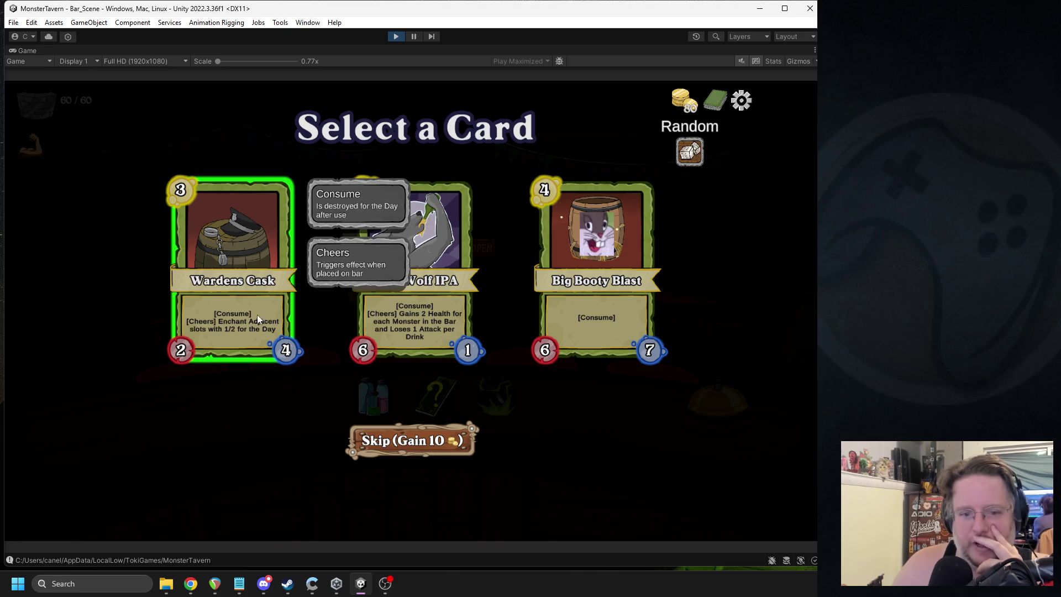
pyautogui.click(398, 36)
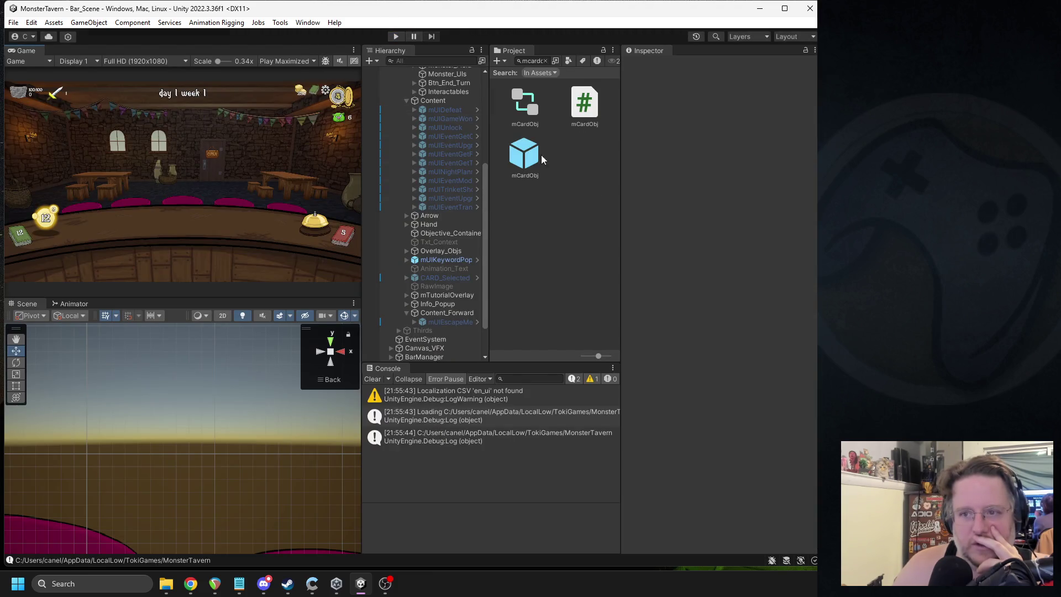
pyautogui.doubleClick(540, 157)
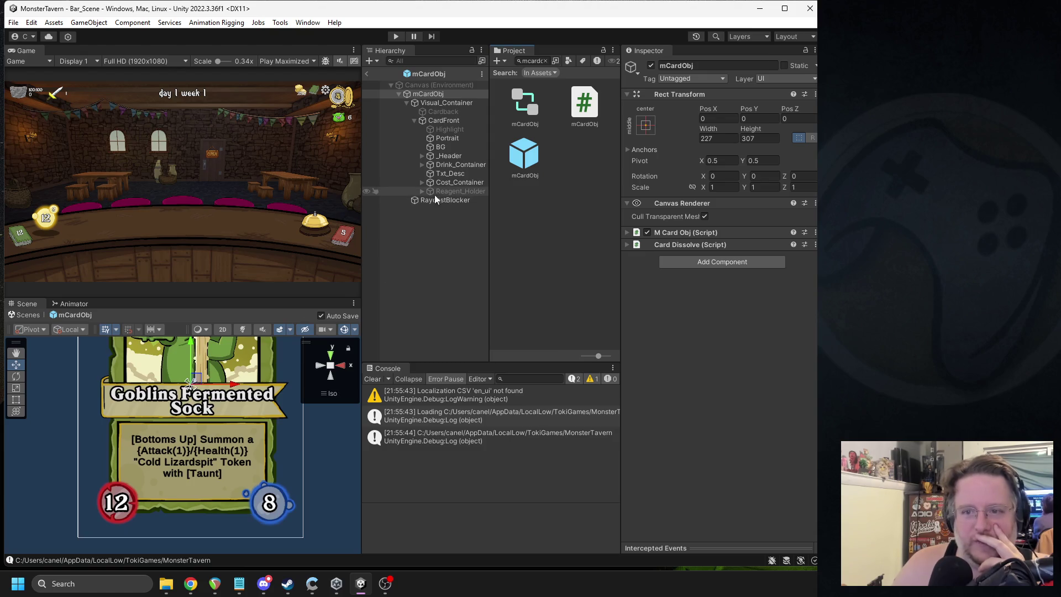
pyautogui.click(443, 174)
pyautogui.press('f')
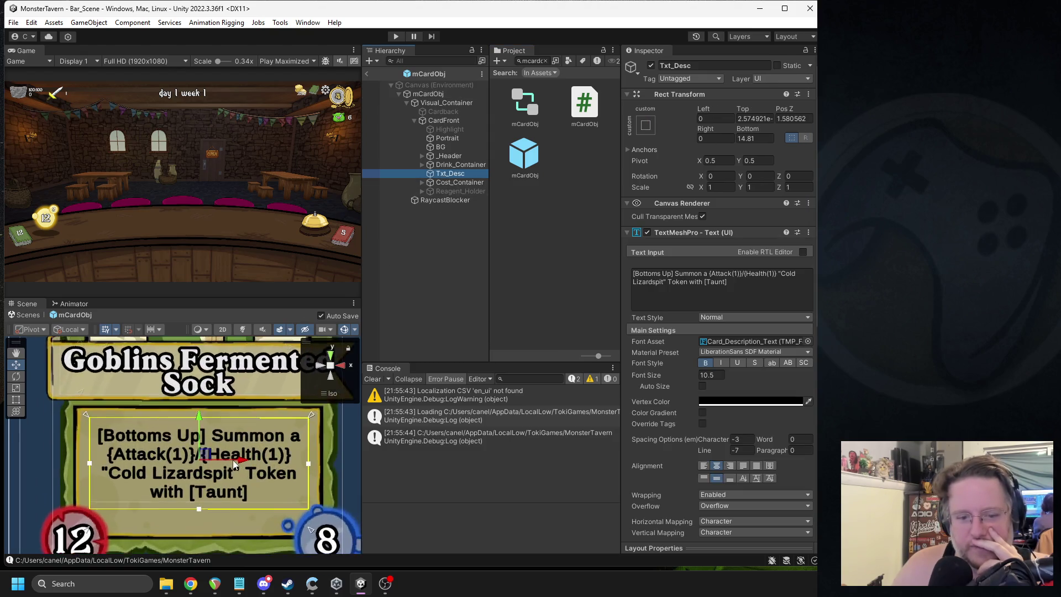
pyautogui.scroll(1, 234, 464)
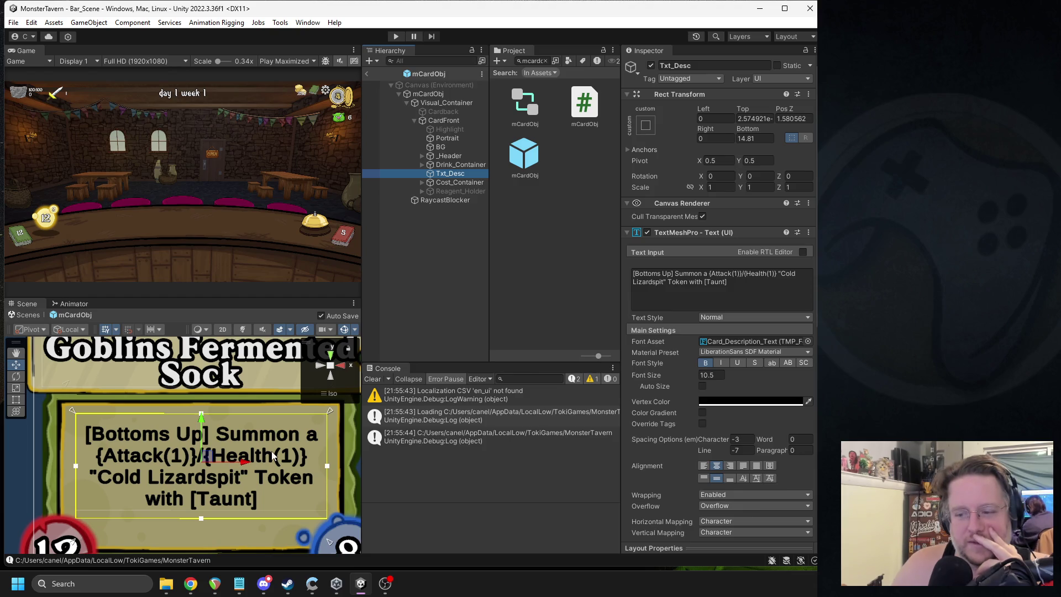
pyautogui.scroll(-1, 271, 457)
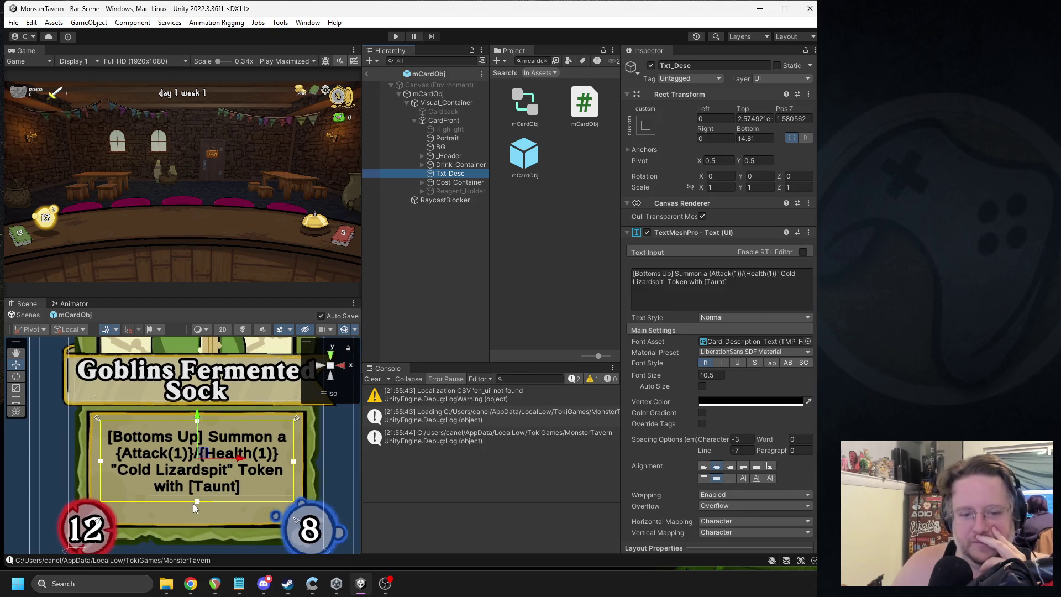
# Step: Set the description text to 'Consume', adjust the box's bottom edge to centre it, and relaunch
pyautogui.moveTo(729, 283); pyautogui.dragTo(555, 266)
pyautogui.write('Consume')
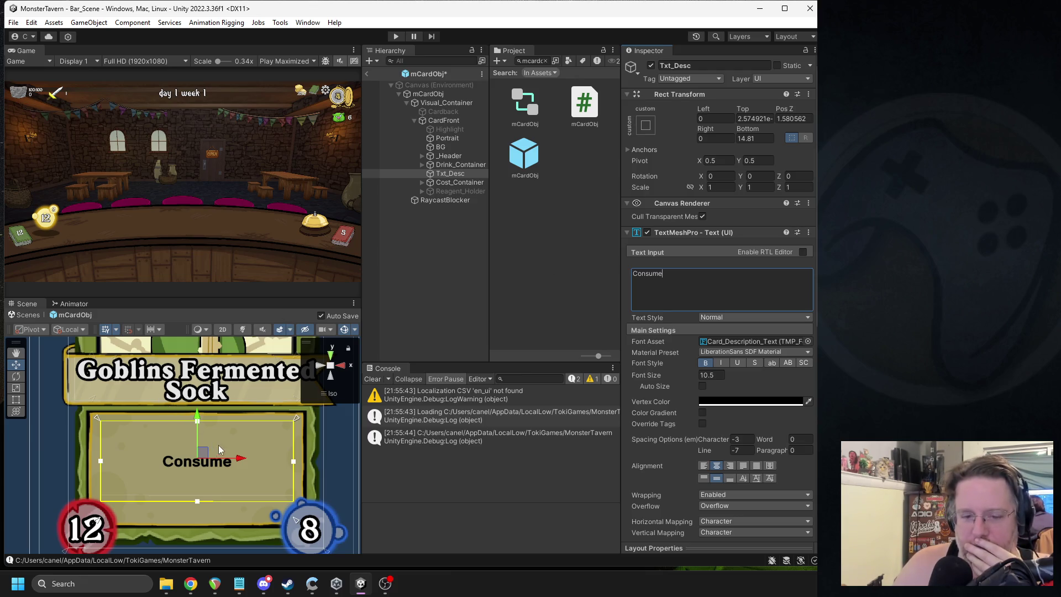
pyautogui.moveTo(197, 501); pyautogui.dragTo(200, 495)
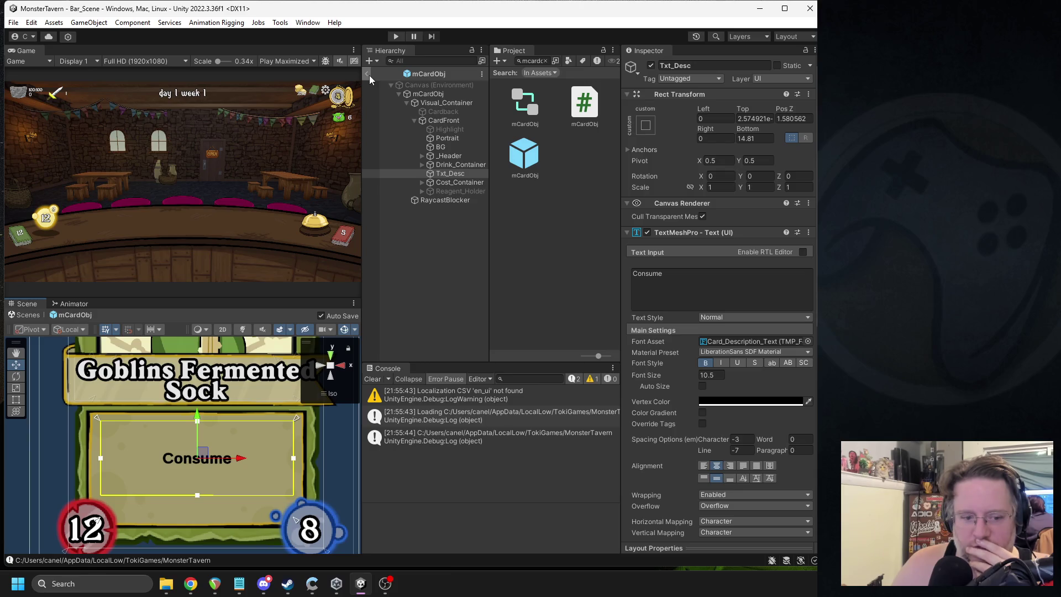
pyautogui.moveTo(296, 497); pyautogui.dragTo(297, 497)
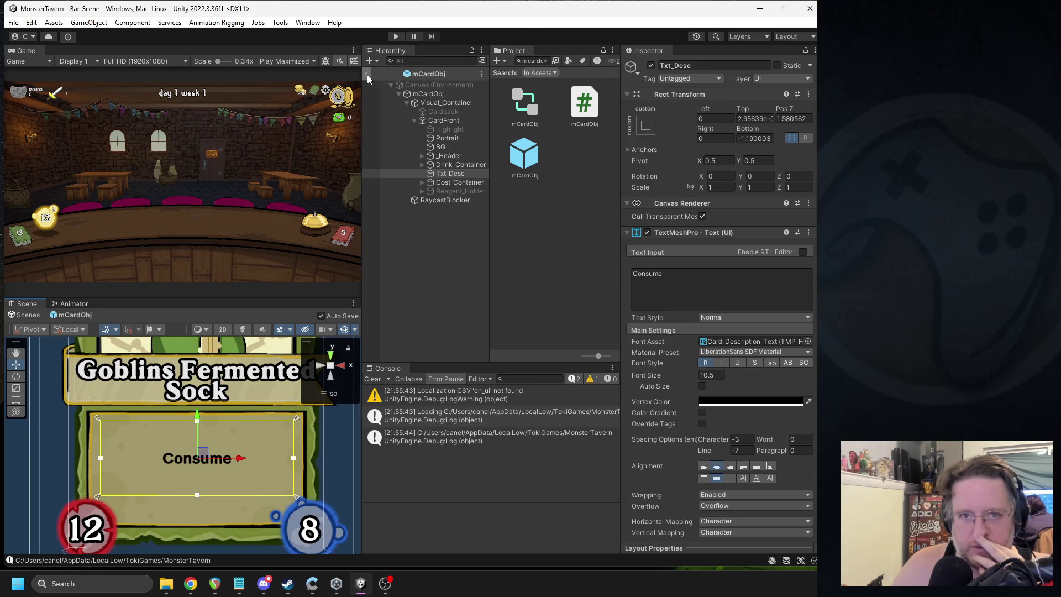
pyautogui.click(367, 75)
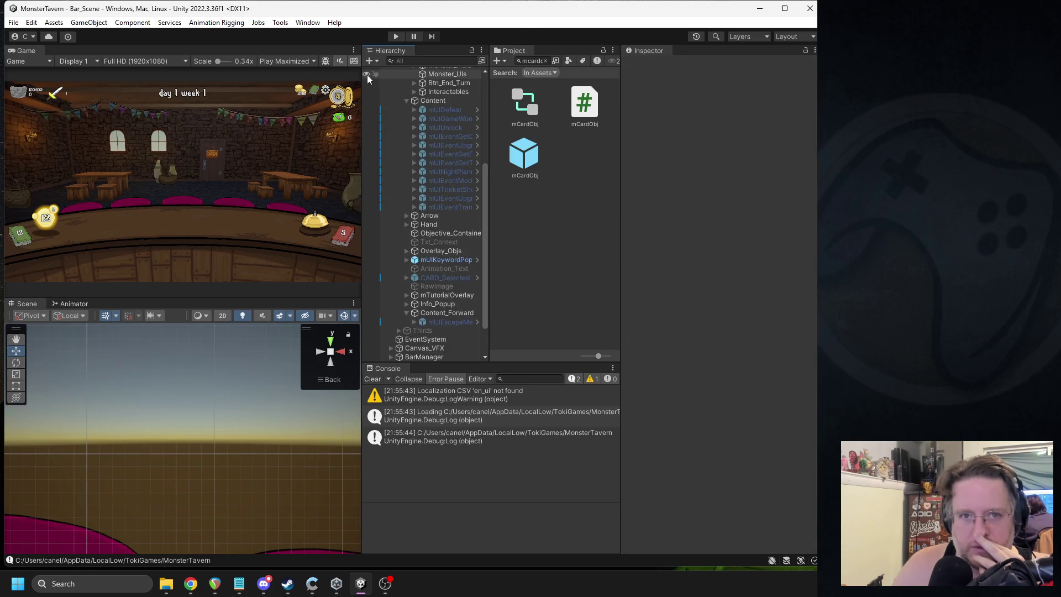
pyautogui.click(397, 36)
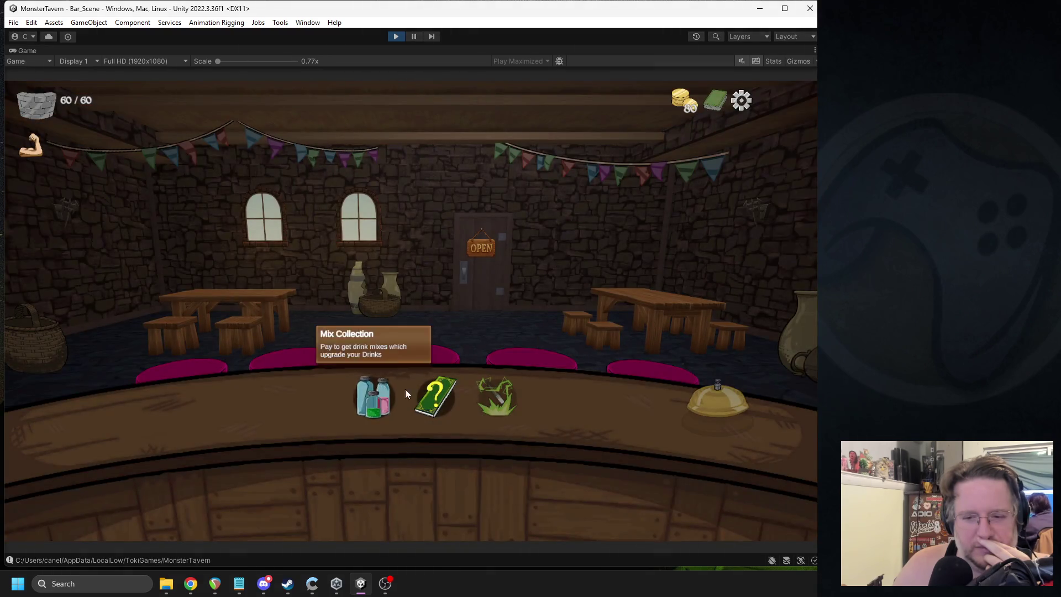
# Step: Take the Bottom Shelf Buzz card from the ? book, visit Upgrade Your Drinks, then stop playing
pyautogui.click(432, 397)
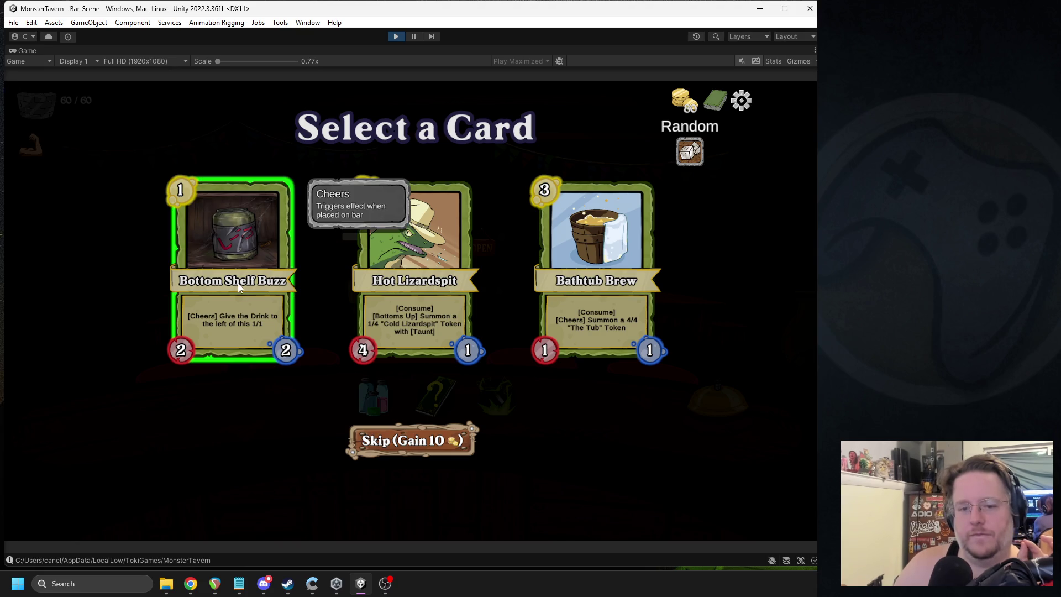
pyautogui.click(247, 326)
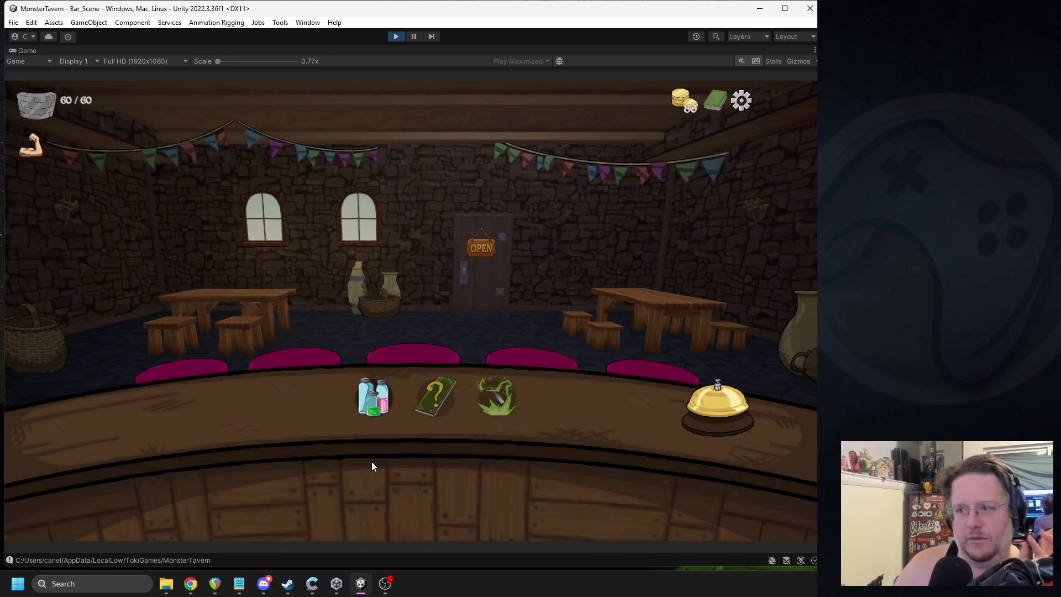
pyautogui.click(380, 407)
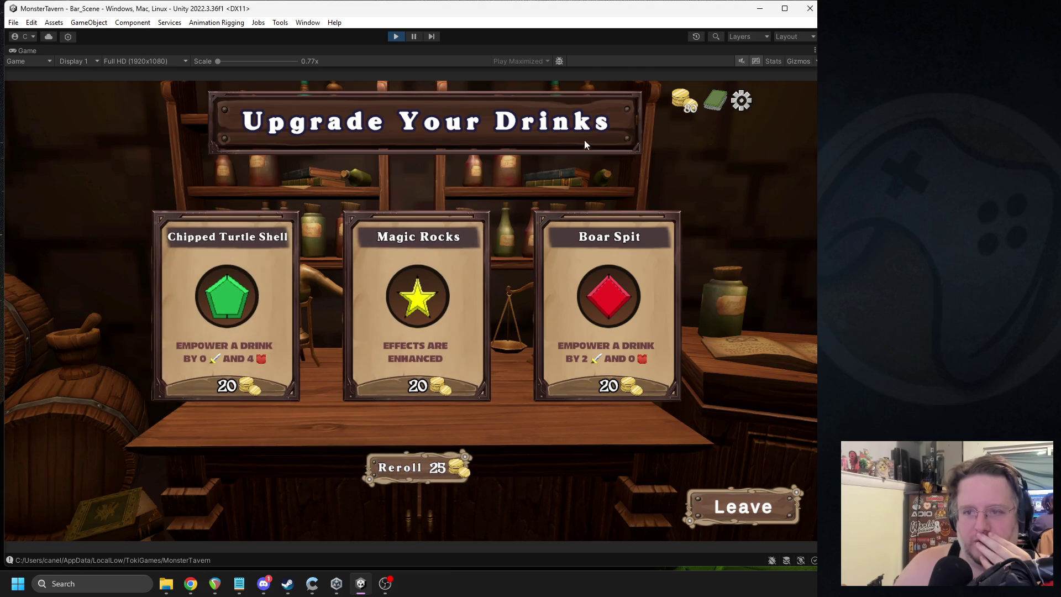
pyautogui.click(1060, 193)
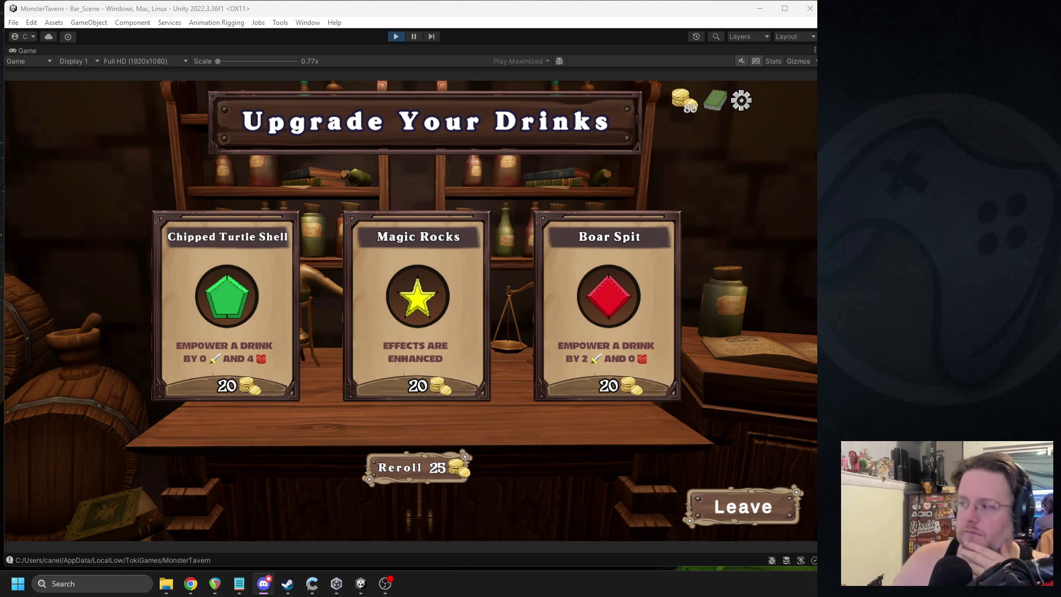
pyautogui.click(571, 494)
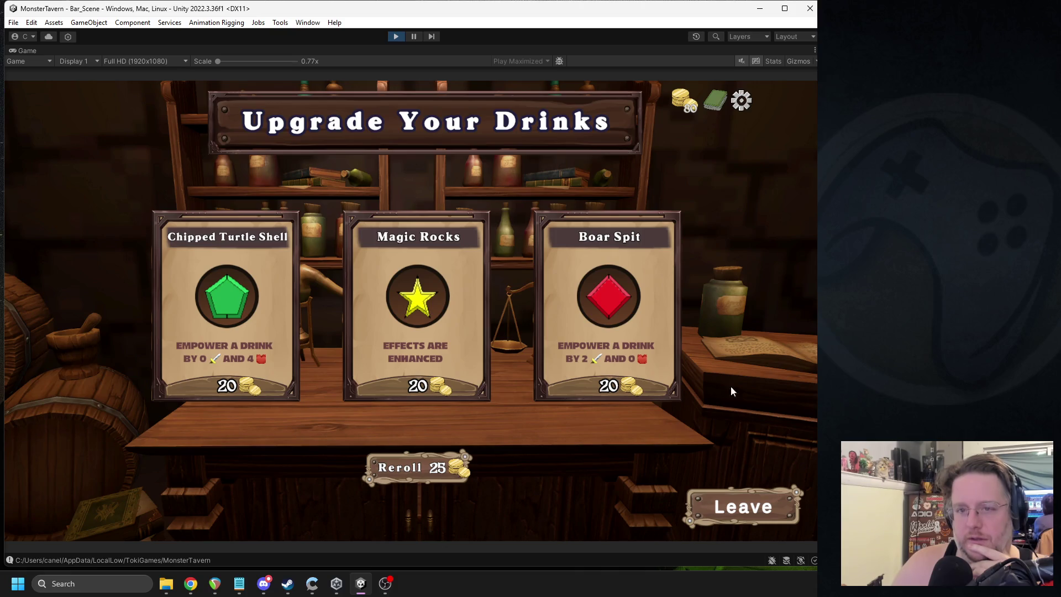
pyautogui.click(397, 37)
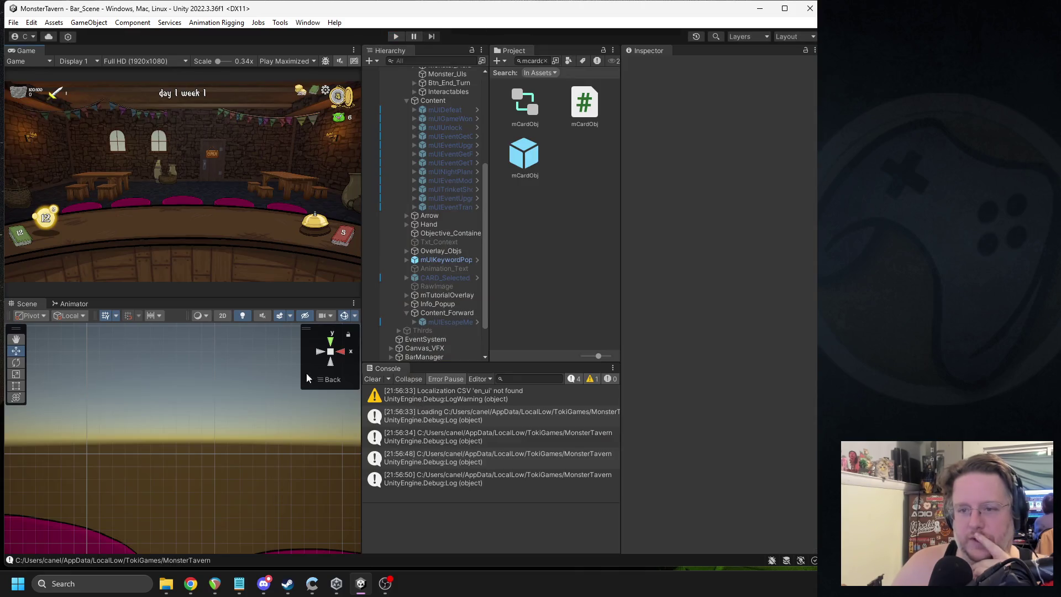
# Step: Widen the Hierarchy, check mUIEventGetTrinket and mUIEventUpgradeCard, then open mUIEventModifyCard in Prefab Mode
pyautogui.moveTo(490, 168); pyautogui.dragTo(530, 177)
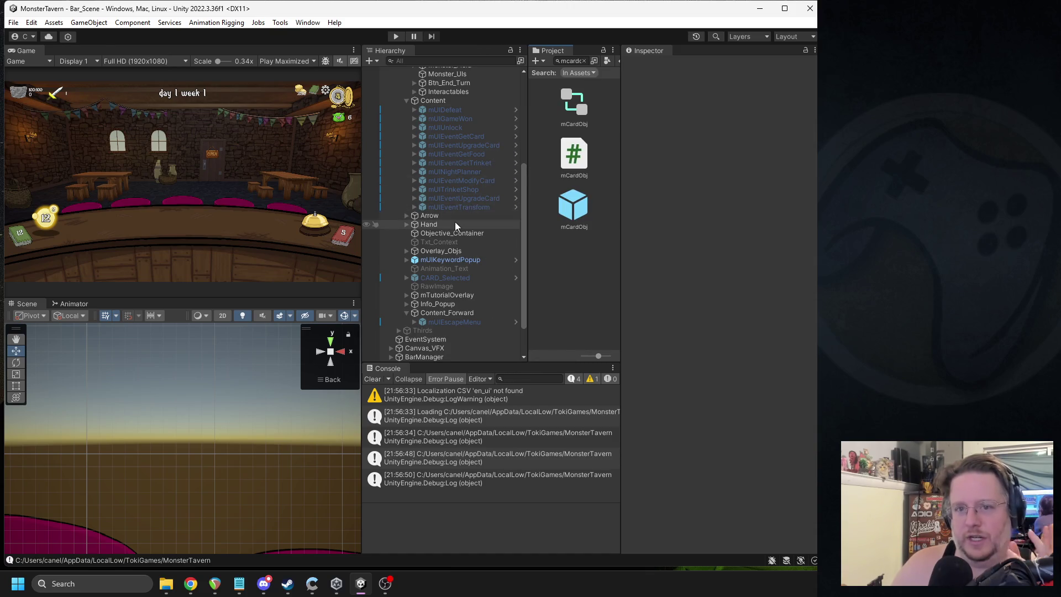
pyautogui.click(460, 163)
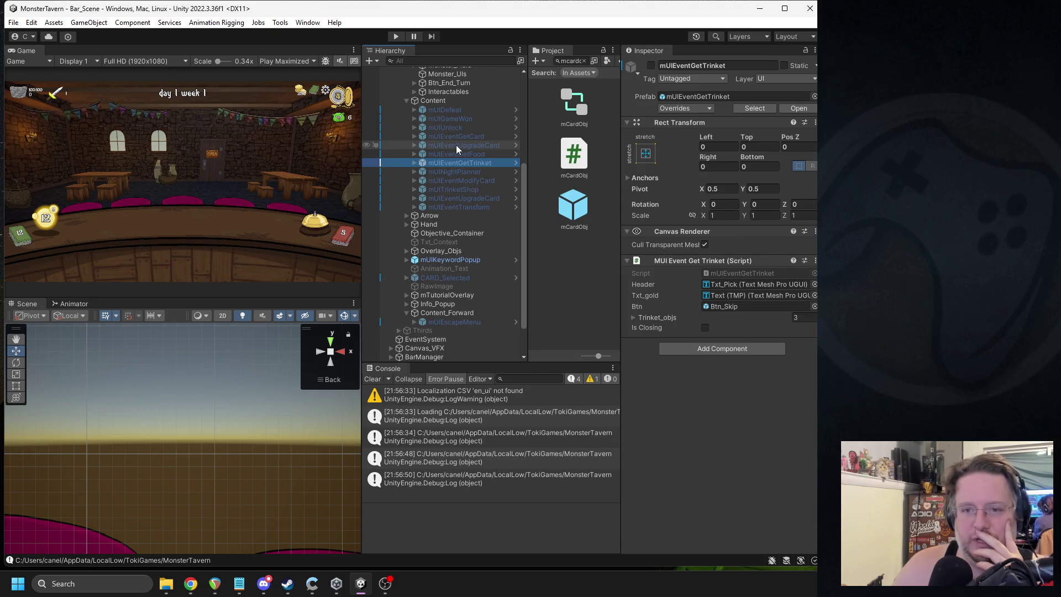
pyautogui.click(456, 145)
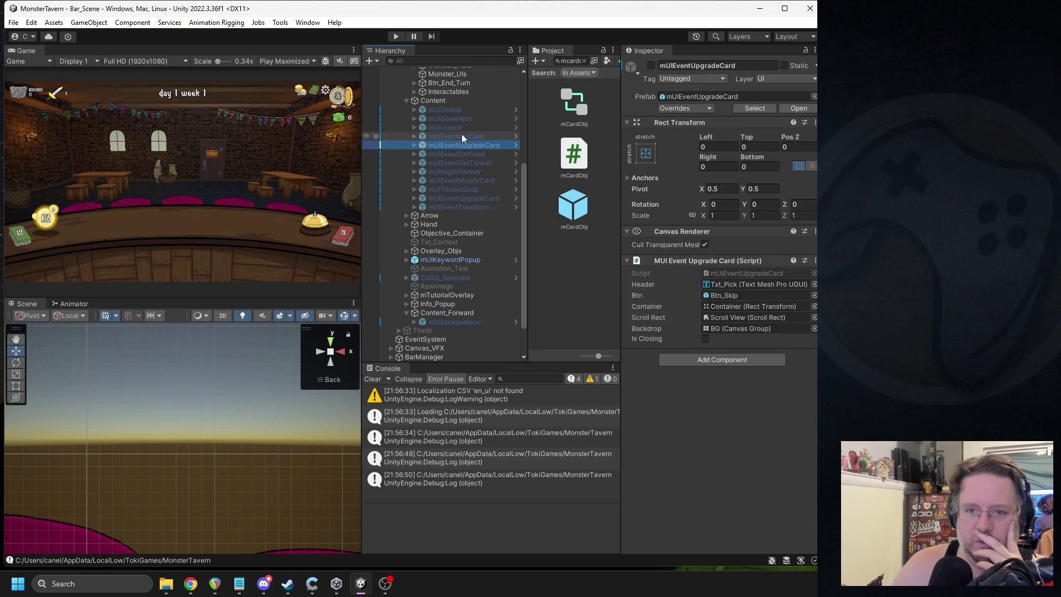
pyautogui.click(470, 184)
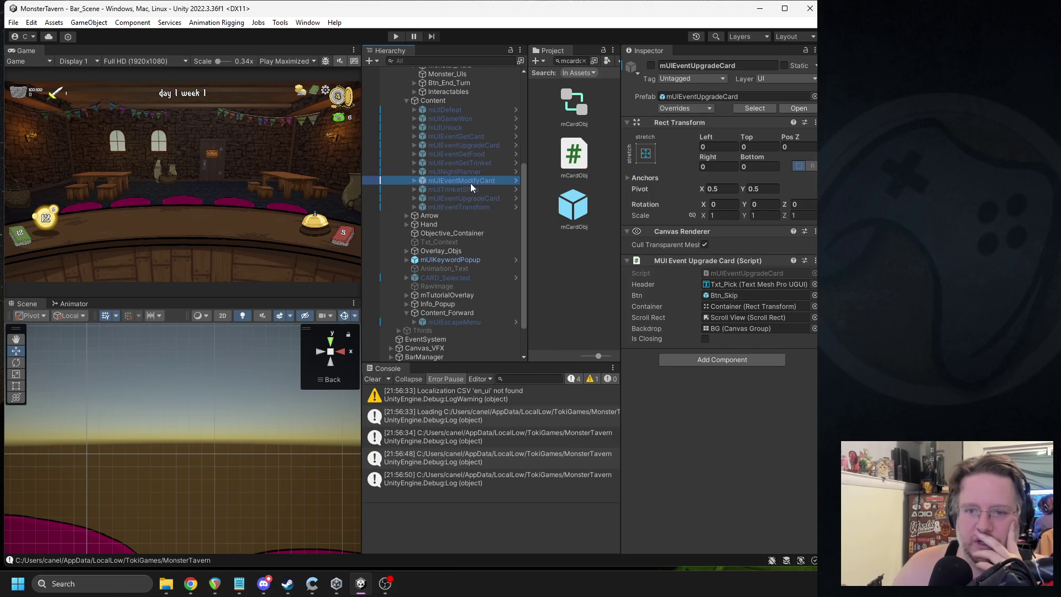
pyautogui.click(798, 108)
pyautogui.scroll(-5, 234, 391)
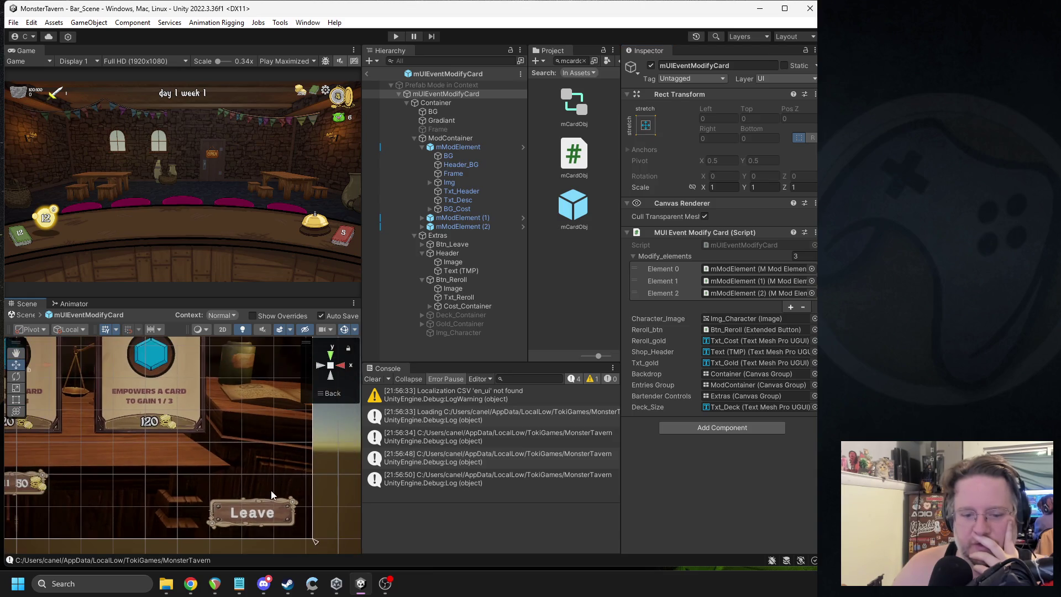
# Step: Set the Reroll sign's 50 cost text (Txt_Cost) to font size 28
pyautogui.scroll(3, 83, 477)
pyautogui.moveTo(83, 476); pyautogui.dragTo(287, 439)
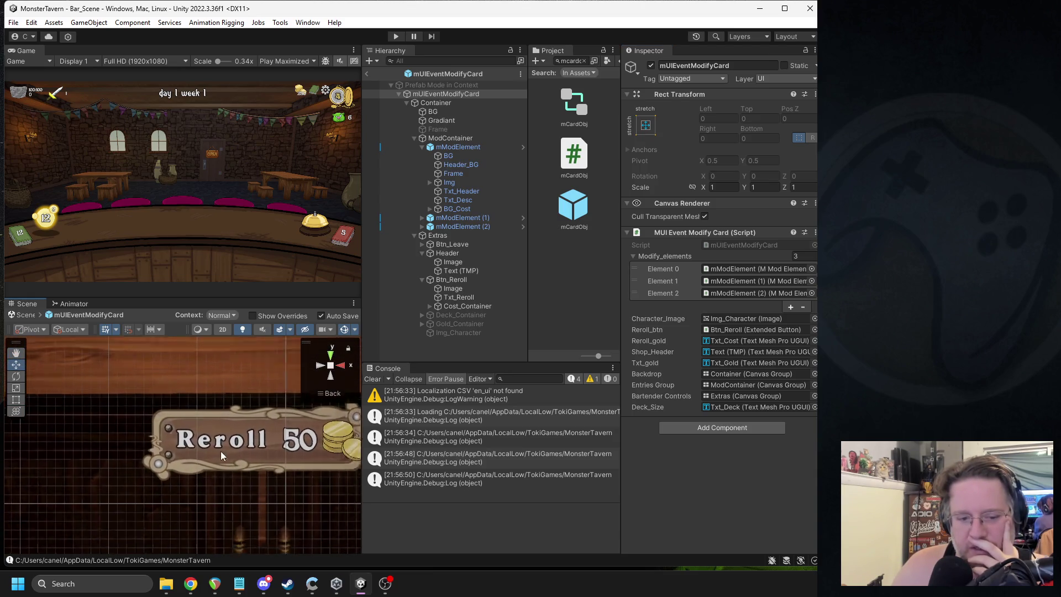
pyautogui.click(291, 438)
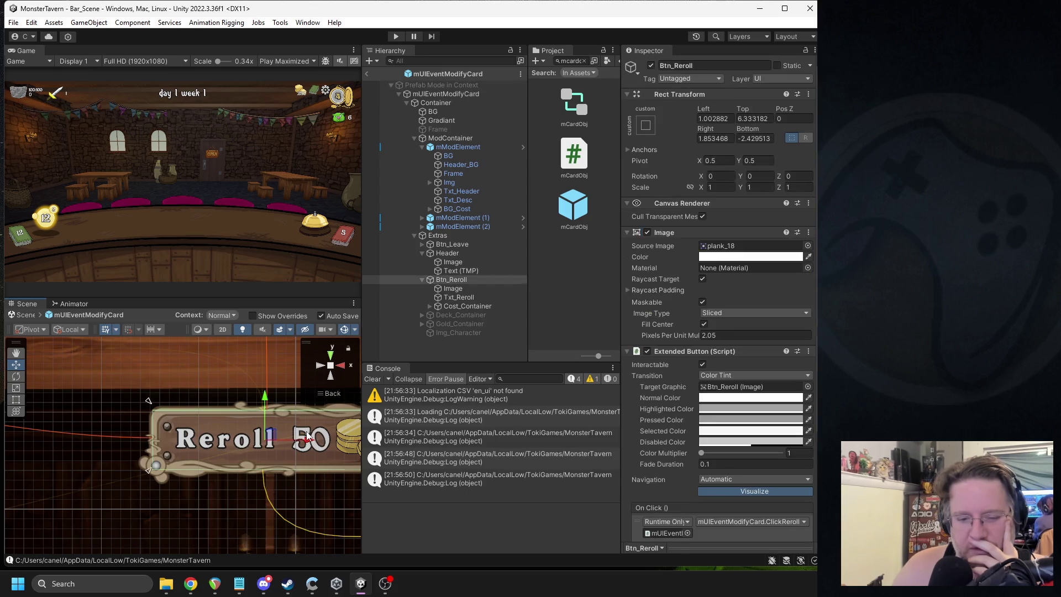
pyautogui.click(308, 438)
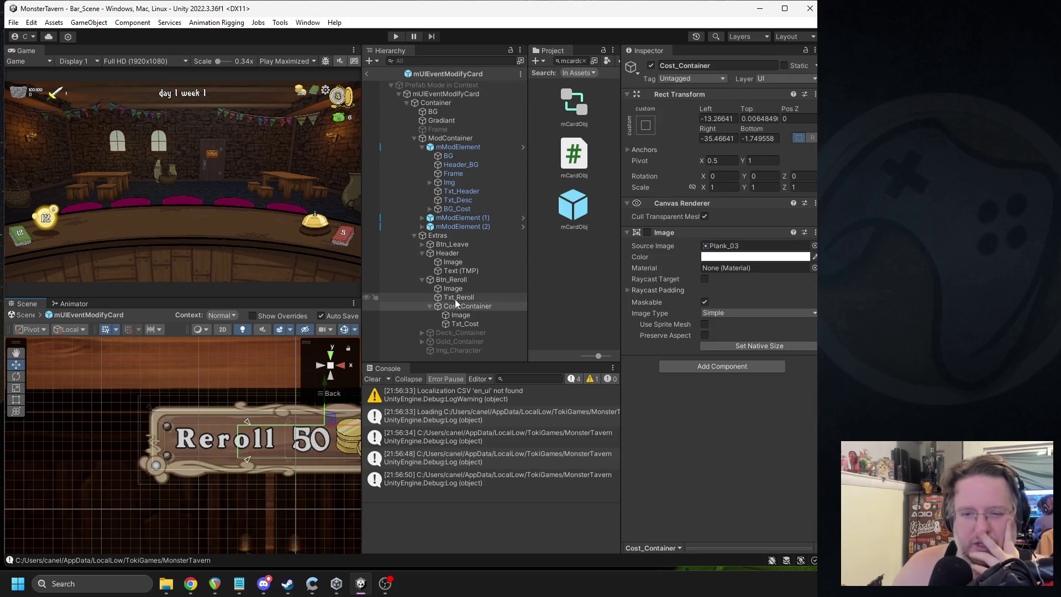
pyautogui.click(464, 324)
pyautogui.click(710, 375)
pyautogui.write('28')
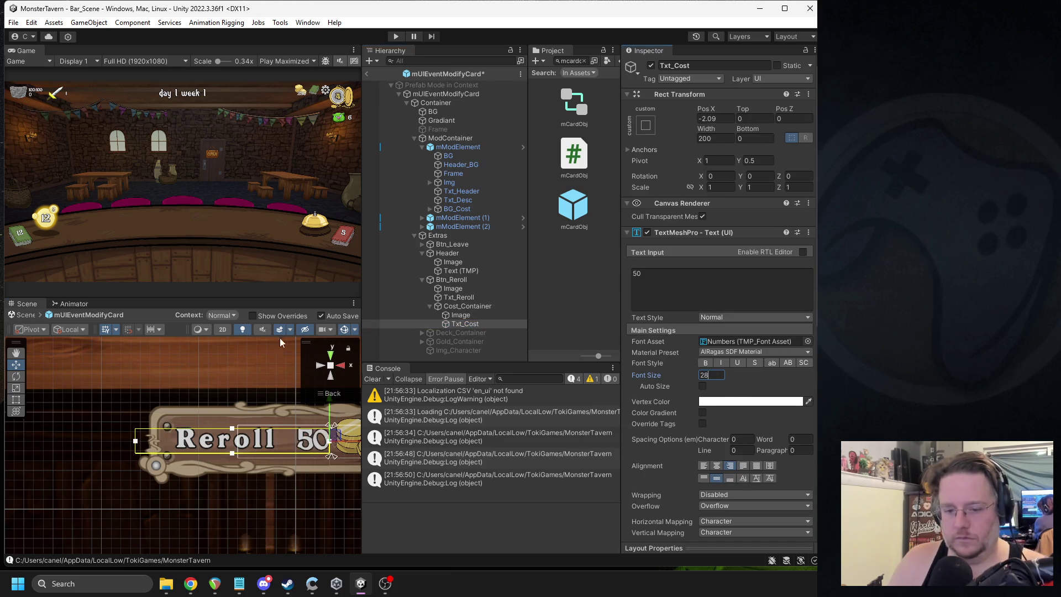
pyautogui.press('Return')
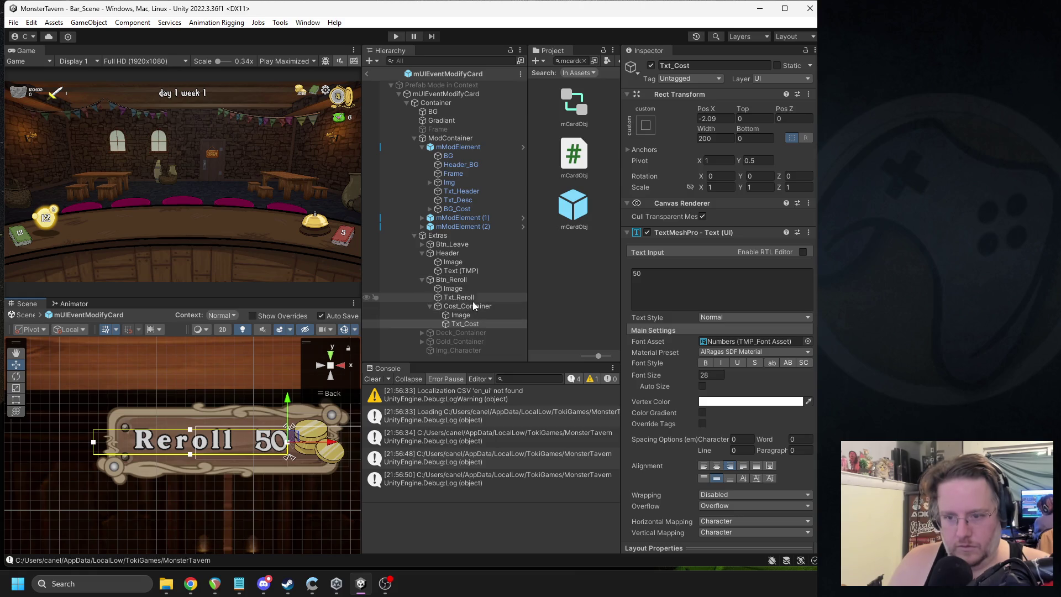
# Step: Set the Txt_Reroll label to font size 32 and widen its text box slightly
pyautogui.click(458, 298)
pyautogui.click(715, 375)
pyautogui.write('32')
pyautogui.scroll(-2, 255, 428)
pyautogui.scroll(5, 255, 429)
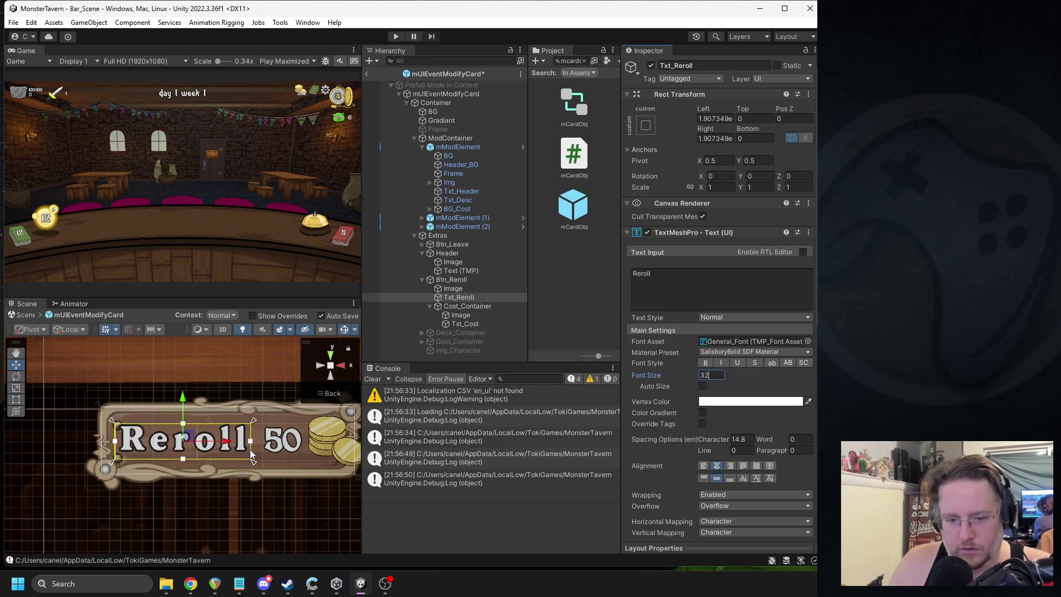
pyautogui.click(254, 458)
pyautogui.moveTo(256, 464); pyautogui.dragTo(266, 463)
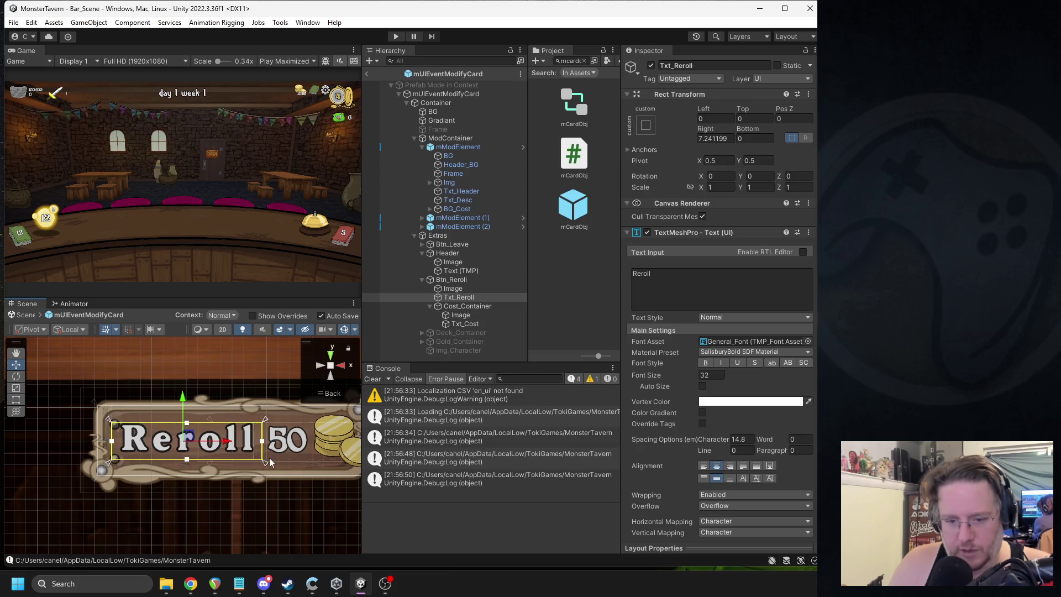
pyautogui.scroll(-2, 270, 462)
pyautogui.click(297, 485)
# Step: Reselect the 50 cost and Reroll label texts and locate the label's font asset
pyautogui.scroll(-1, 296, 481)
pyautogui.scroll(2, 155, 438)
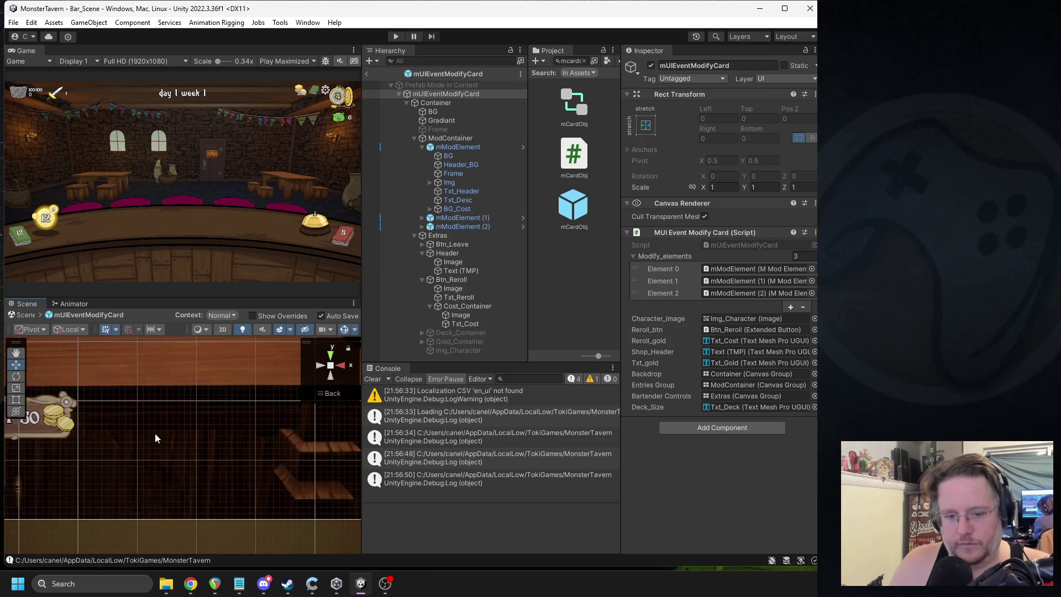
pyautogui.scroll(-2, 303, 433)
pyautogui.scroll(2, 146, 457)
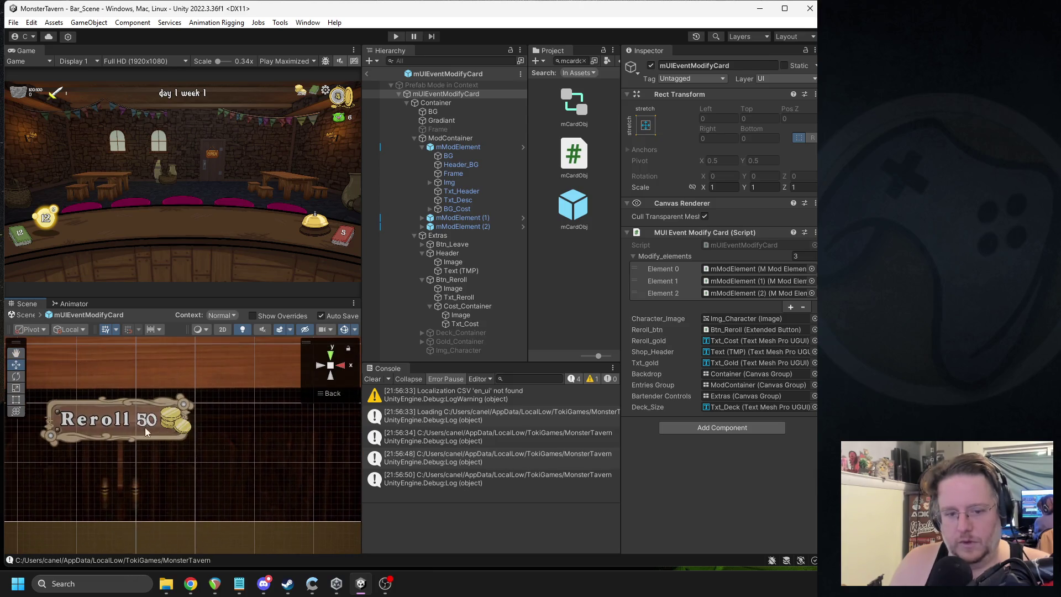
pyautogui.click(102, 423)
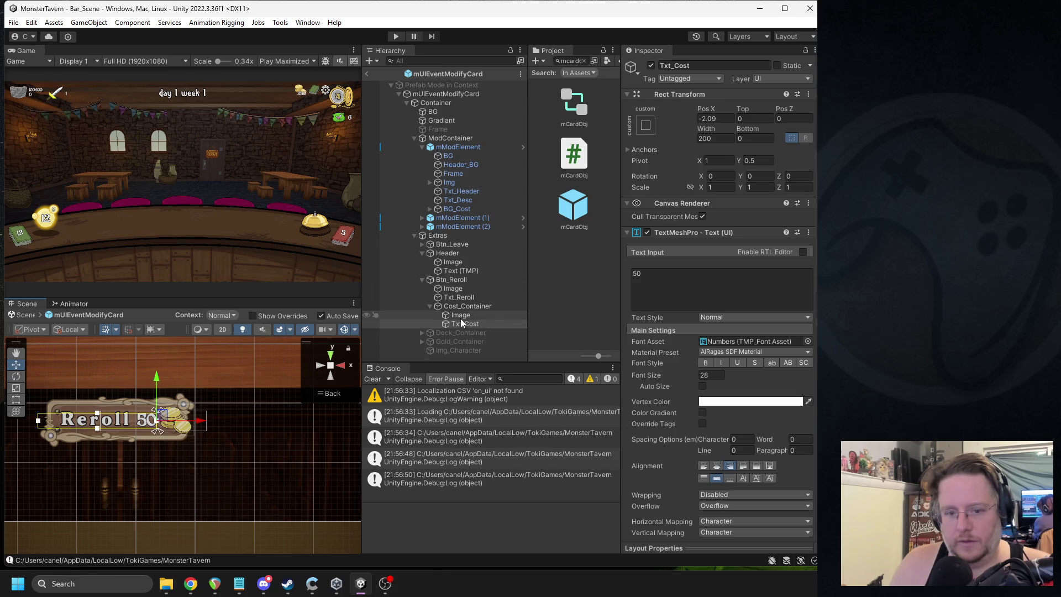
pyautogui.click(462, 297)
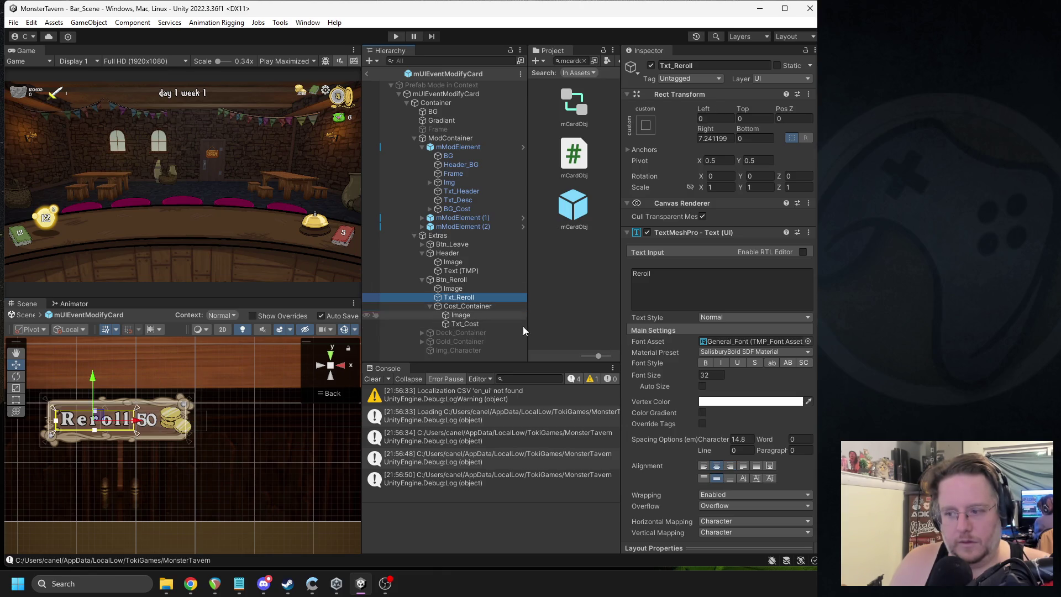
pyautogui.click(713, 343)
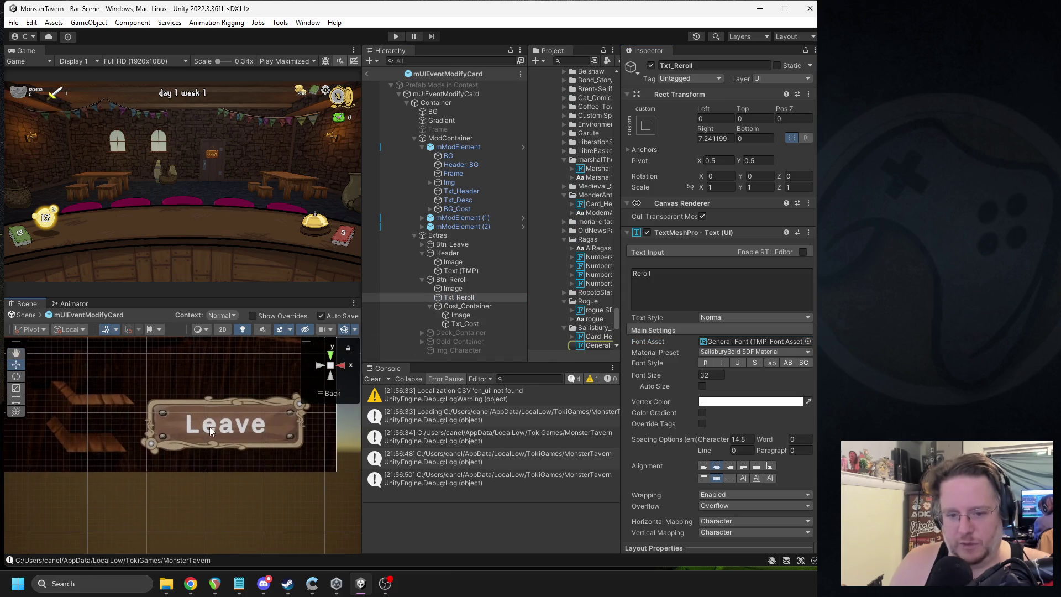
# Step: Select the Leave button's text label in the prefab scene
pyautogui.click(210, 431)
pyautogui.click(210, 430)
pyautogui.click(210, 430)
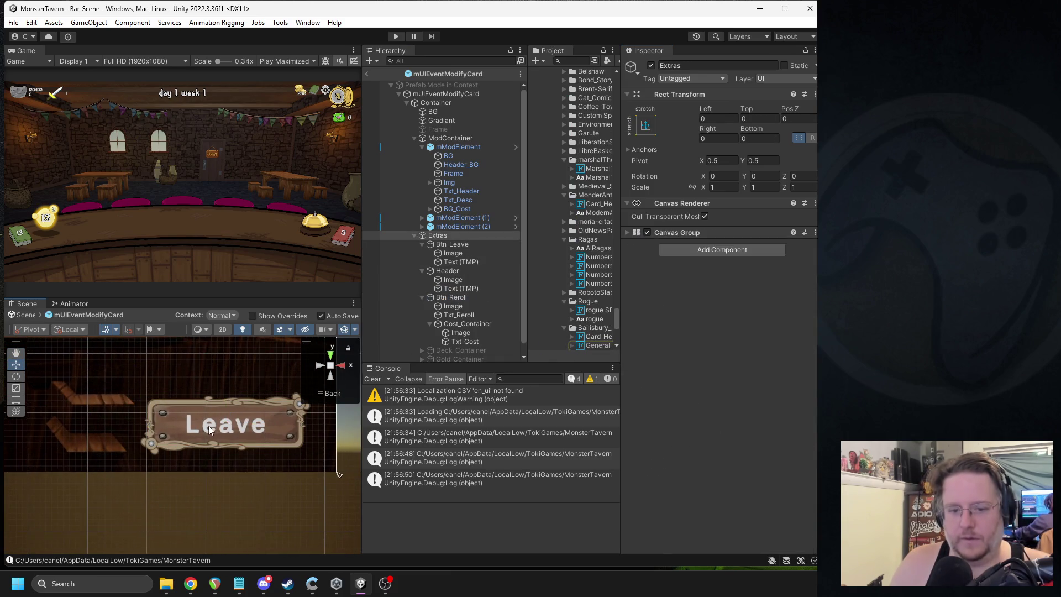
pyautogui.click(209, 430)
pyautogui.click(209, 430)
pyautogui.click(210, 430)
pyautogui.click(209, 430)
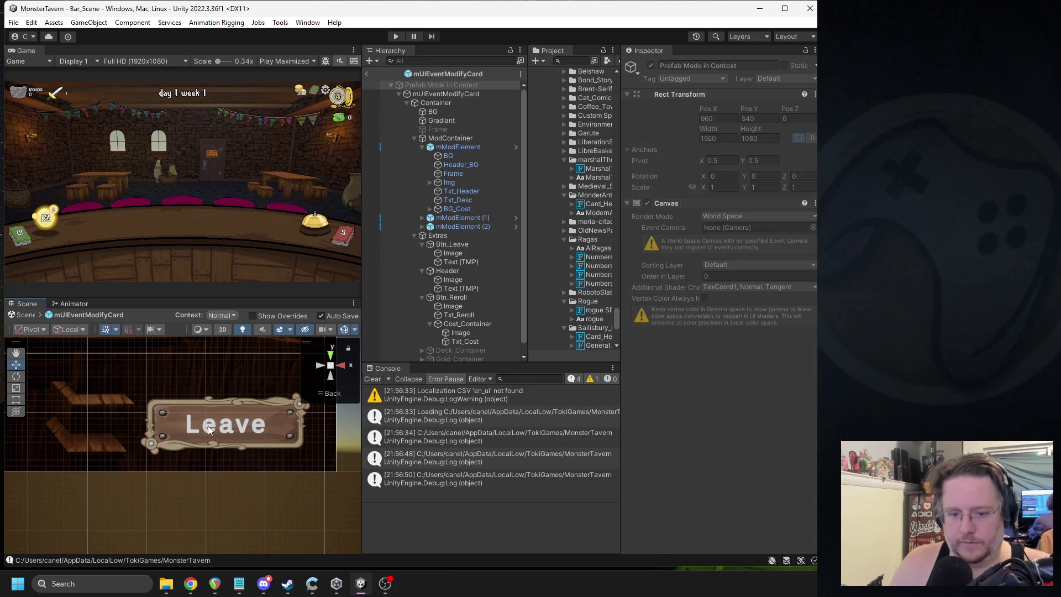
pyautogui.click(210, 430)
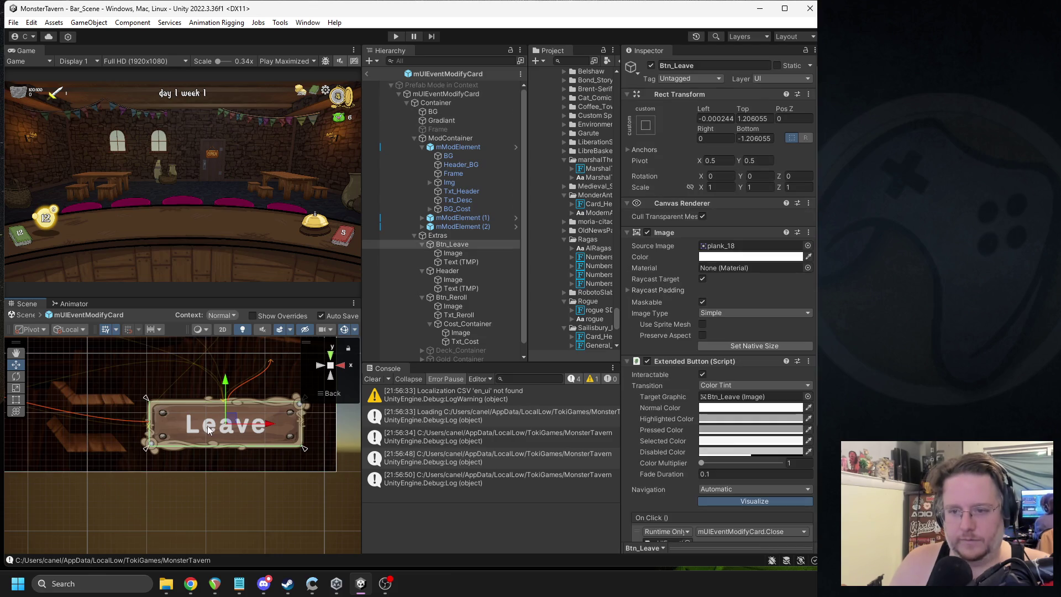
pyautogui.click(458, 261)
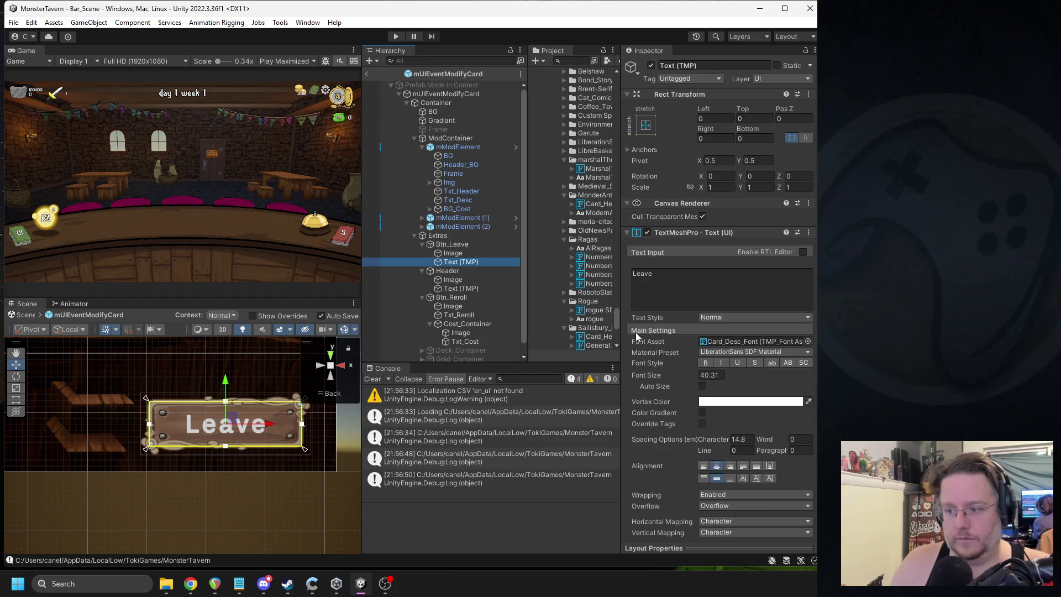
# Step: Give the Leave label the General_Font font asset at font size 42
pyautogui.moveTo(603, 344); pyautogui.dragTo(752, 341)
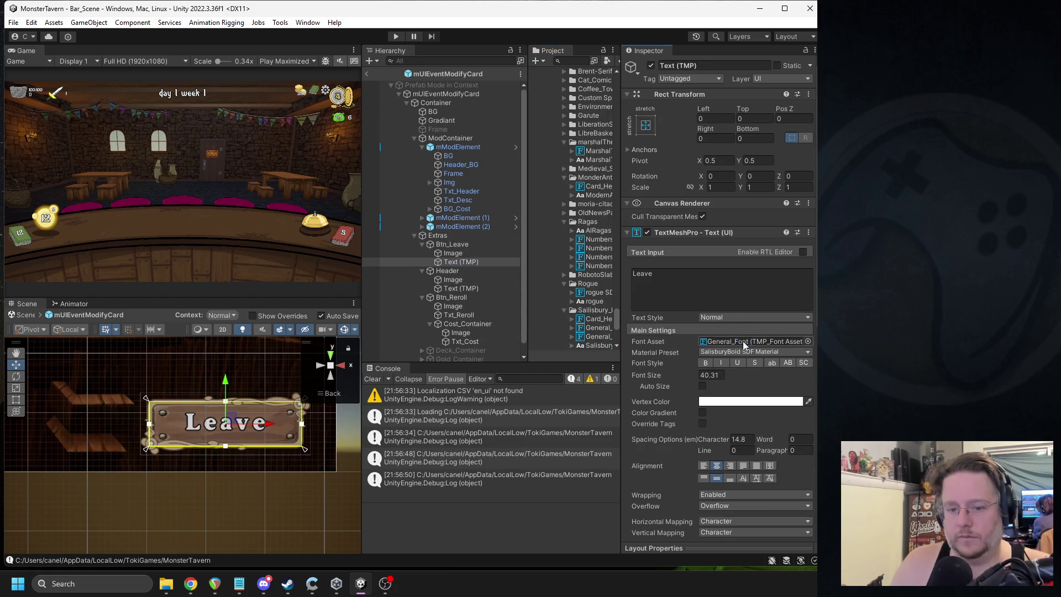
pyautogui.scroll(-2, 229, 436)
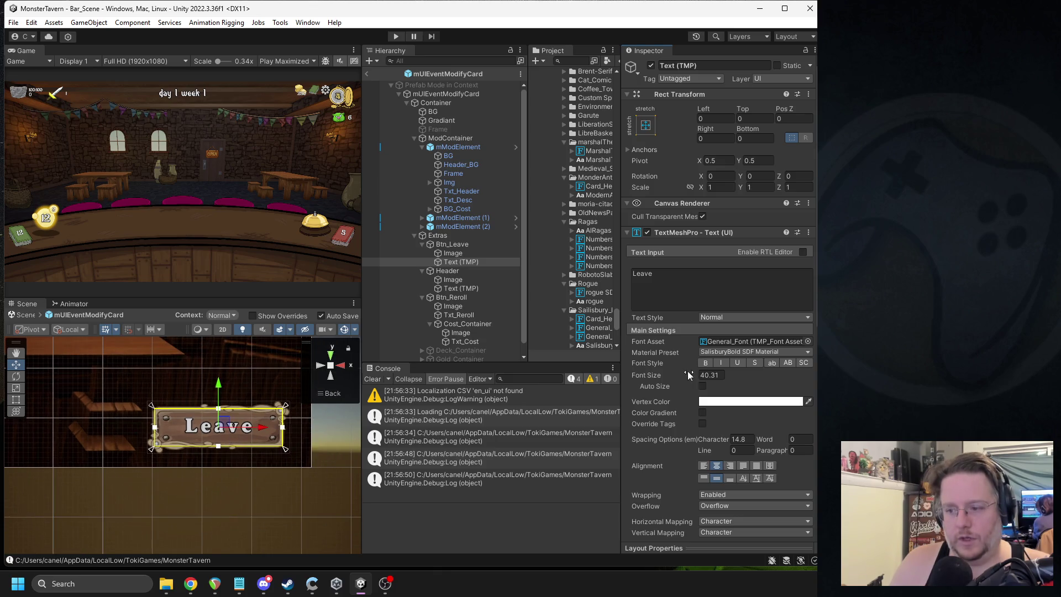
pyautogui.doubleClick(709, 374)
pyautogui.write('42')
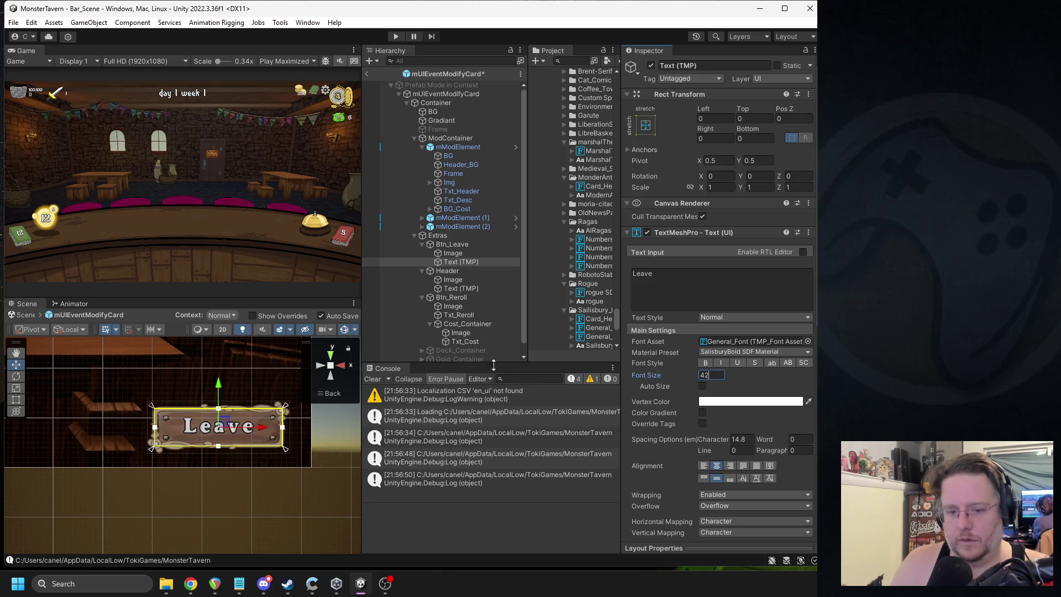
pyautogui.scroll(-1, 201, 435)
pyautogui.moveTo(200, 434); pyautogui.dragTo(265, 443)
pyautogui.scroll(-1, 260, 431)
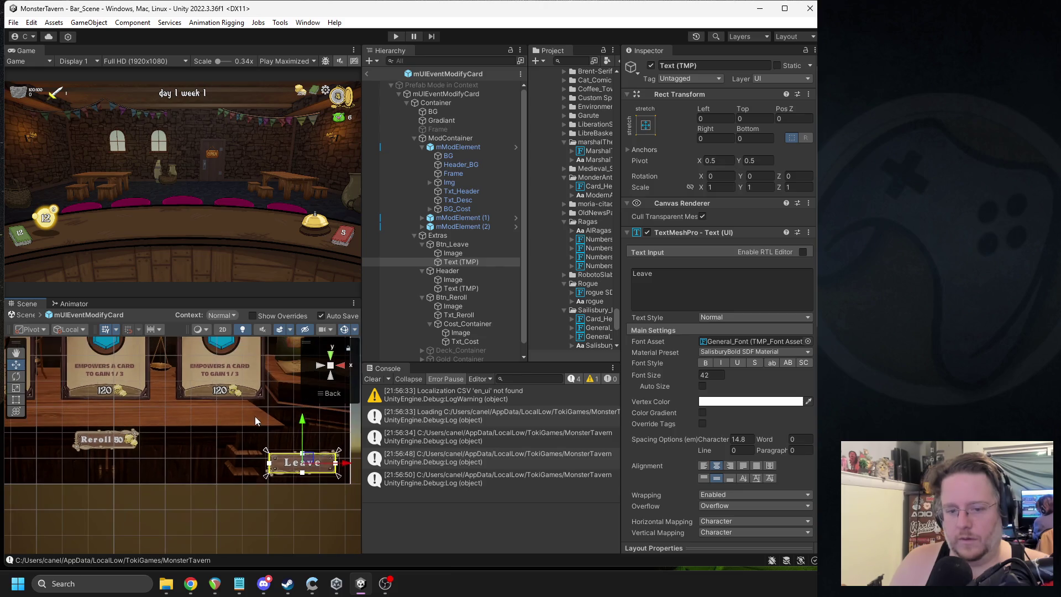
# Step: Try 'Close' as the label text, then restore it to 'Leave'
pyautogui.click(678, 278)
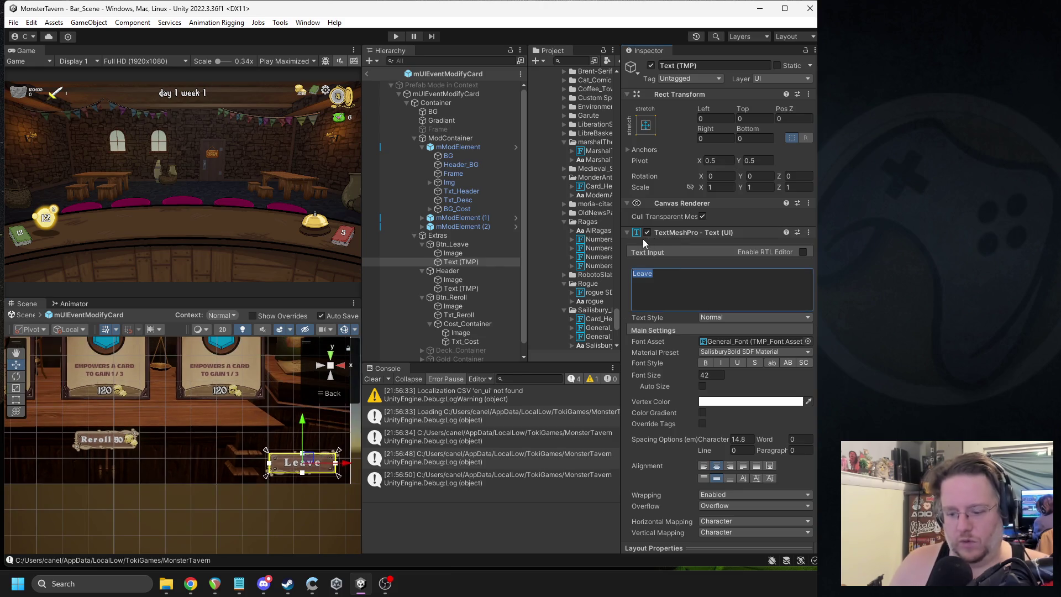
pyautogui.write('Close')
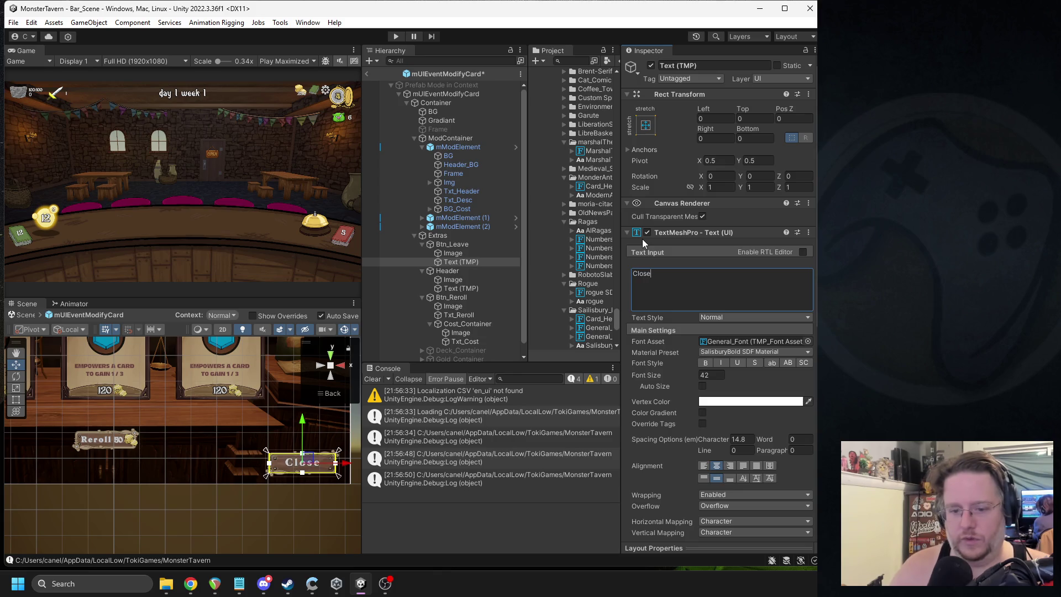
pyautogui.hotkey('ctrl', 'a')
pyautogui.press('BackSpace')
pyautogui.write('Leave')
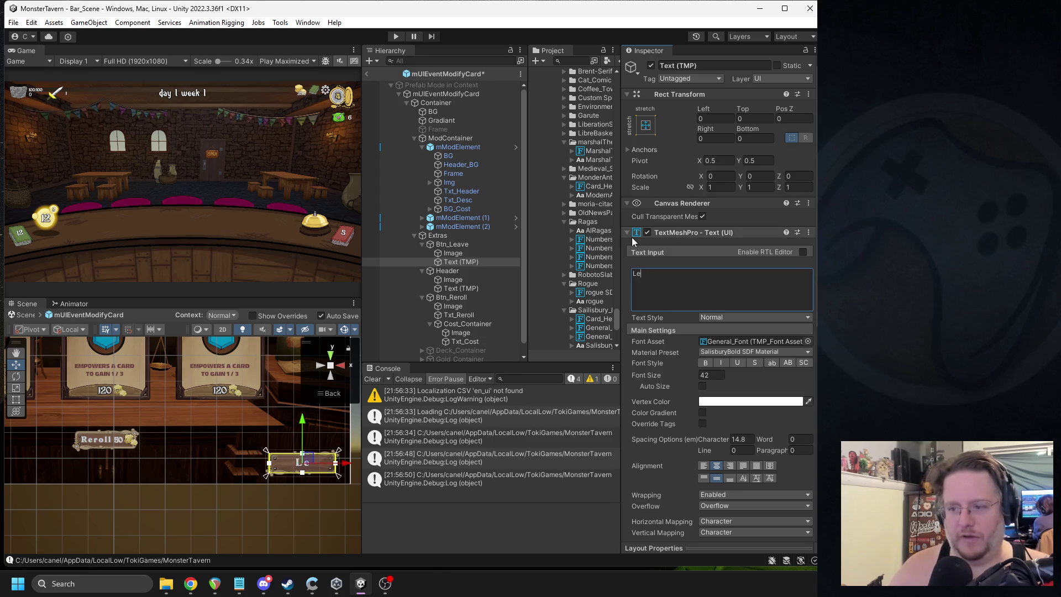
# Step: Reduce the Leave label's character spacing from 14.8 to 5
pyautogui.moveTo(199, 398)
pyautogui.mouseDown()
pyautogui.moveTo(183, 403)
pyautogui.moveTo(208, 468)
pyautogui.moveTo(60, 391)
pyautogui.mouseUp()
pyautogui.press('w')
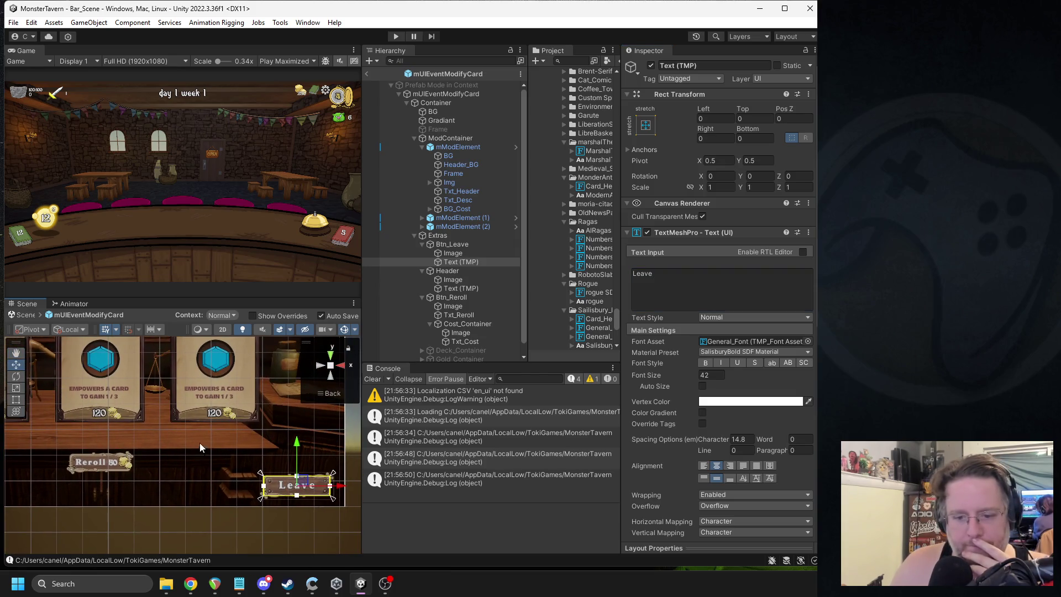
pyautogui.press('f')
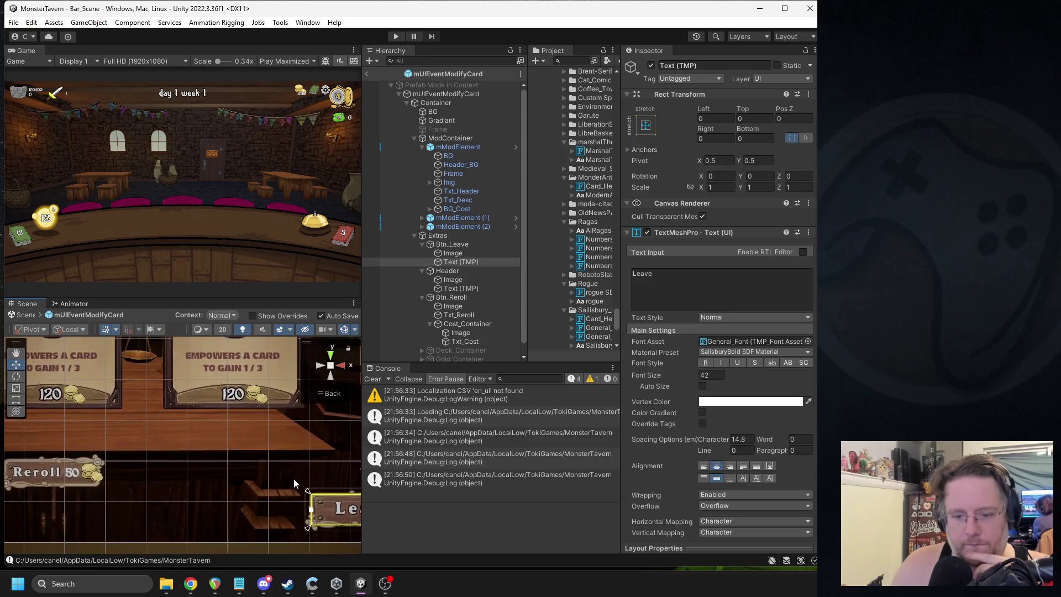
pyautogui.moveTo(710, 439)
pyautogui.mouseDown()
pyautogui.moveTo(612, 436)
pyautogui.moveTo(730, 448)
pyautogui.mouseUp()
pyautogui.doubleClick(735, 440)
pyautogui.write('3')
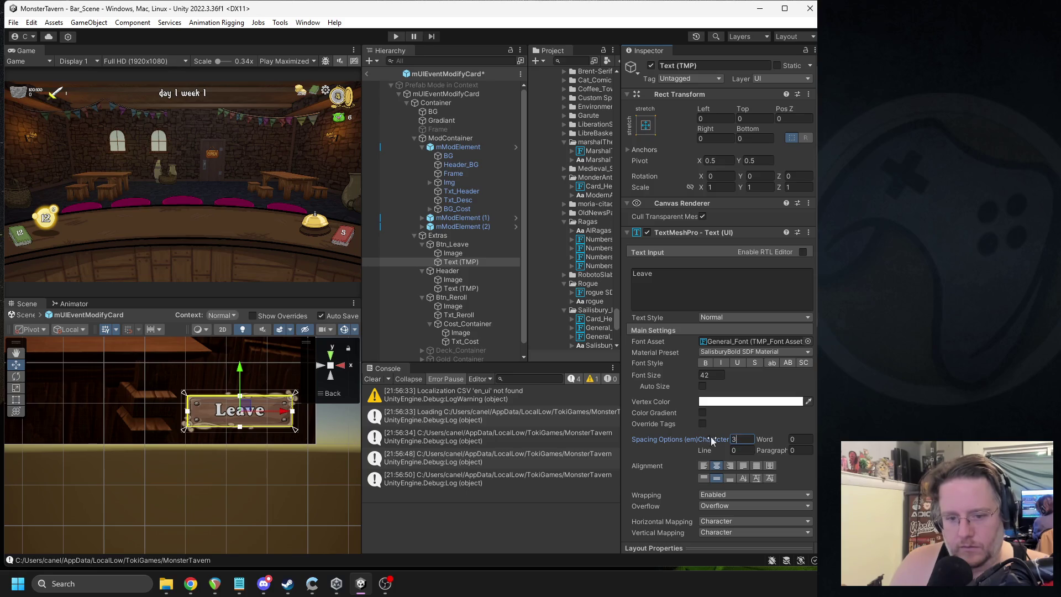
pyautogui.write('5')
pyautogui.moveTo(288, 425); pyautogui.dragTo(214, 388)
pyautogui.click(214, 388)
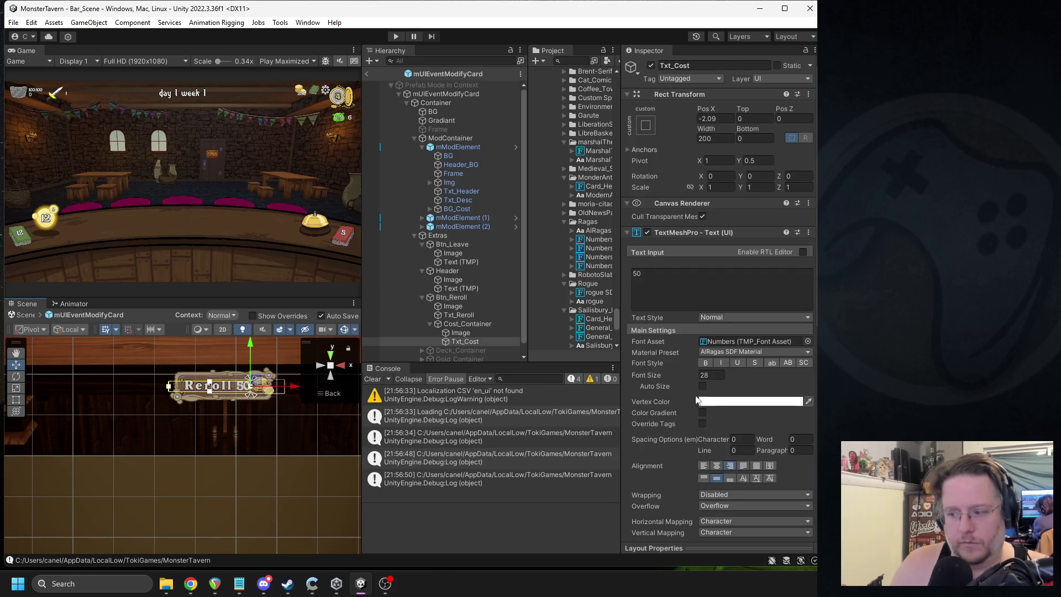
pyautogui.scroll(-2, 264, 429)
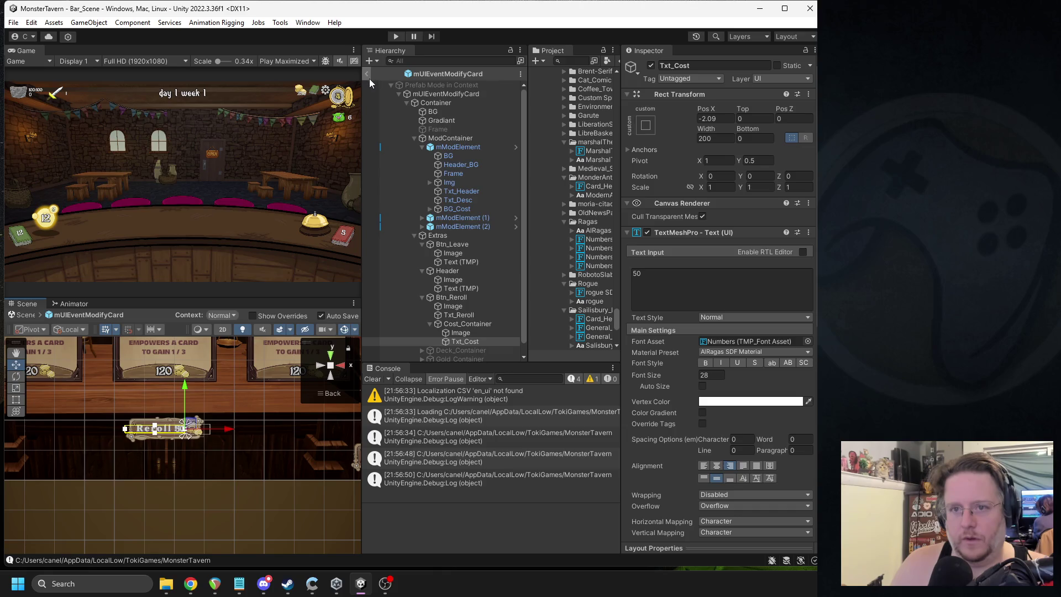
# Step: Exit Prefab Mode, run the game and open the Full Deck card viewer
pyautogui.click(366, 74)
pyautogui.click(394, 37)
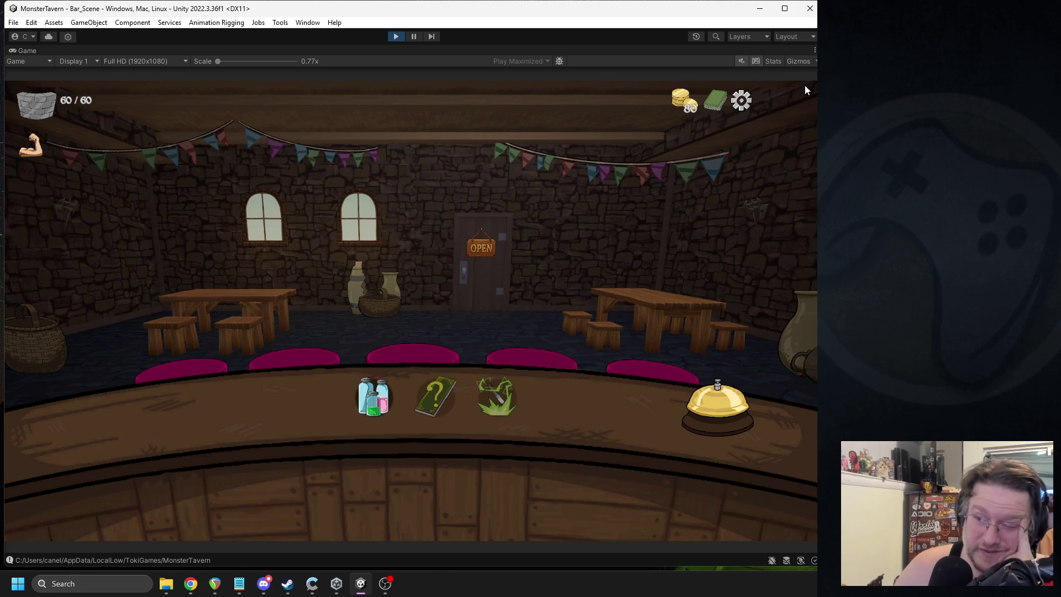
pyautogui.click(714, 100)
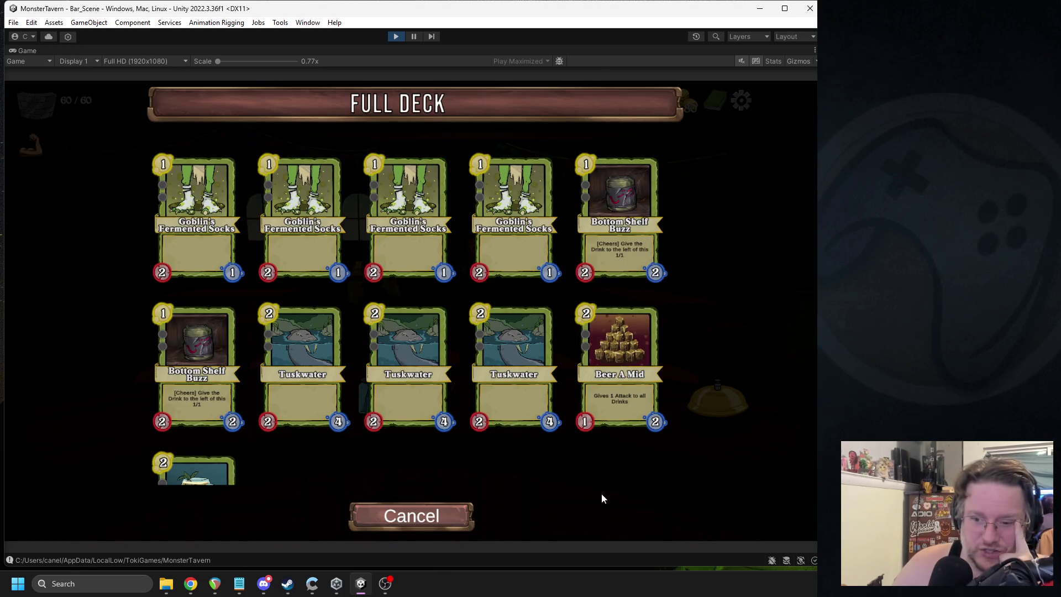
pyautogui.scroll(-3, 351, 306)
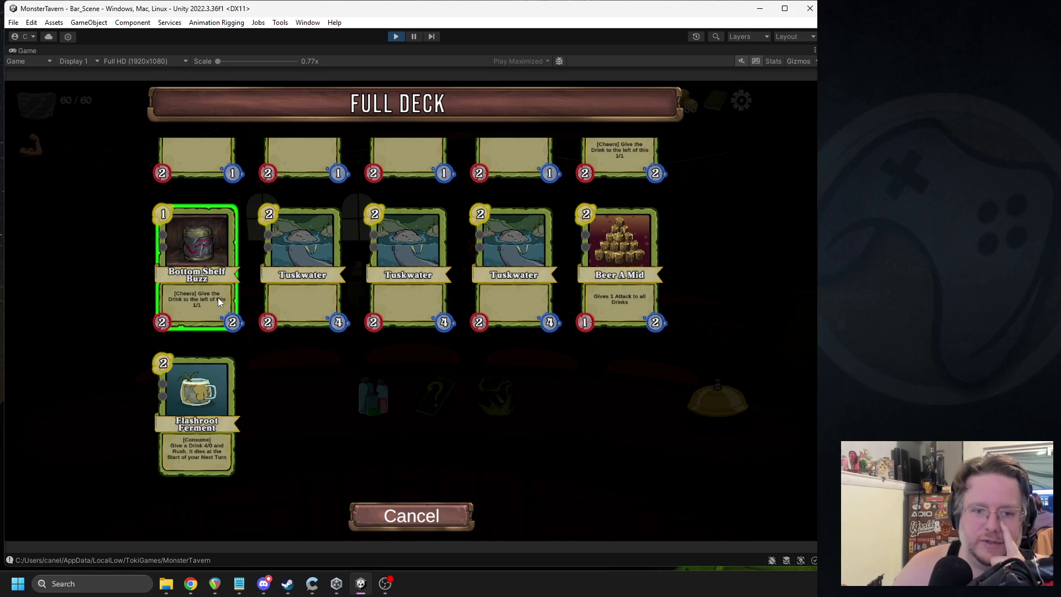
pyautogui.scroll(2, 348, 431)
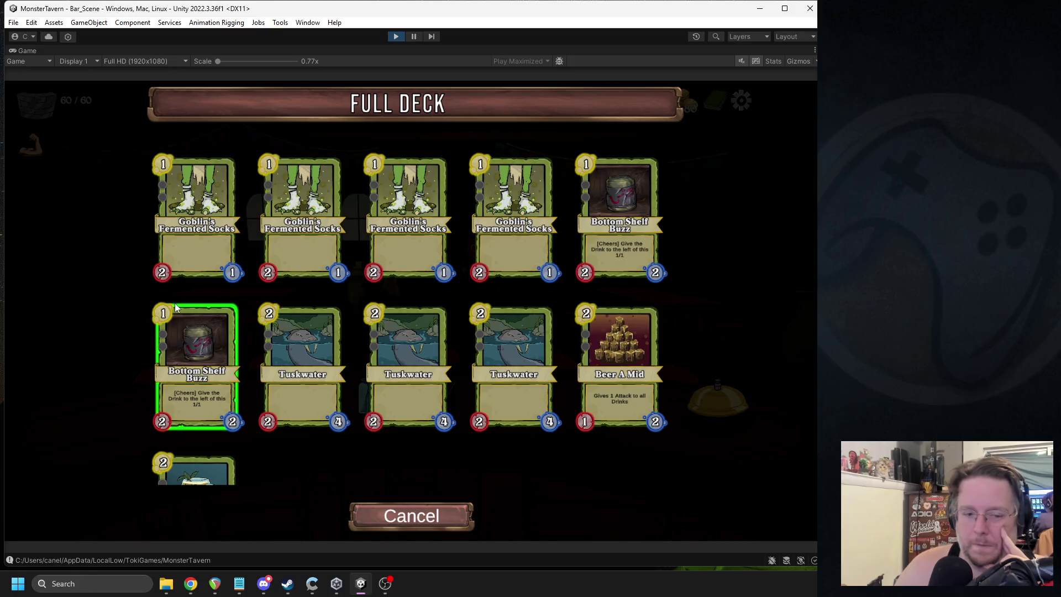
pyautogui.hotkey('alt', 'Tab')
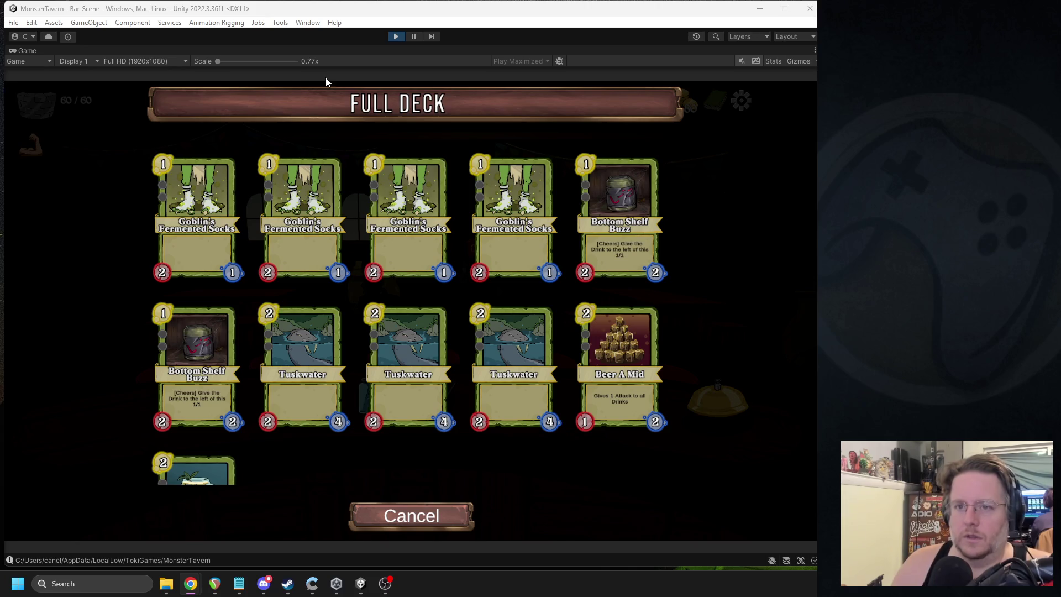
# Step: Pause, copy the mDeckViewer(Clone) name, stop playing and search the project for it
pyautogui.click(412, 36)
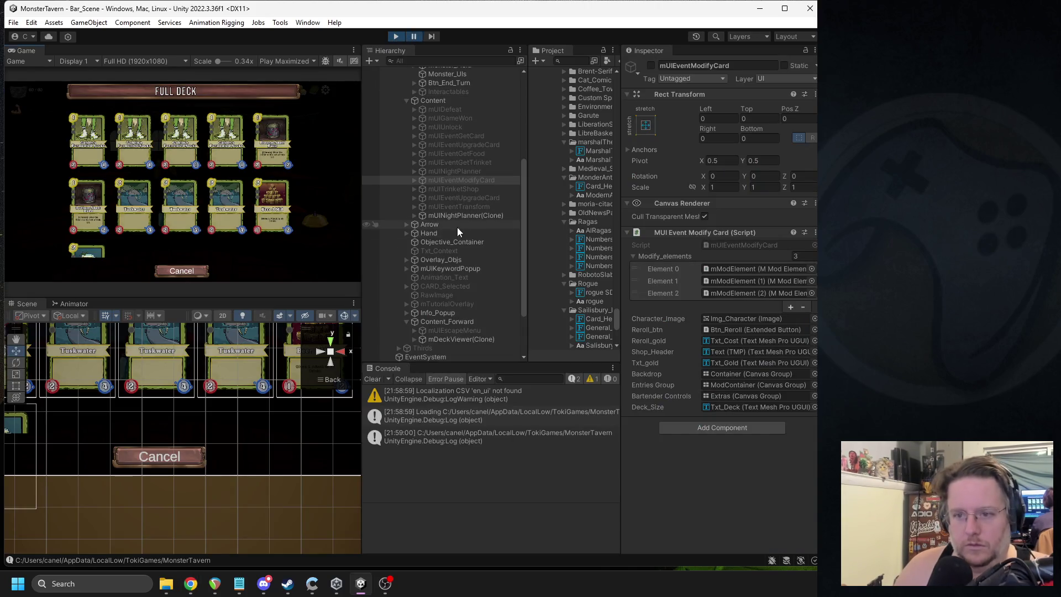
pyautogui.click(442, 339)
pyautogui.click(688, 67)
pyautogui.moveTo(706, 67); pyautogui.dragTo(660, 66)
pyautogui.click(396, 36)
pyautogui.click(568, 62)
pyautogui.hotkey('ctrl', 'v')
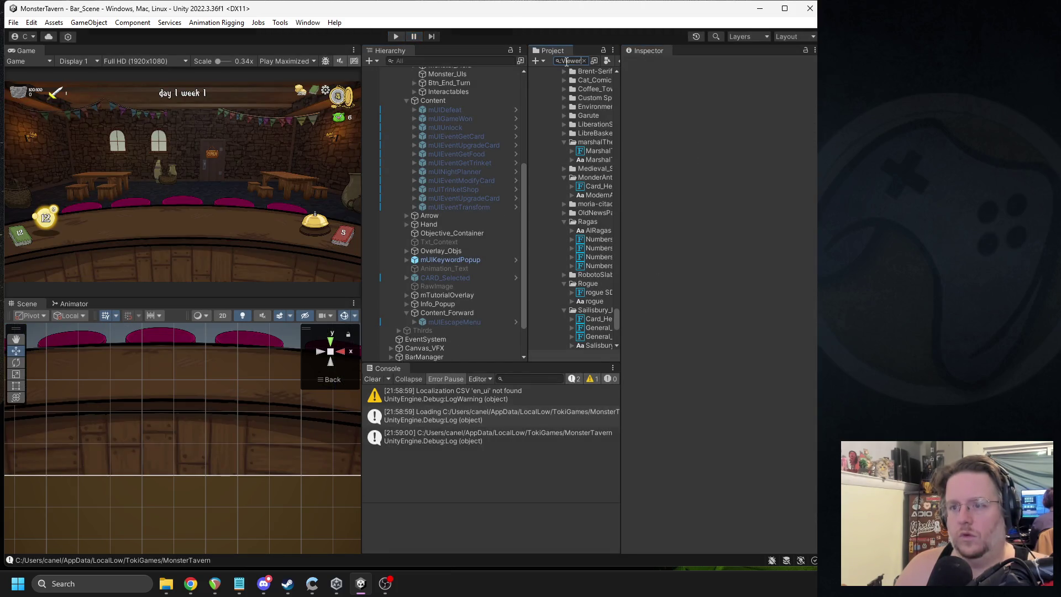
# Step: Open the mDeckViewer prefab and select and frame its Txt_Title REMOVE CARD text
pyautogui.doubleClick(573, 155)
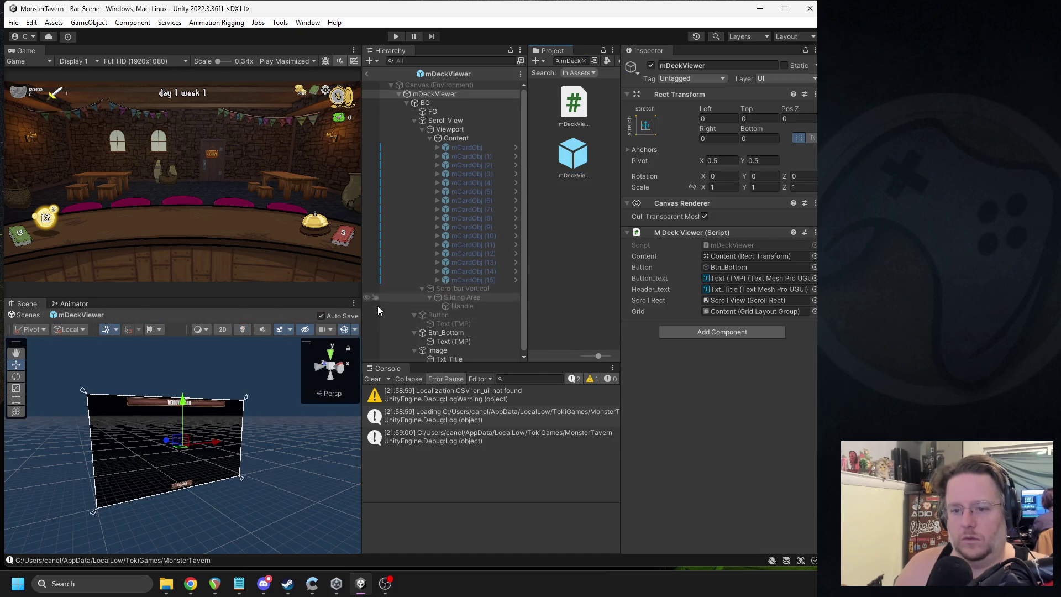
pyautogui.click(349, 366)
pyautogui.scroll(5, 206, 468)
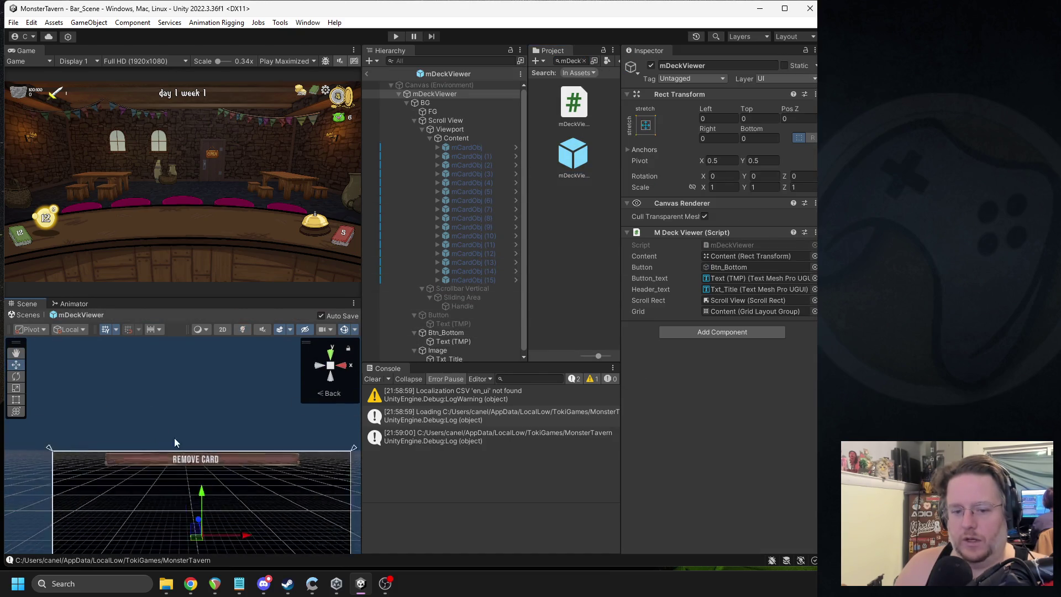
pyautogui.click(206, 468)
pyautogui.click(204, 467)
pyautogui.press('f')
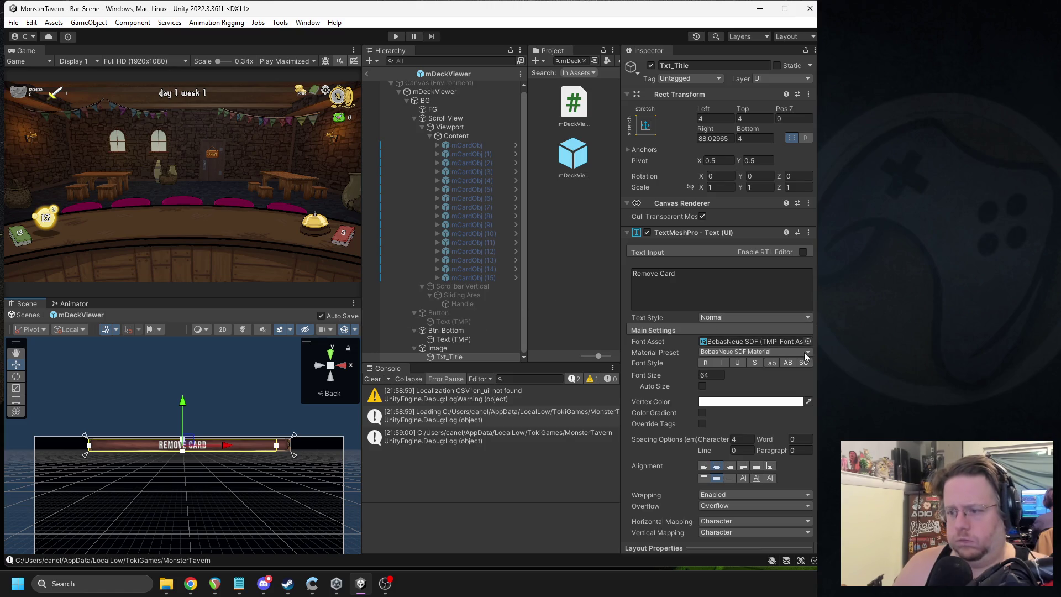
pyautogui.click(764, 343)
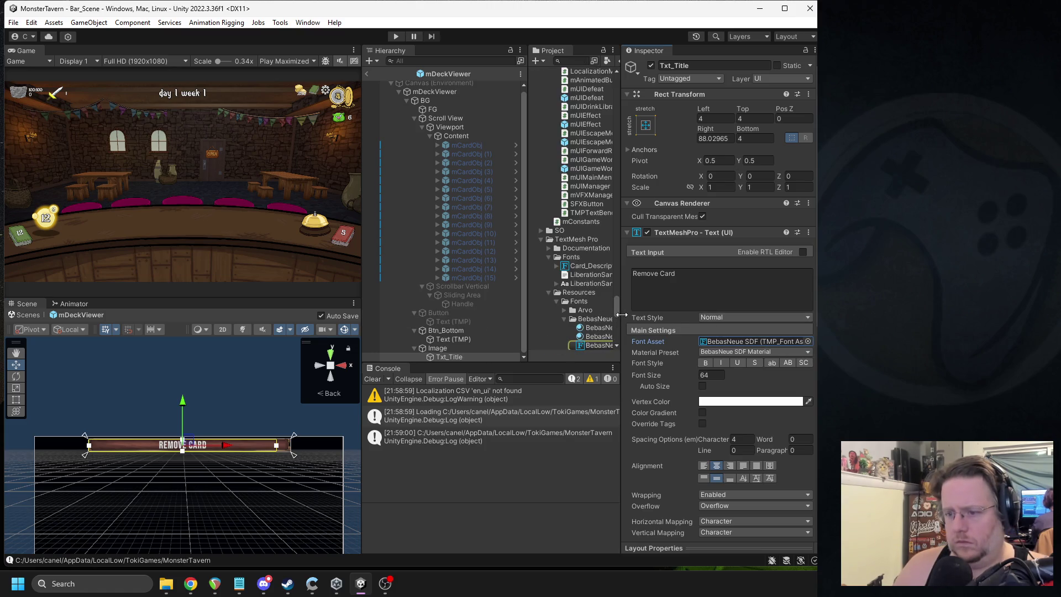
# Step: Assign Shop_Header as the title's font, keeping font size 64
pyautogui.moveTo(620, 301)
pyautogui.mouseDown()
pyautogui.moveTo(685, 301)
pyautogui.moveTo(672, 302)
pyautogui.mouseUp()
pyautogui.click(597, 319)
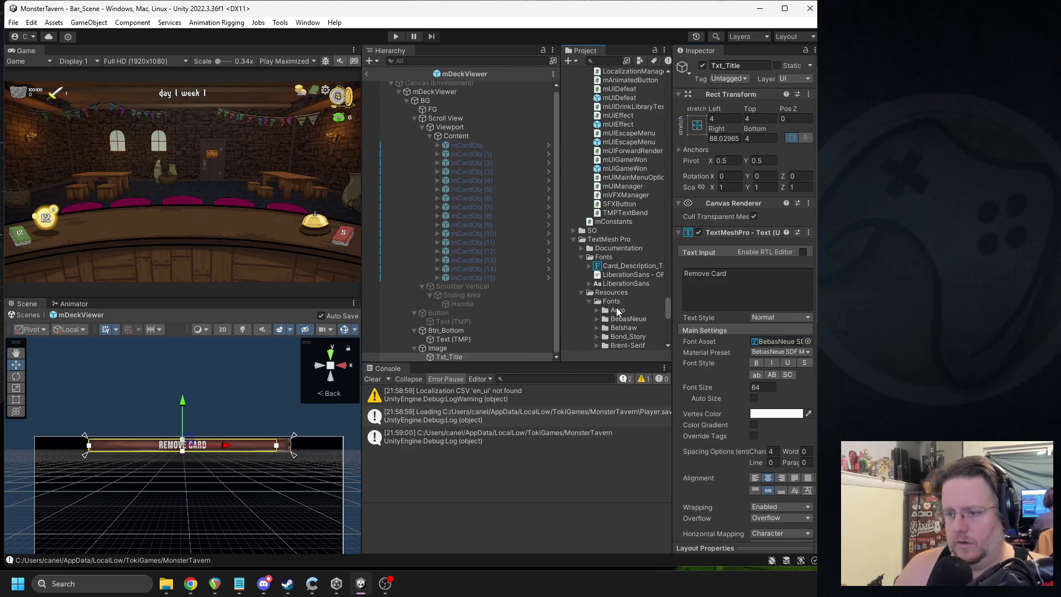
pyautogui.scroll(-5, 612, 326)
pyautogui.moveTo(558, 293); pyautogui.dragTo(534, 293)
pyautogui.scroll(5, 218, 443)
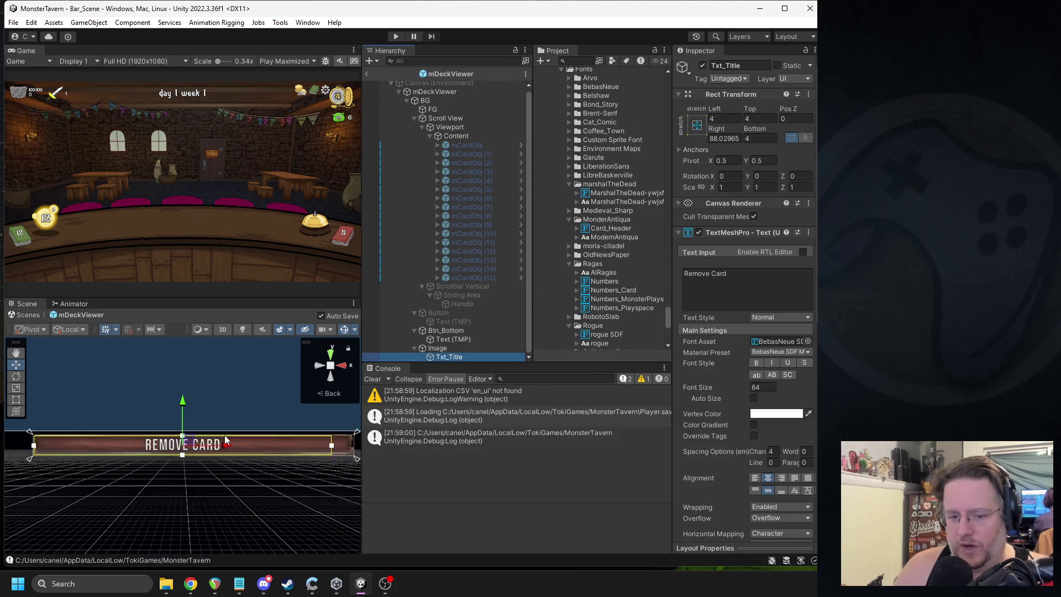
pyautogui.scroll(-3, 621, 278)
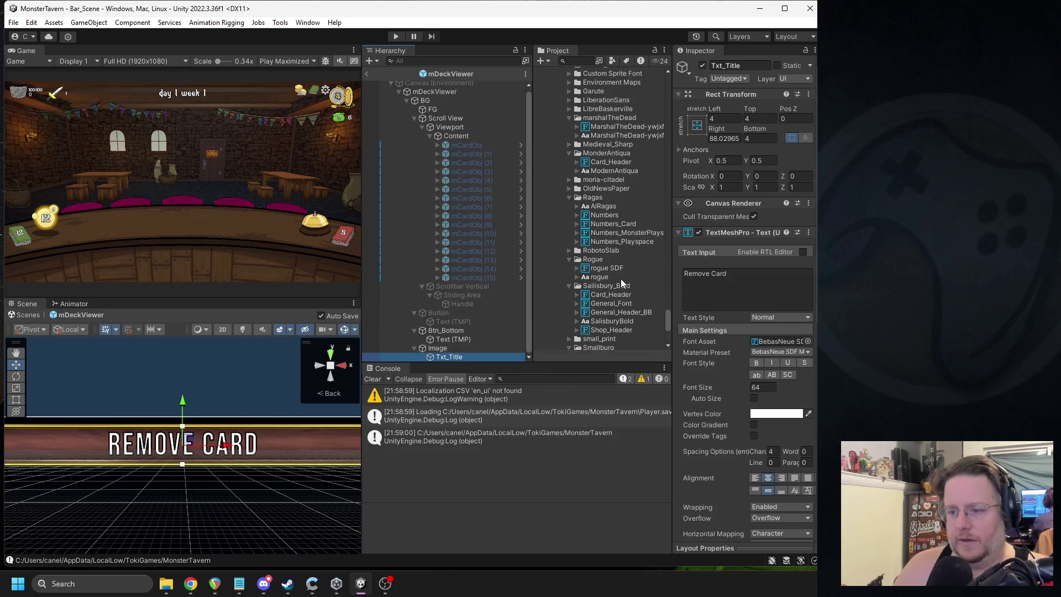
pyautogui.moveTo(606, 334); pyautogui.dragTo(779, 341)
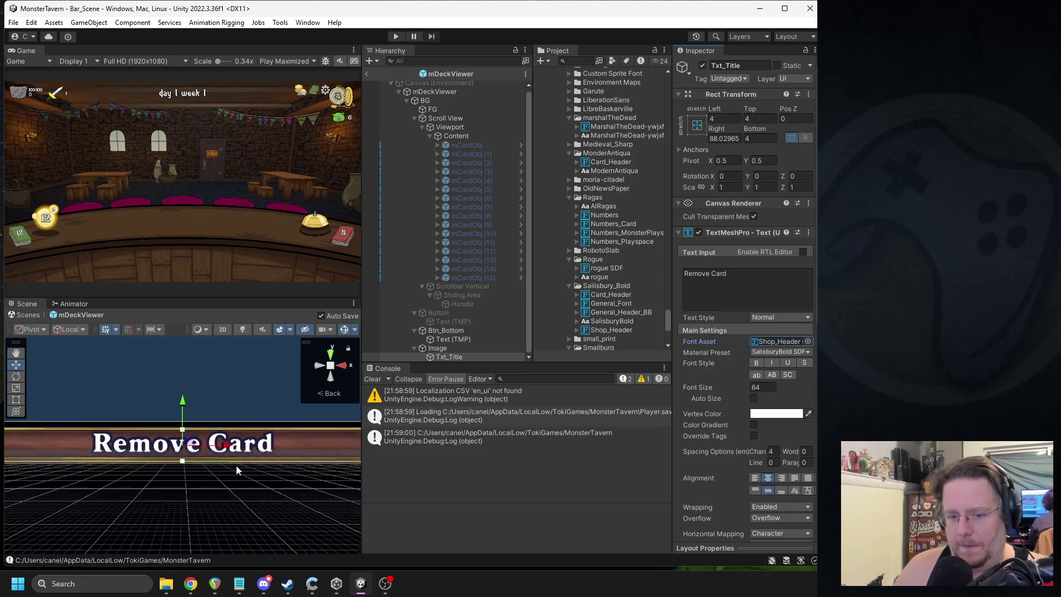
pyautogui.click(204, 456)
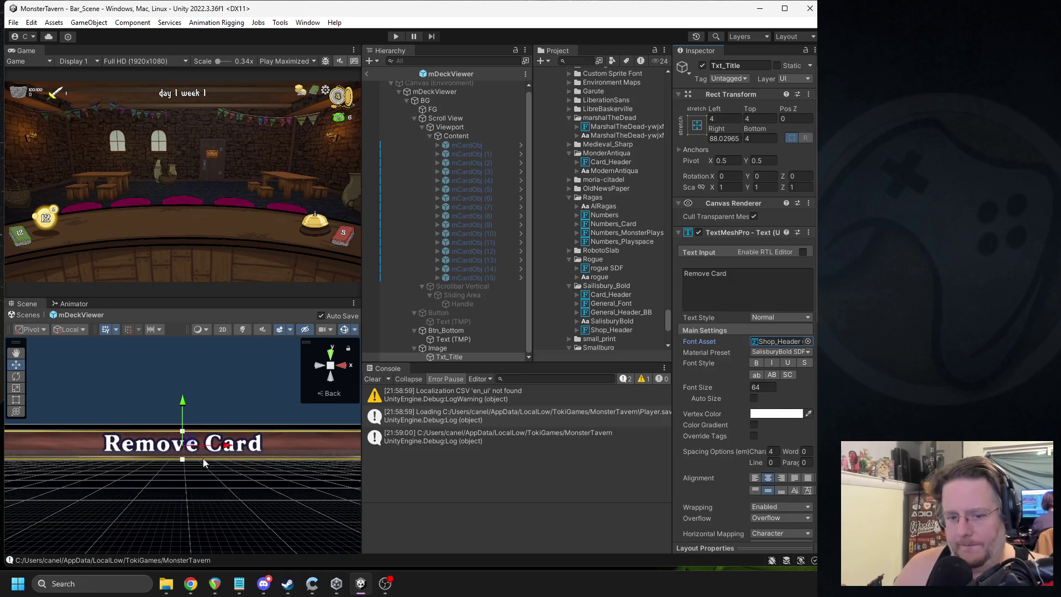
pyautogui.scroll(2, 204, 456)
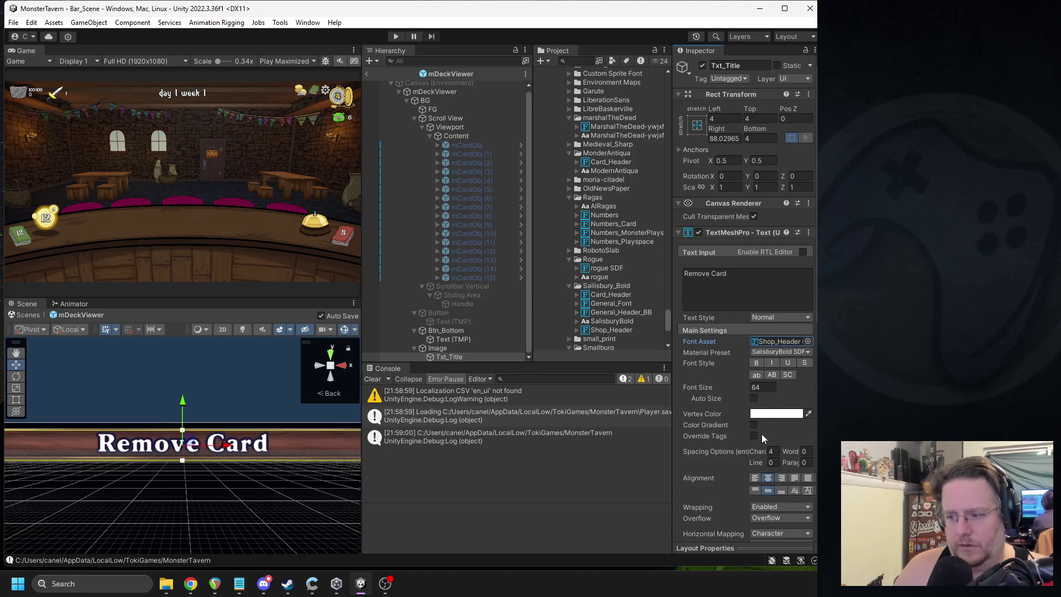
pyautogui.scroll(-3, 195, 450)
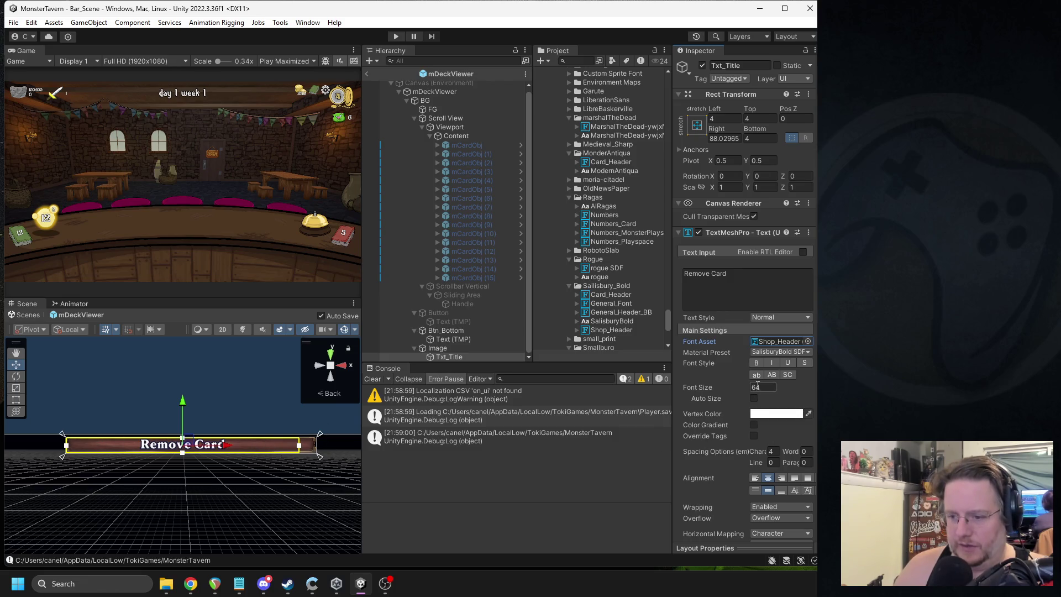
# Step: Change the title's character spacing from 4 to 7
pyautogui.moveTo(765, 450); pyautogui.dragTo(776, 449)
pyautogui.click(776, 449)
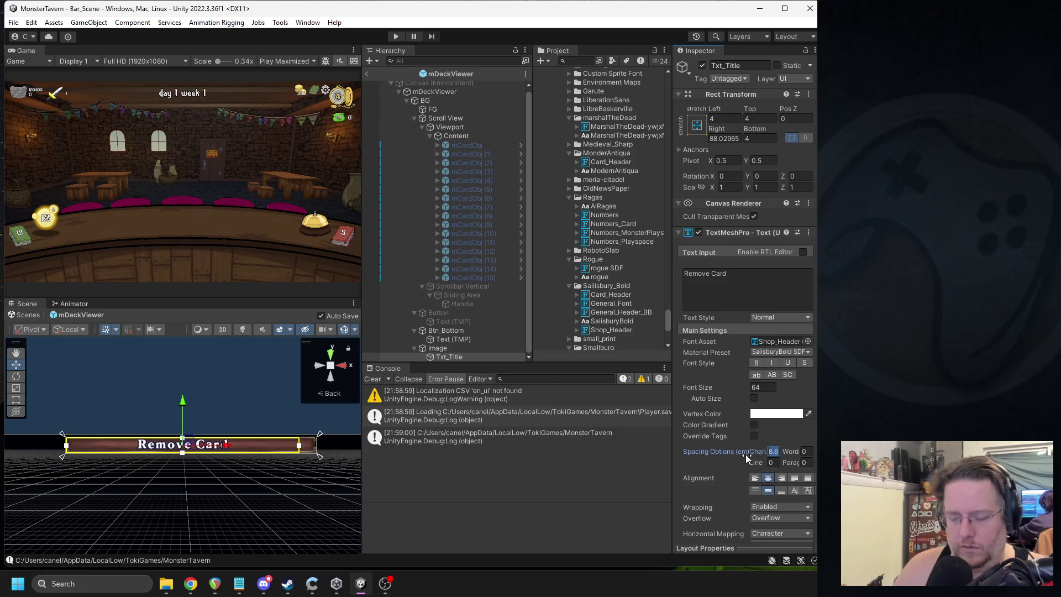
pyautogui.write('10')
pyautogui.write('8')
pyautogui.press('BackSpace')
pyautogui.write('7')
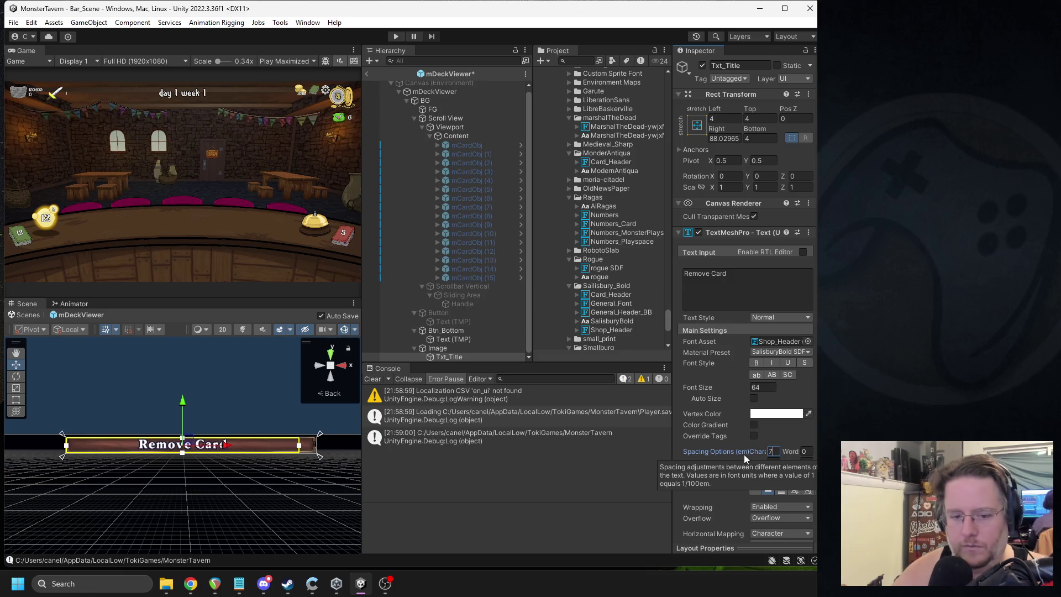
pyautogui.press('Return')
pyautogui.scroll(-5, 244, 445)
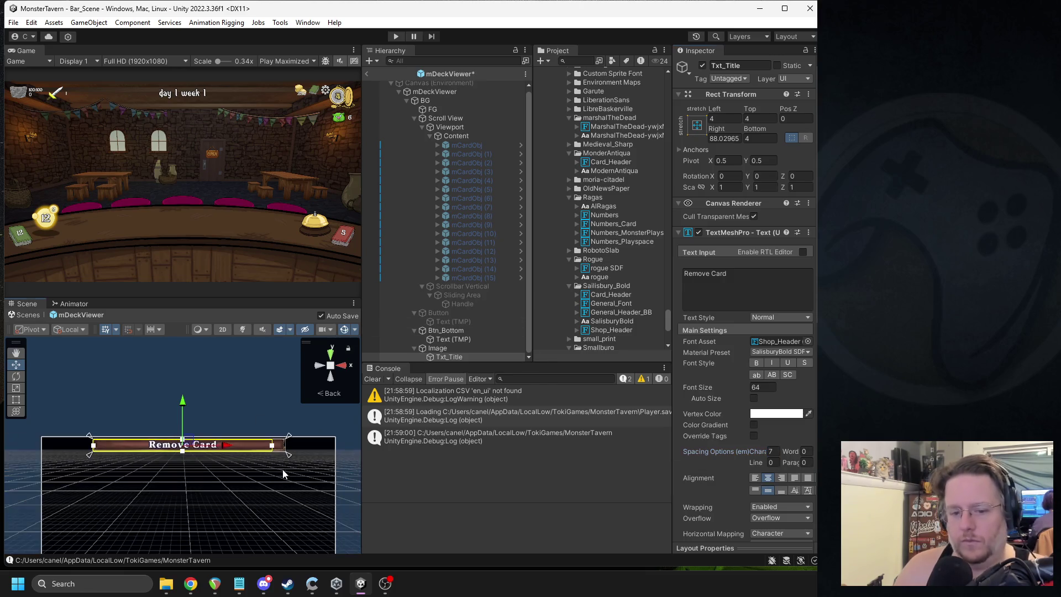
pyautogui.click(197, 469)
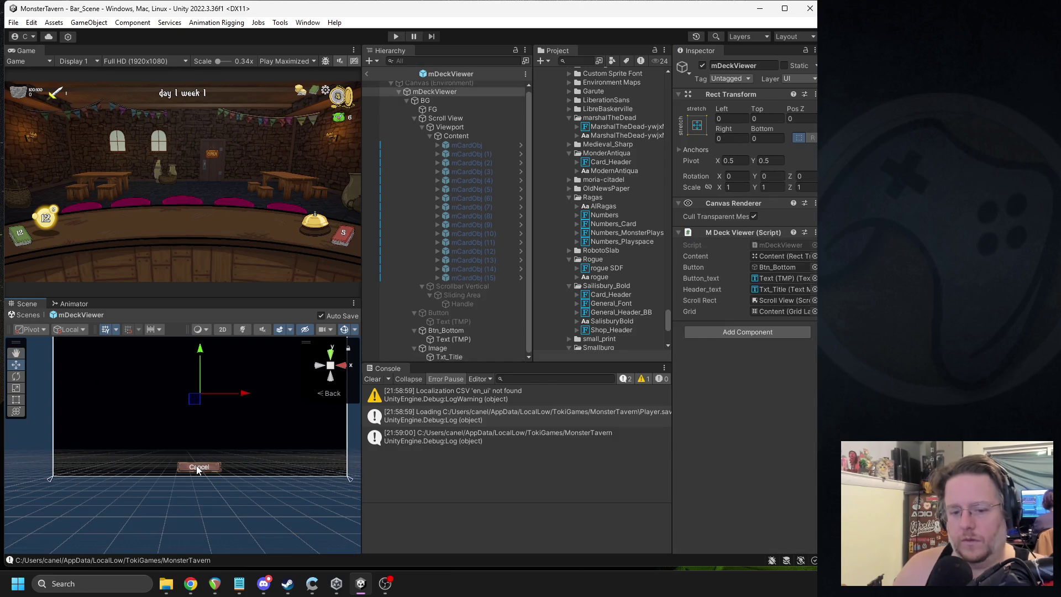
# Step: Copy the Btn_Skip button from the mUIEventTransform prefab
pyautogui.click(197, 469)
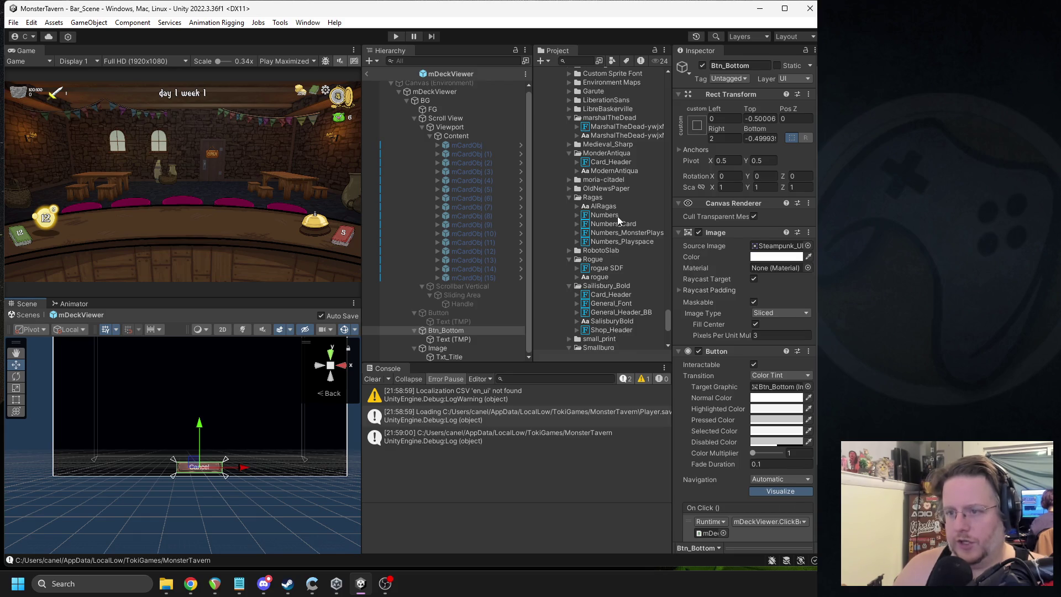
pyautogui.scroll(10, 608, 150)
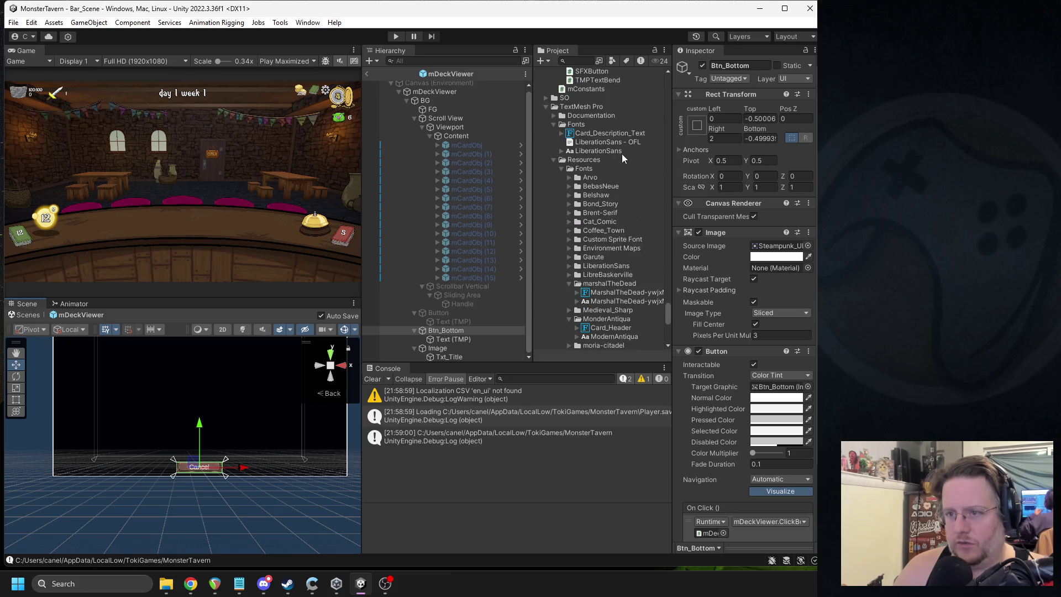
pyautogui.scroll(-15, 605, 168)
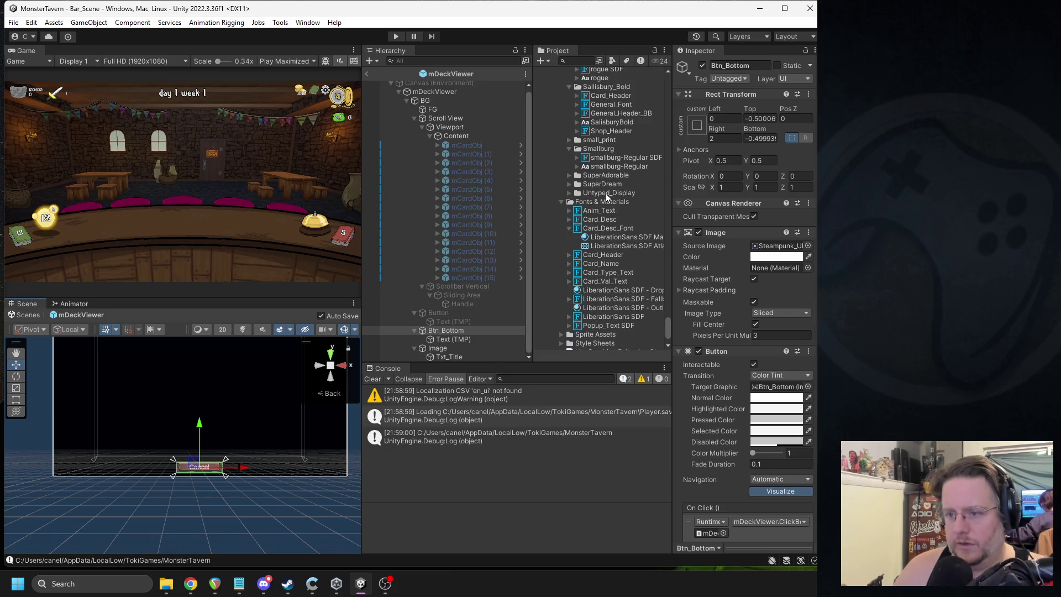
pyautogui.click(367, 74)
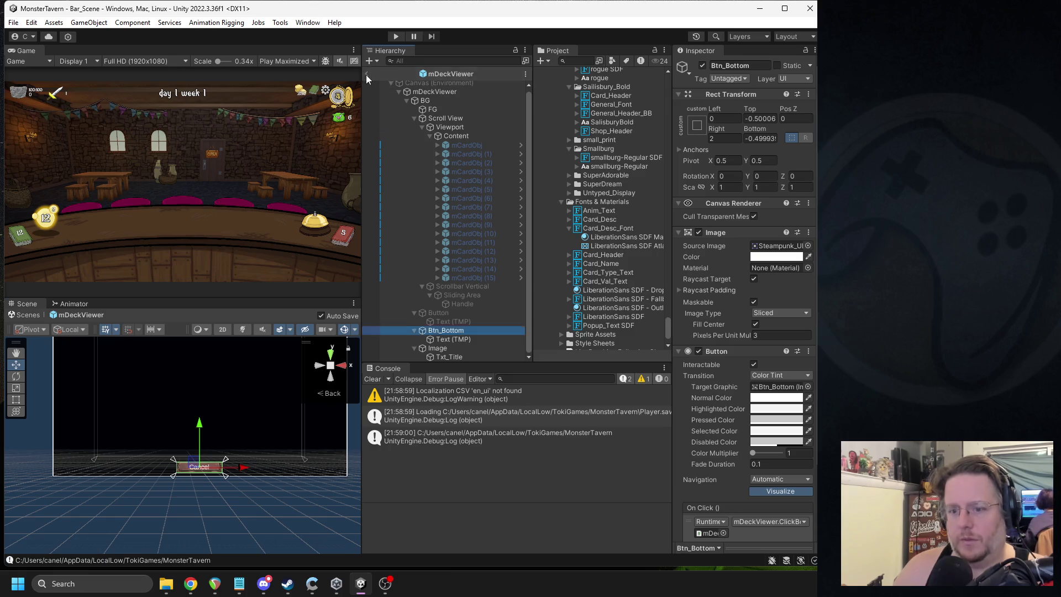
pyautogui.click(465, 207)
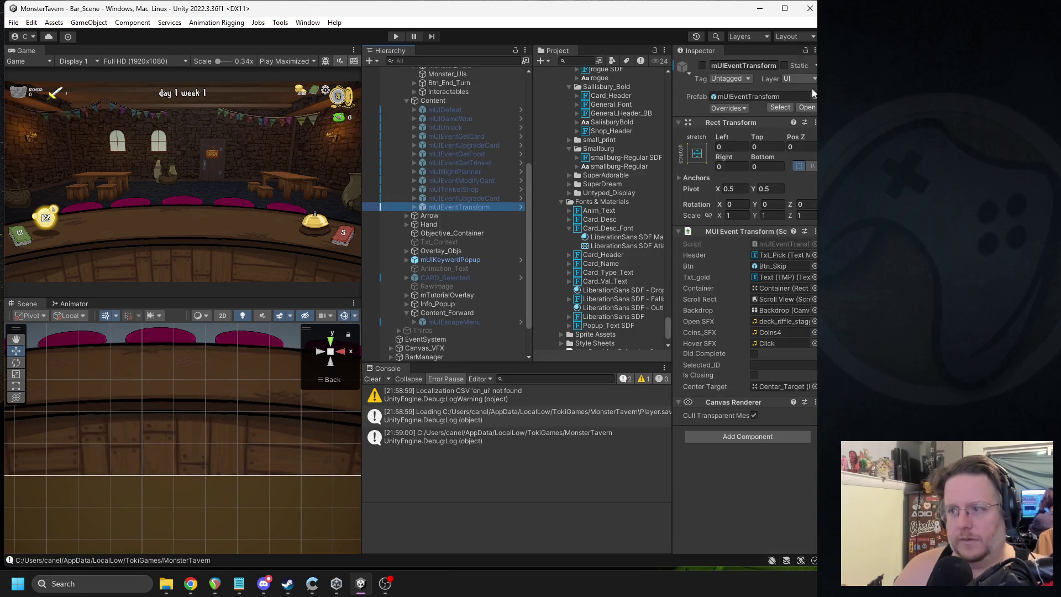
pyautogui.click(521, 206)
pyautogui.click(164, 457)
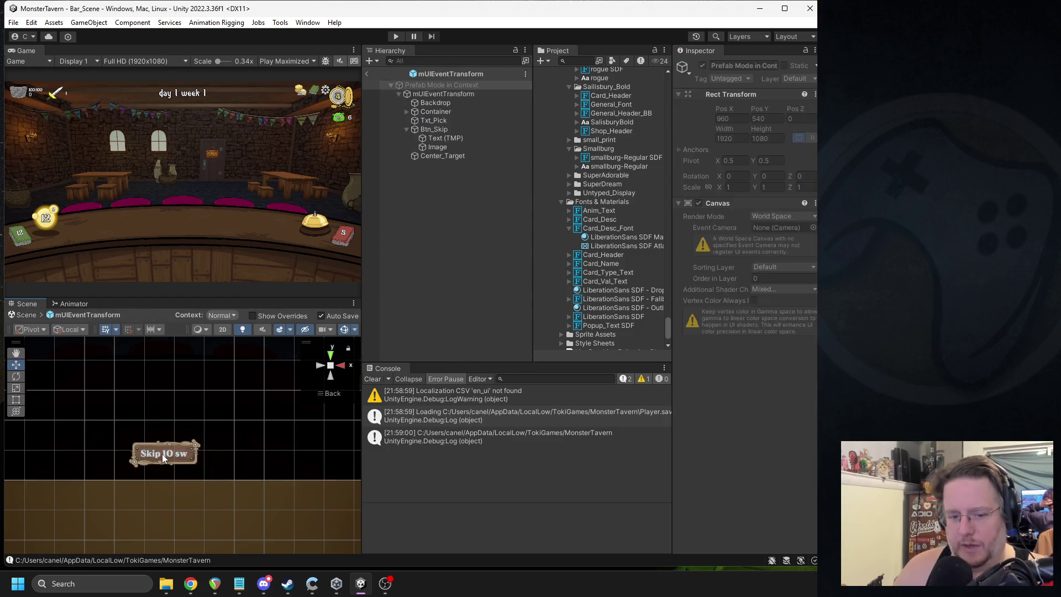
pyautogui.click(432, 133)
pyautogui.rightClick(436, 132)
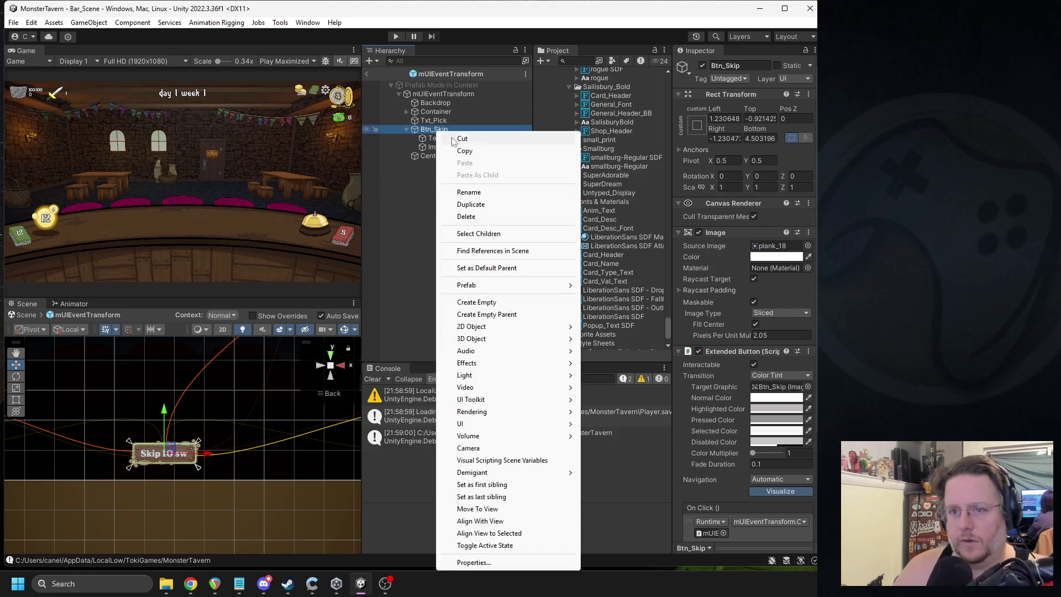
pyautogui.click(366, 73)
# Step: Paste Btn_Skip as a child of Scroll View in the mDeckViewer prefab
pyautogui.click(575, 61)
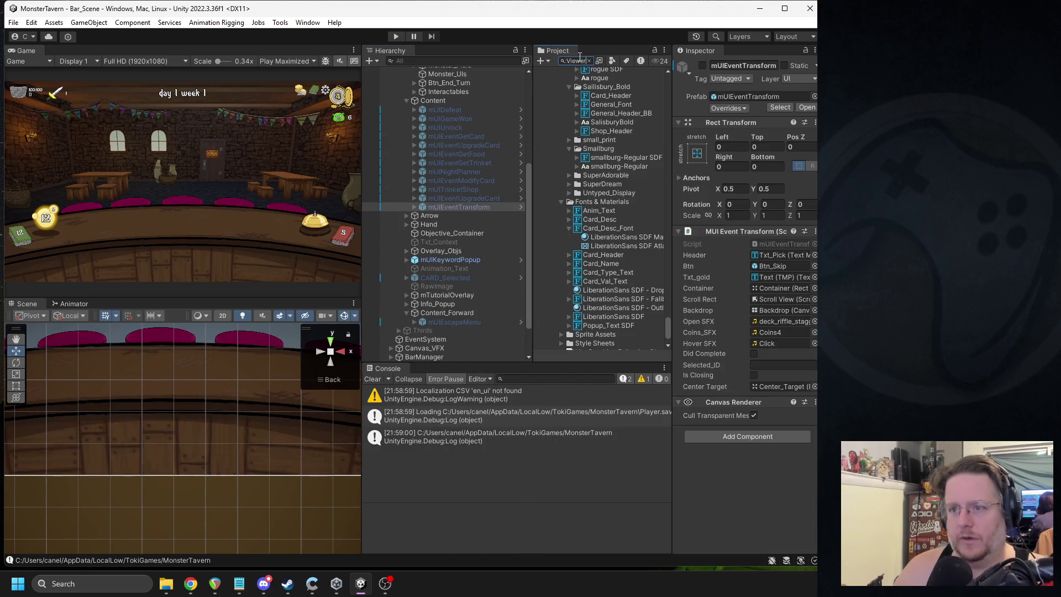
pyautogui.write('mDeck')
pyautogui.doubleClick(600, 102)
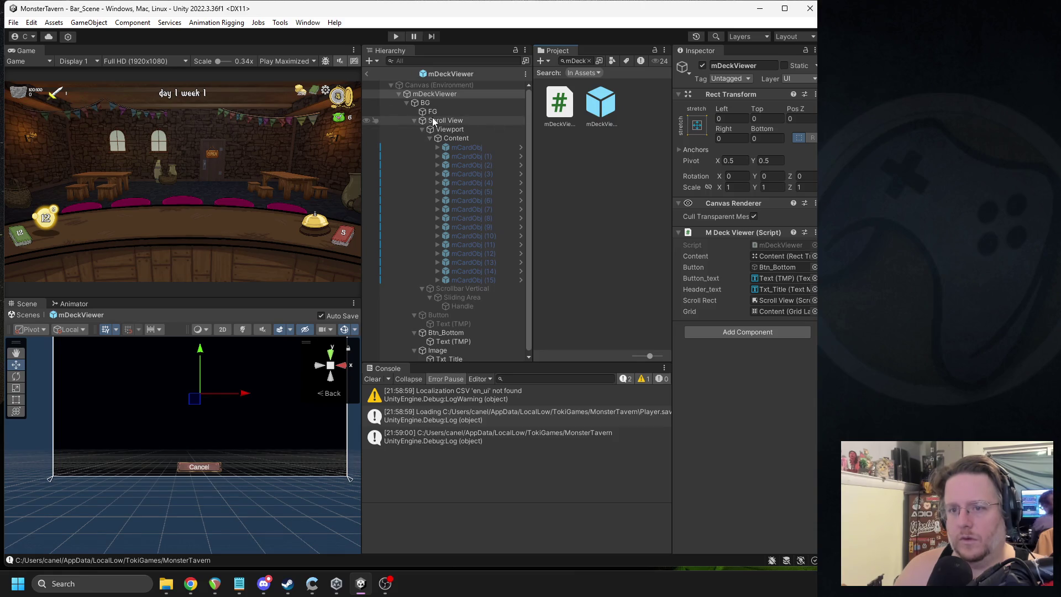
pyautogui.rightClick(433, 120)
pyautogui.click(480, 161)
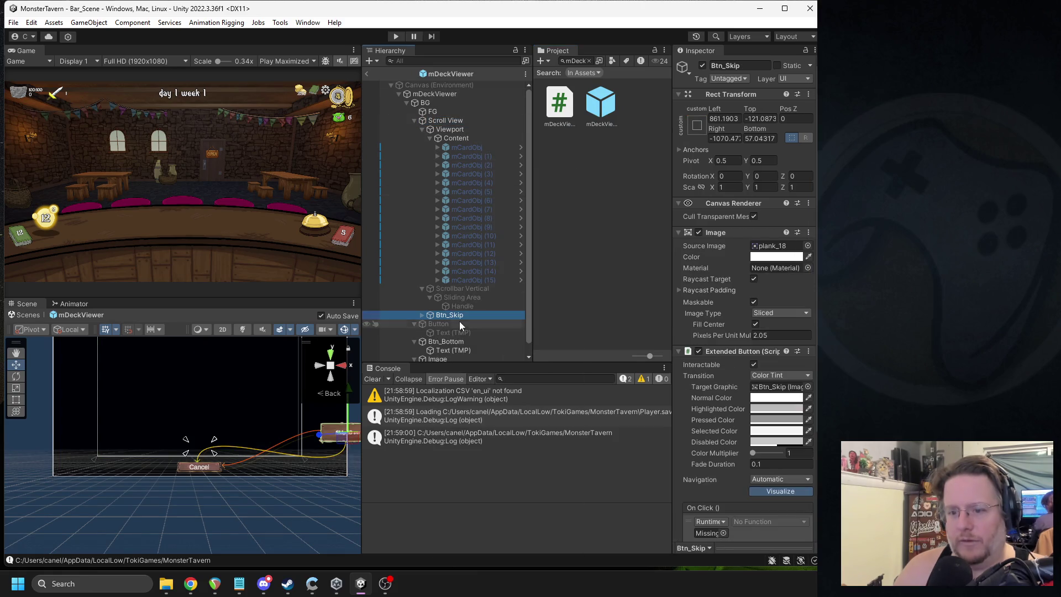
pyautogui.click(422, 315)
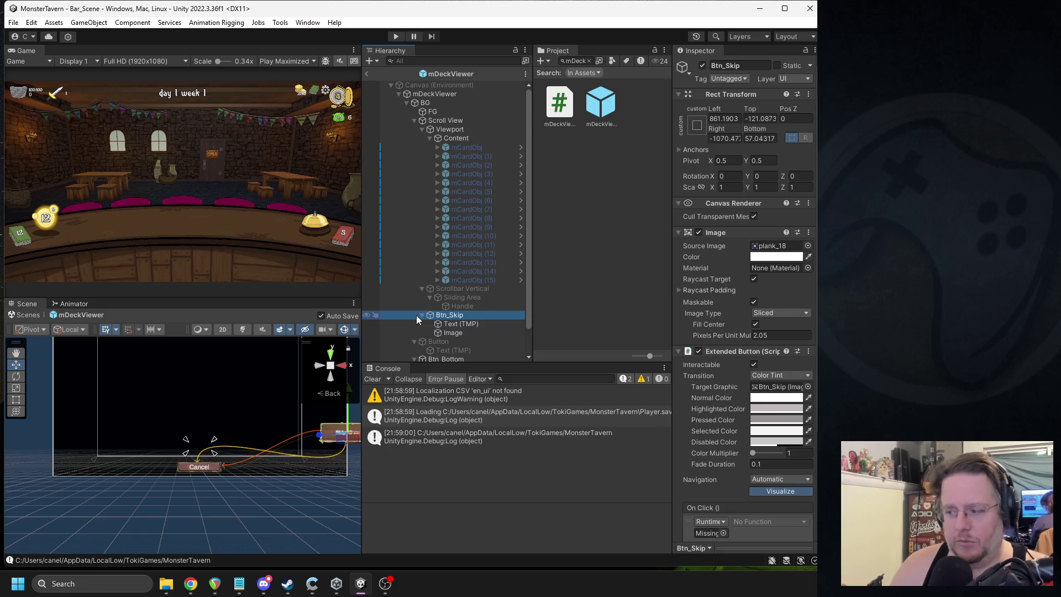
pyautogui.moveTo(213, 436); pyautogui.dragTo(217, 439)
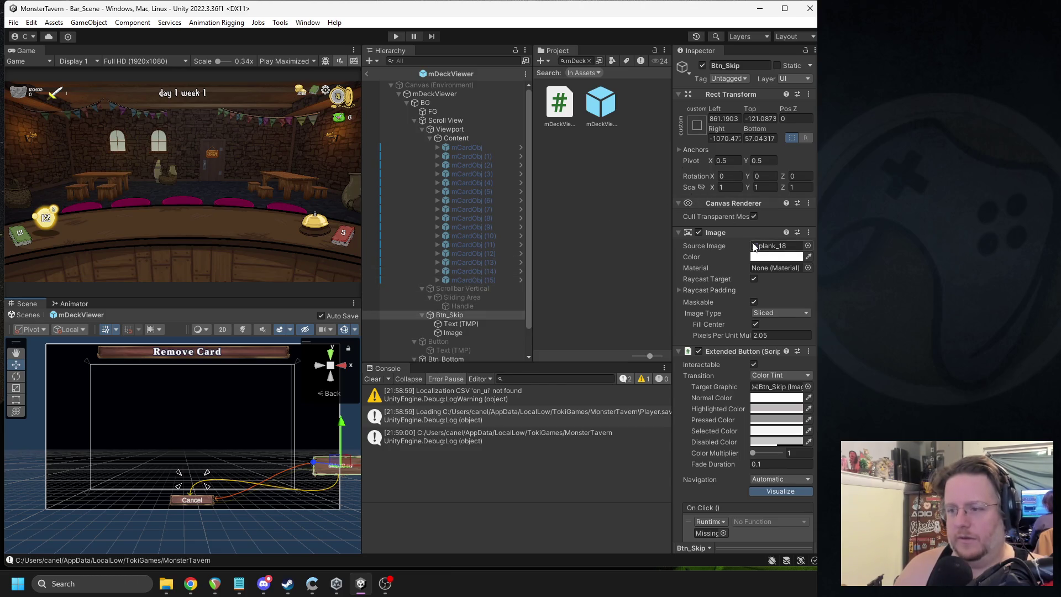
# Step: Copy Btn_Skip's Image component values onto the Cancel button Btn_Bottom
pyautogui.rightClick(736, 235)
pyautogui.click(765, 320)
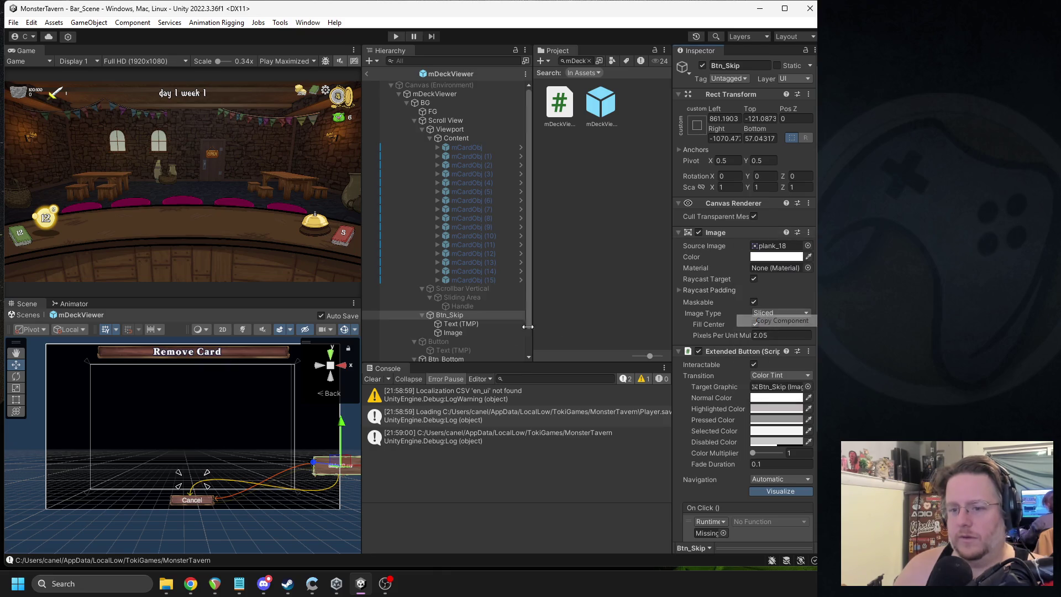
pyautogui.scroll(-3, 486, 326)
pyautogui.click(446, 330)
pyautogui.rightClick(714, 235)
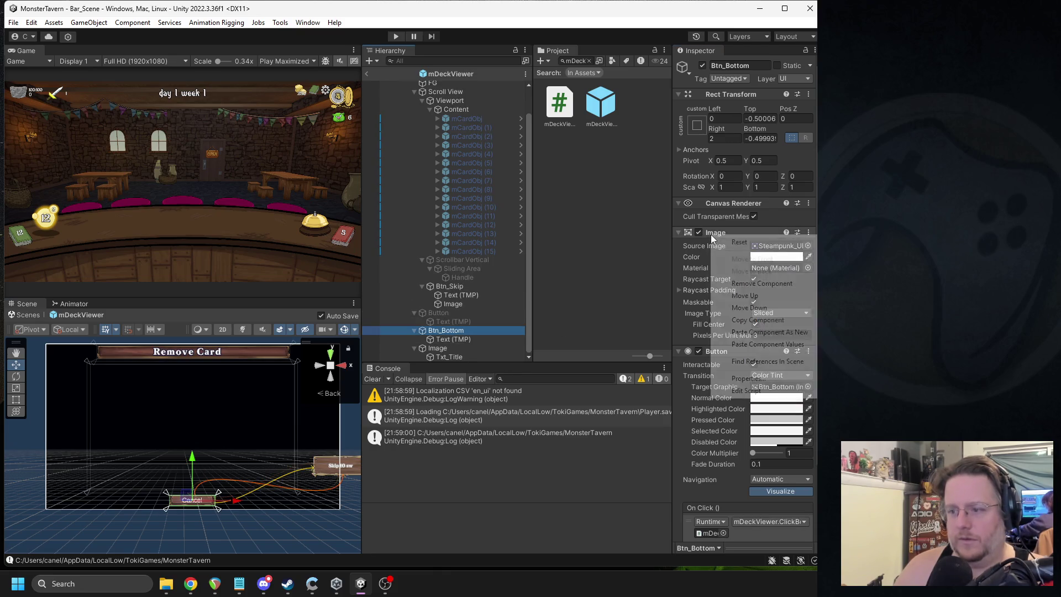
pyautogui.click(765, 344)
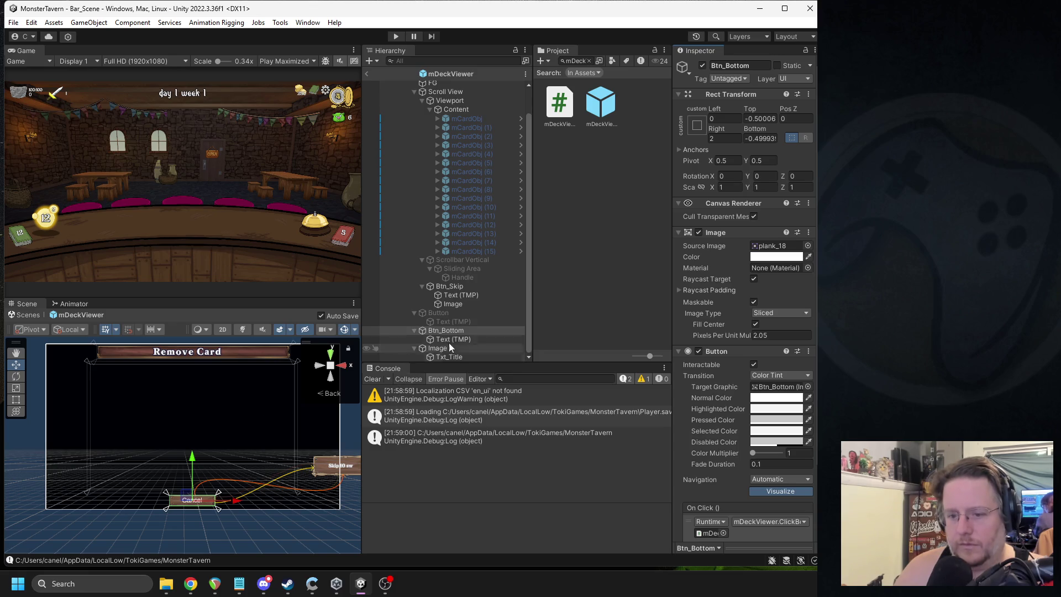
# Step: Copy the Skip button's frame_s_06 Image child and paste it under Btn_Bottom
pyautogui.rightClick(458, 305)
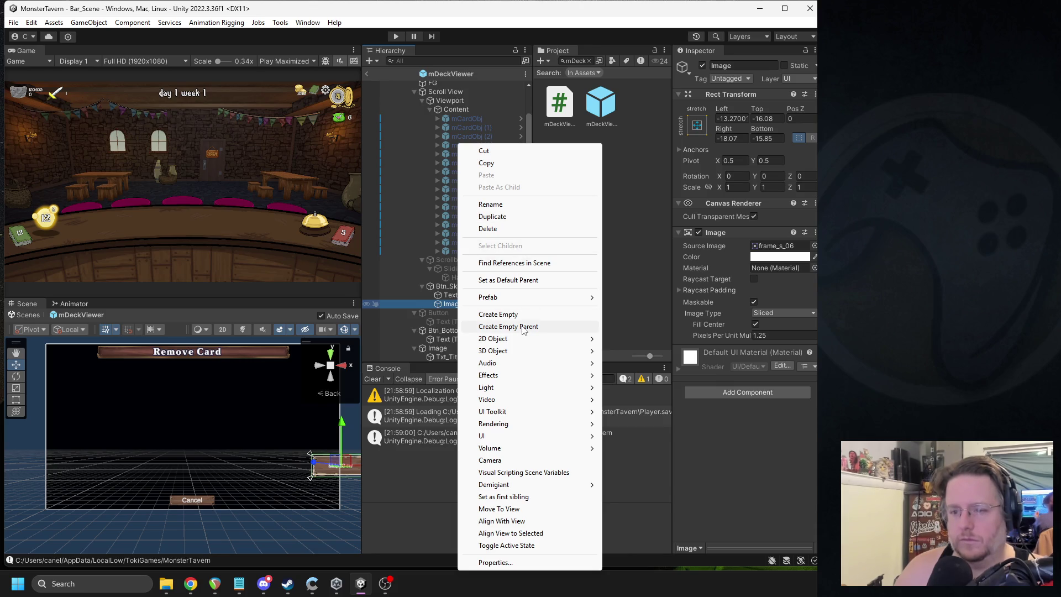
pyautogui.click(486, 163)
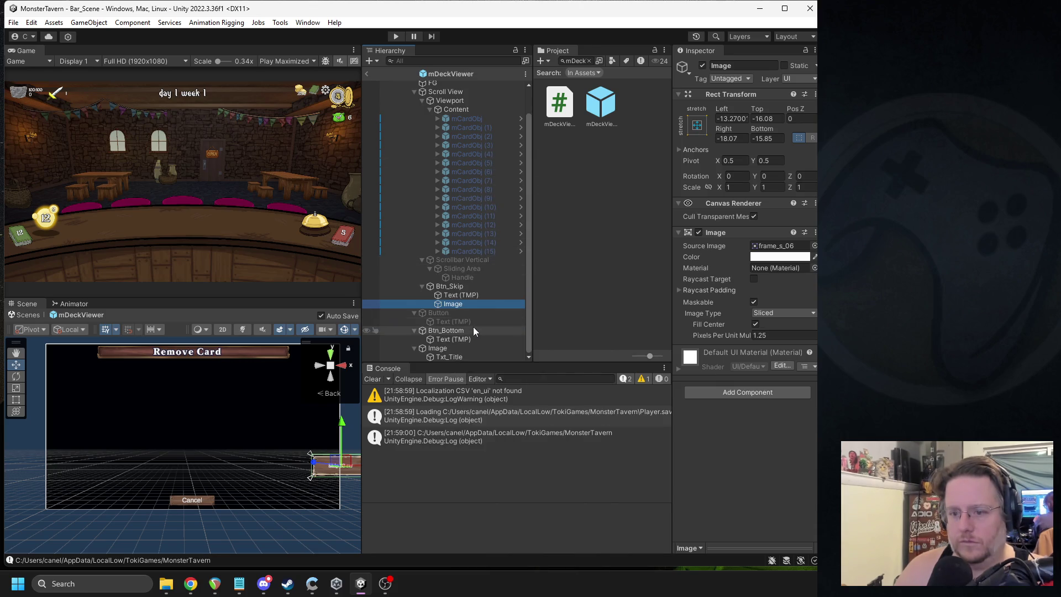
pyautogui.click(445, 286)
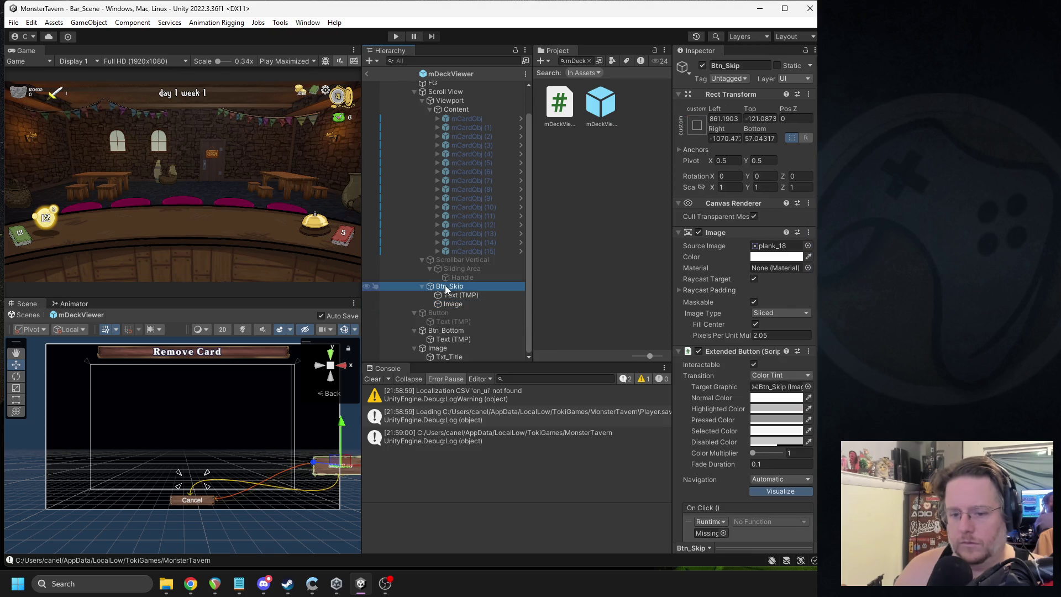
pyautogui.rightClick(453, 334)
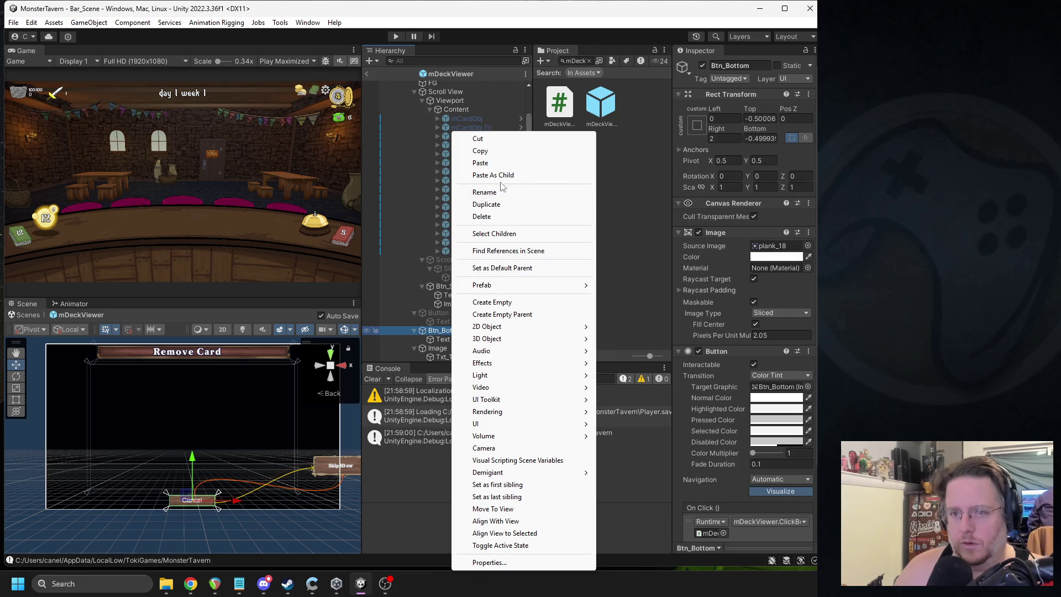
pyautogui.click(498, 175)
pyautogui.press('f')
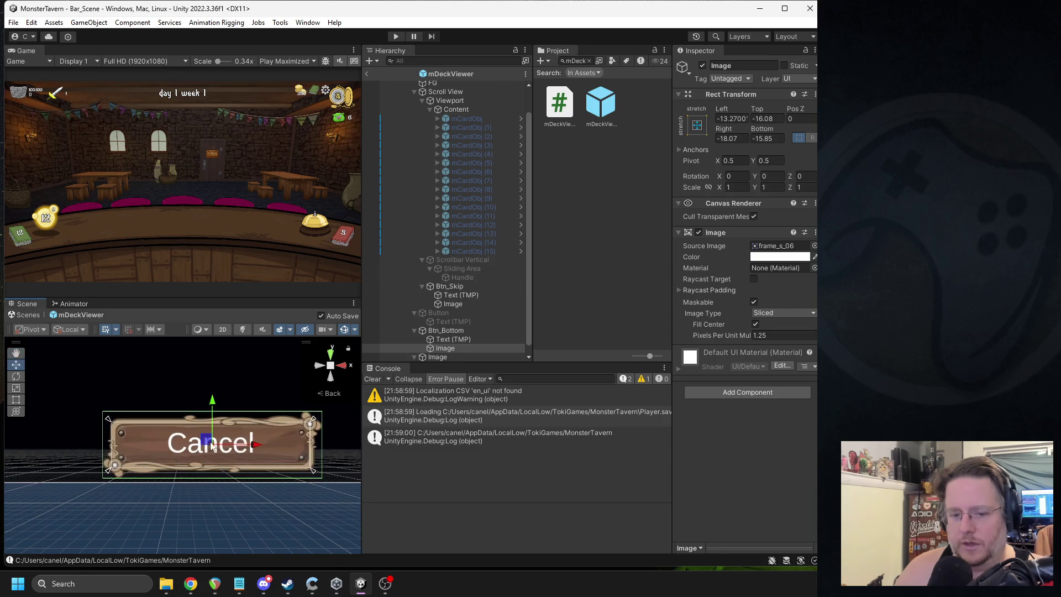
# Step: Apply General_Font to the Cancel button's text and extend its text box downward
pyautogui.click(468, 296)
pyautogui.click(774, 341)
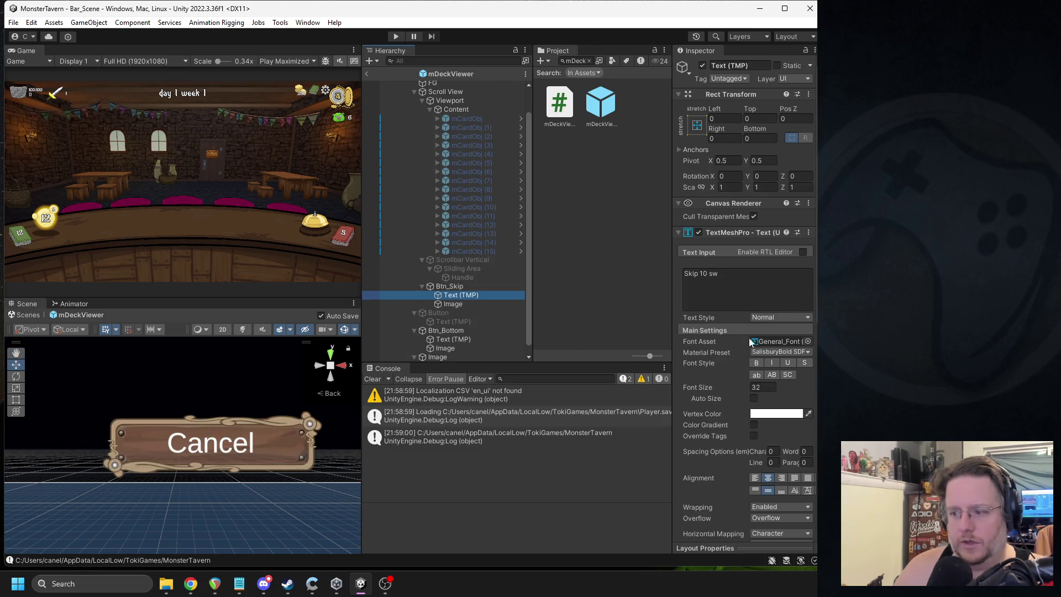
pyautogui.click(453, 339)
pyautogui.moveTo(595, 346); pyautogui.dragTo(775, 342)
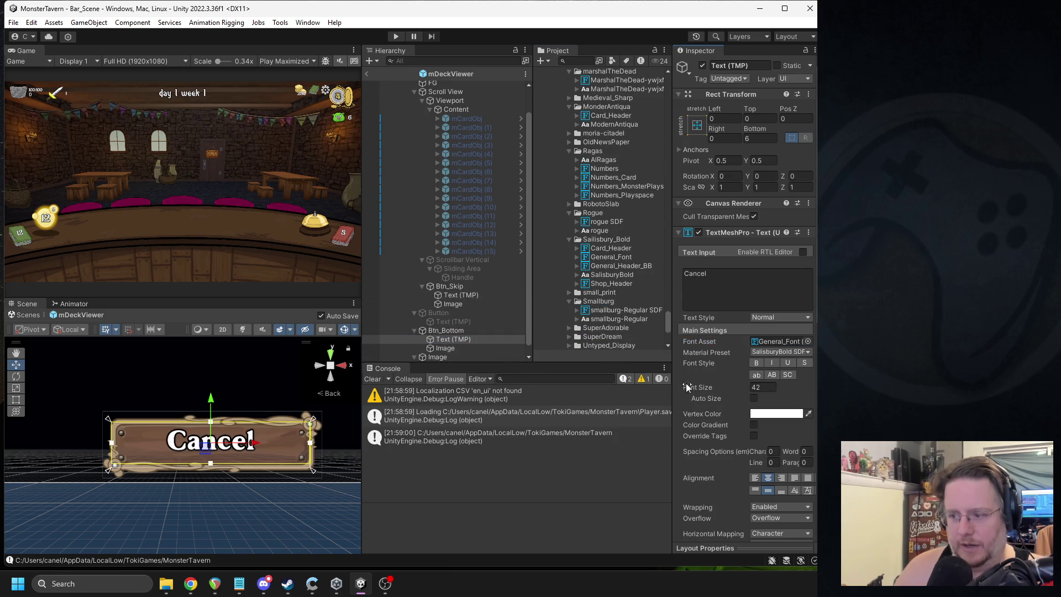
pyautogui.scroll(-1, 253, 430)
pyautogui.scroll(6, 202, 449)
pyautogui.scroll(-1, 176, 497)
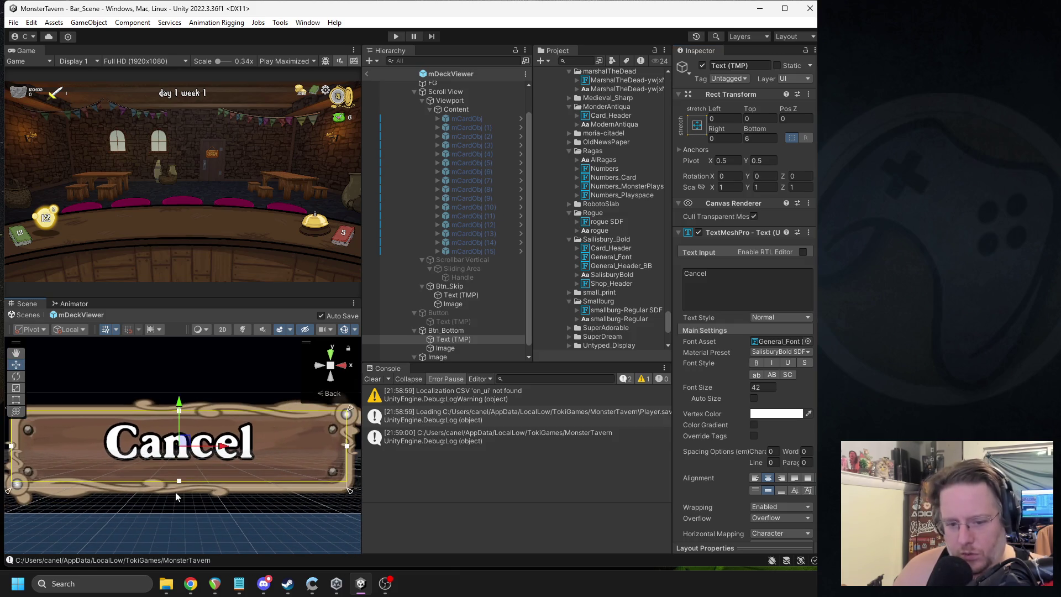
pyautogui.moveTo(179, 481); pyautogui.dragTo(180, 492)
pyautogui.scroll(-2, 260, 415)
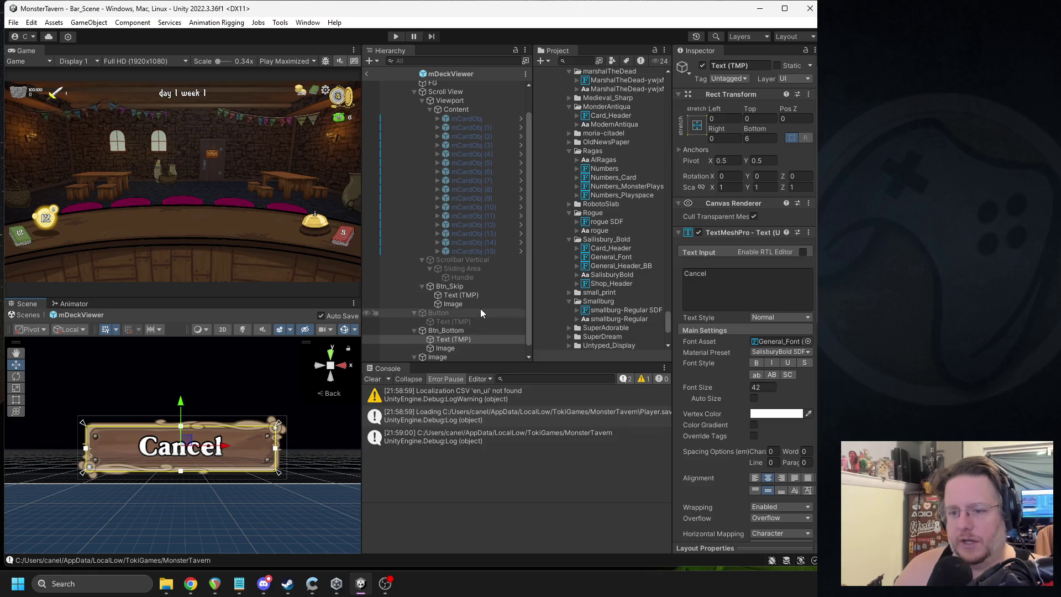
# Step: Check the Skip button's settings against Cancel, then exit Prefab Mode back to Bar_Scene
pyautogui.click(465, 285)
pyautogui.scroll(-1, 263, 432)
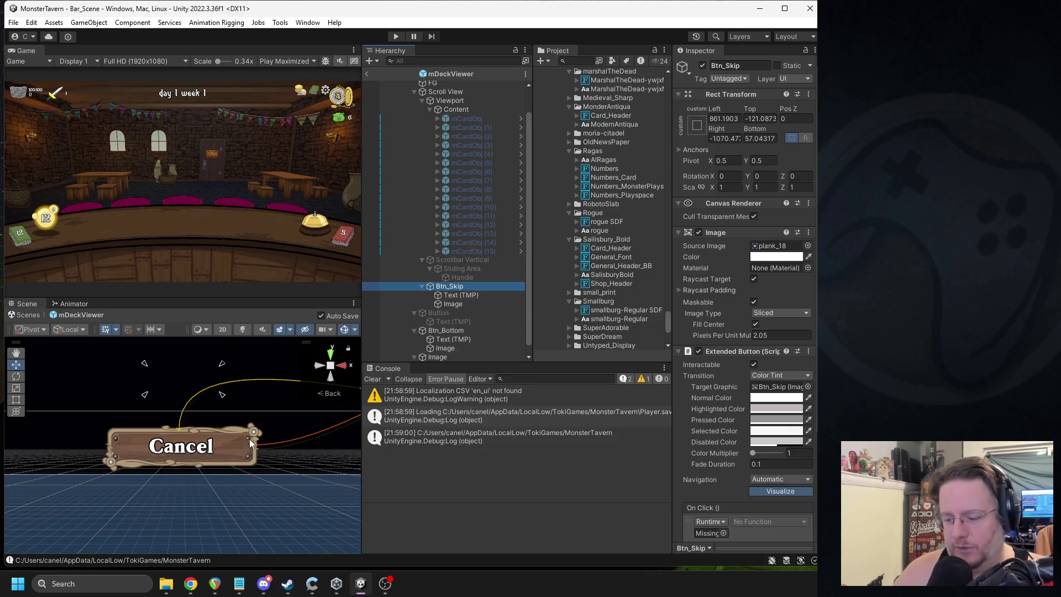
pyautogui.click(250, 438)
pyautogui.scroll(-1, 238, 426)
pyautogui.scroll(-3, 236, 420)
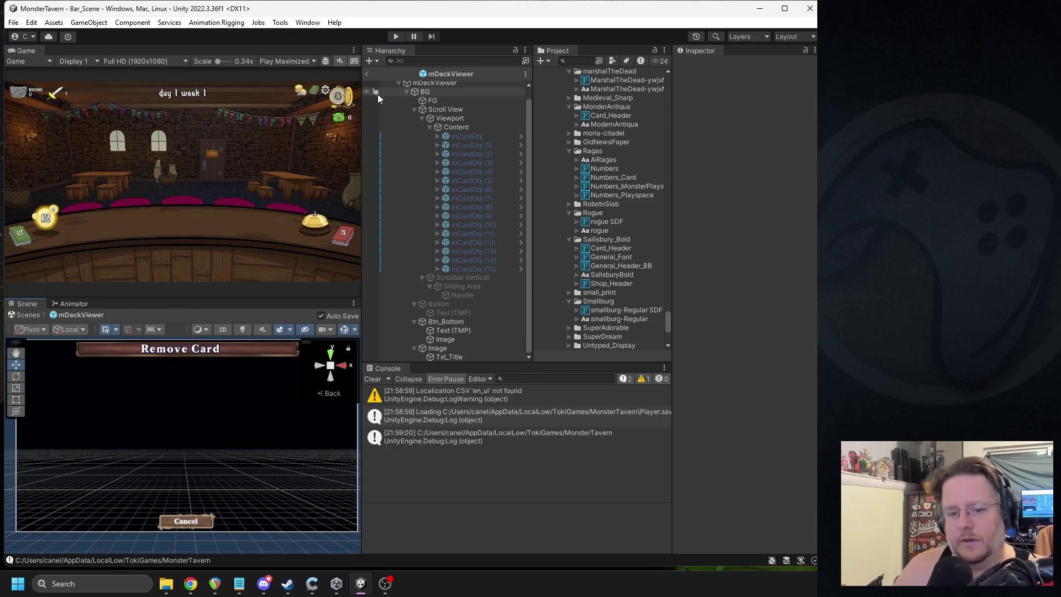
pyautogui.click(367, 77)
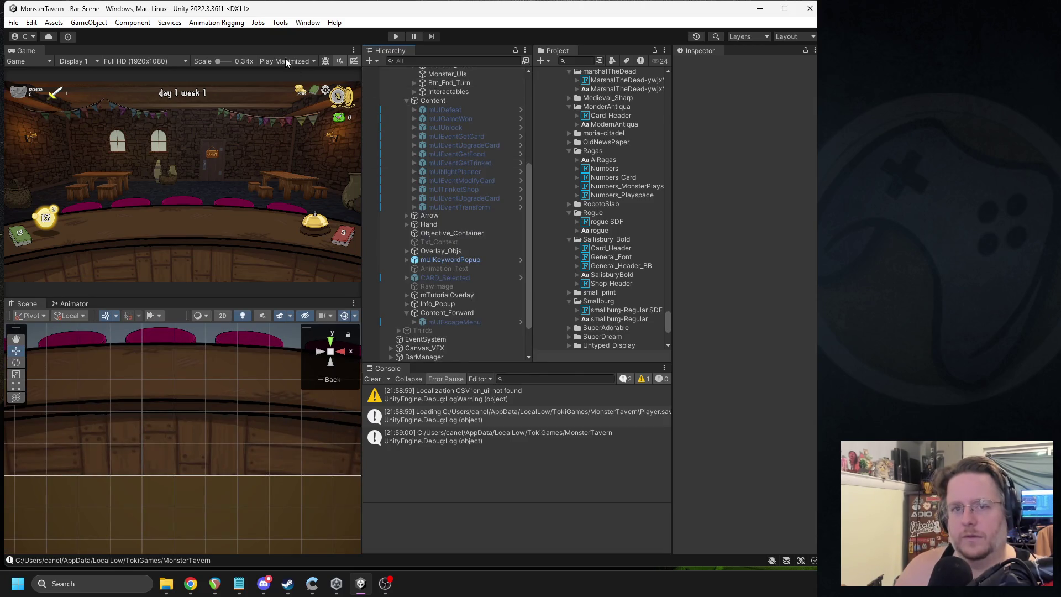
# Step: Enter Play mode to test the restyled Cancel button, then switch to the wiki's Exhaust page
pyautogui.click(396, 37)
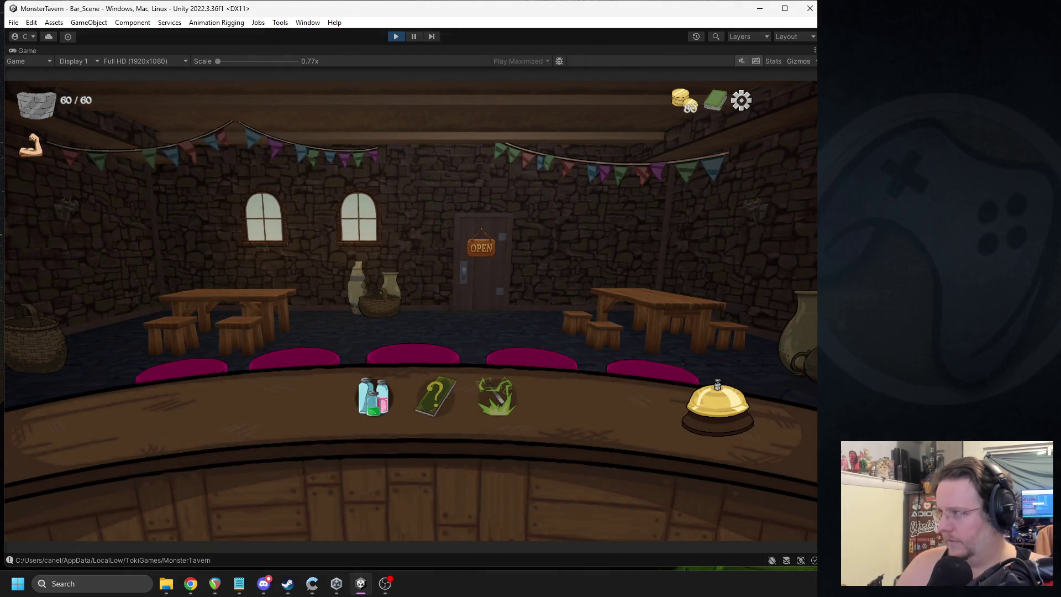
pyautogui.hotkey('alt', 'Tab')
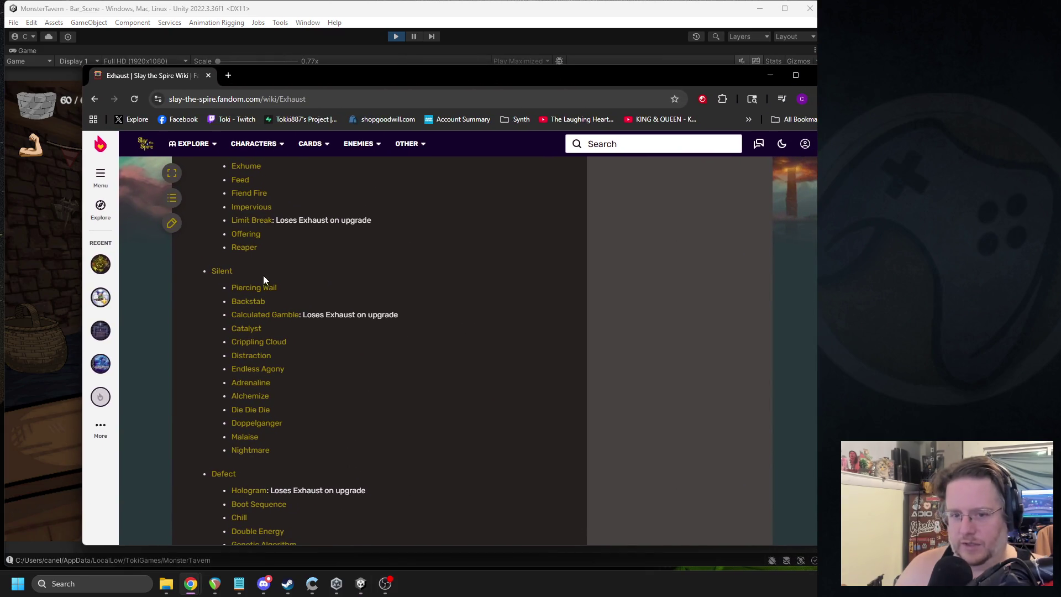
pyautogui.moveTo(254, 291)
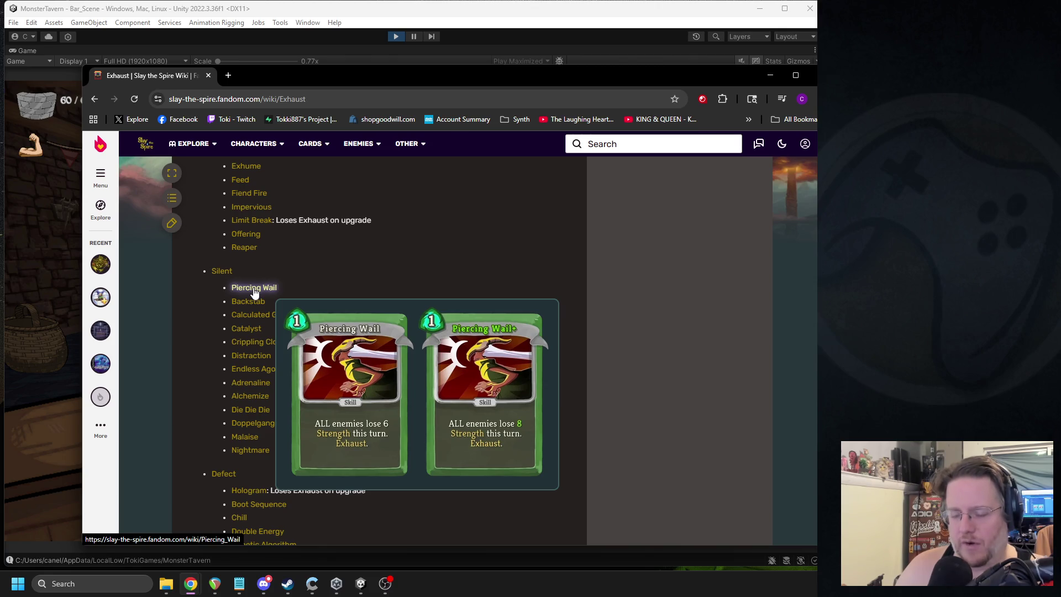
pyautogui.click(813, 75)
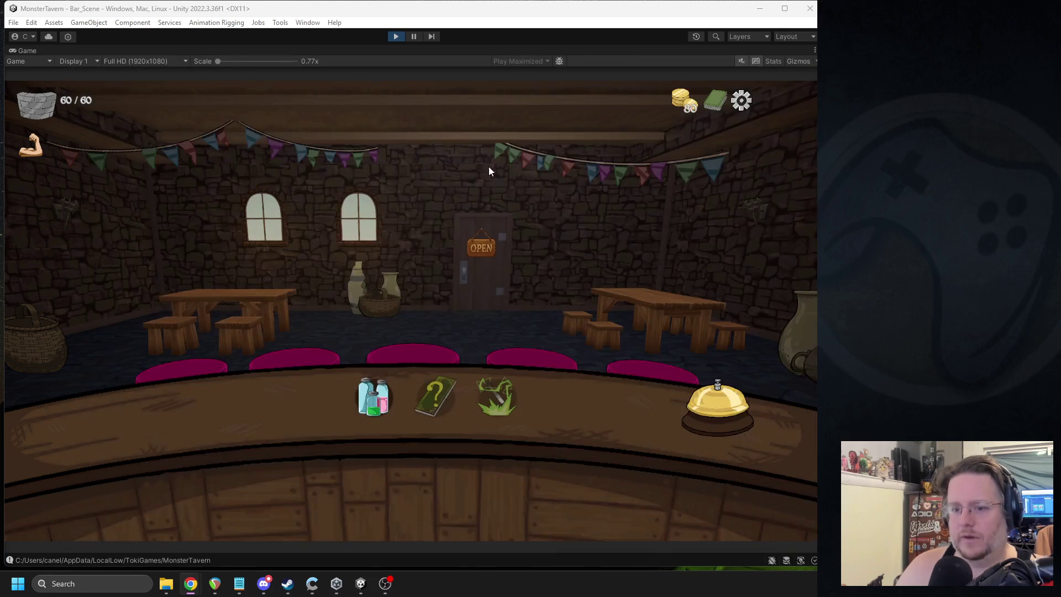
# Step: Open the Full Deck viewer, dismiss it with Cancel, reopen it, then stop Play mode
pyautogui.click(715, 101)
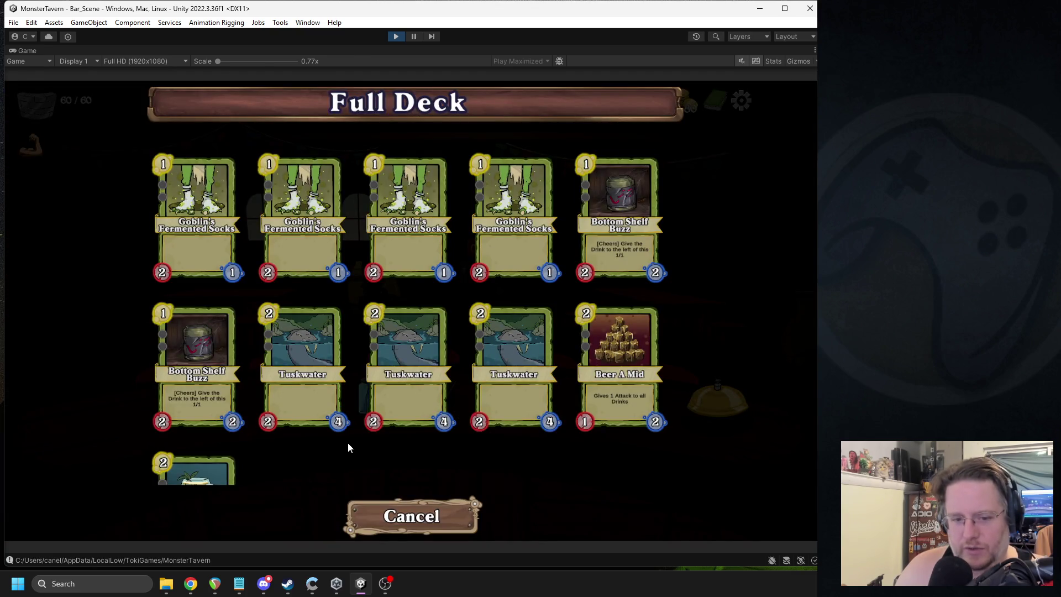
pyautogui.scroll(-3, 349, 447)
pyautogui.click(417, 519)
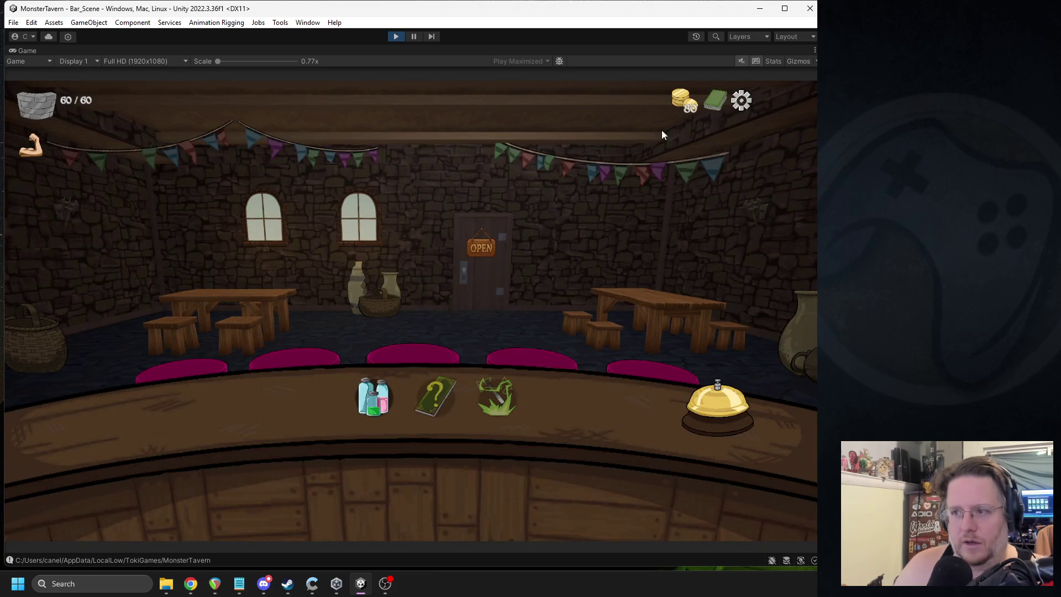
pyautogui.click(715, 101)
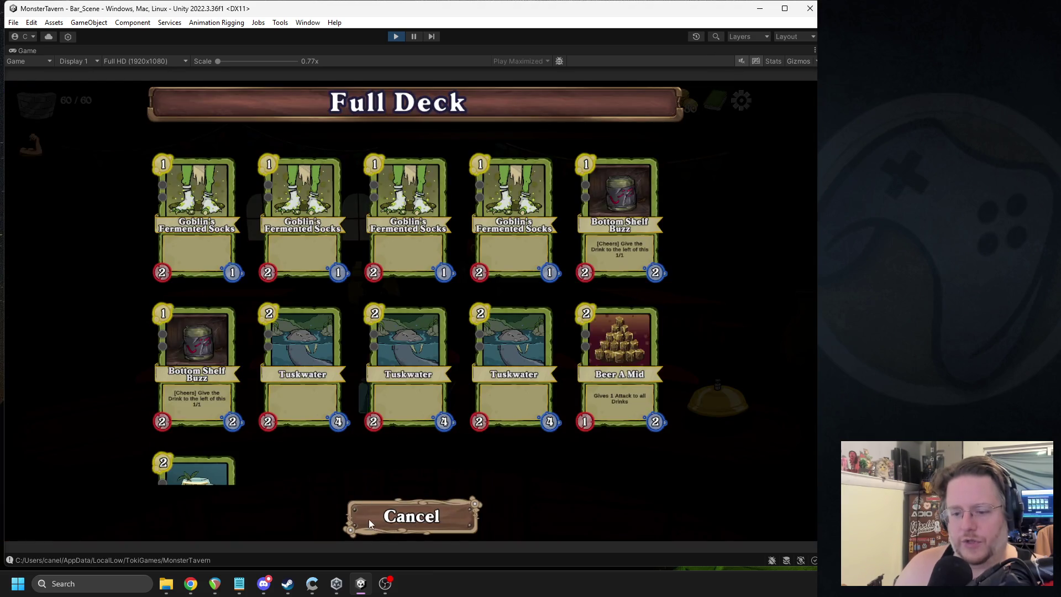
pyautogui.click(396, 37)
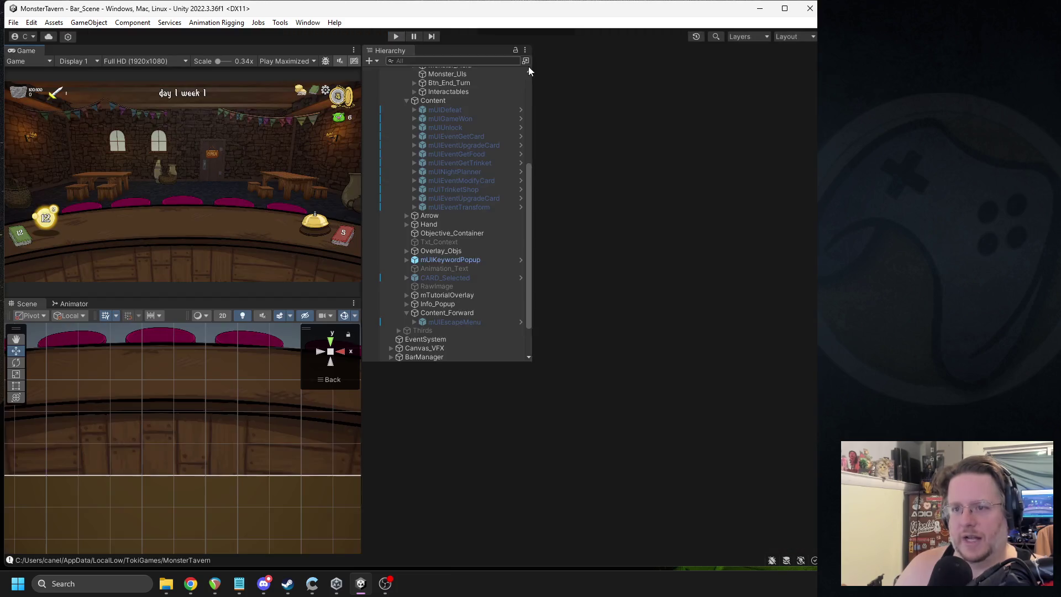
pyautogui.click(577, 61)
# Step: Open the mDeckViewer prefab and select Btn_Bottom to check its current On Click function
pyautogui.write('mDeck')
pyautogui.click(597, 106)
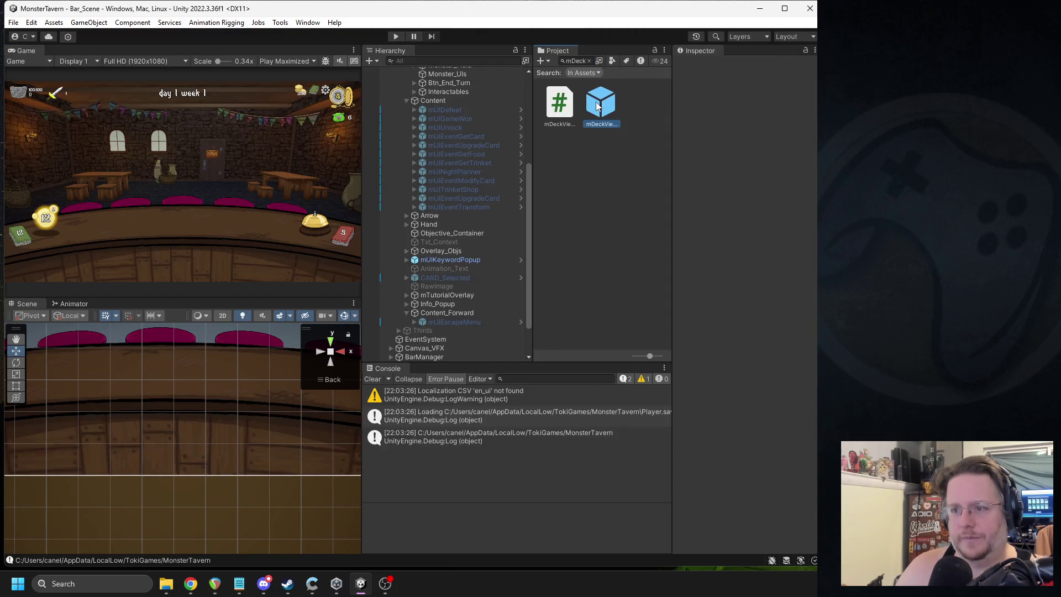
pyautogui.doubleClick(597, 106)
pyautogui.click(453, 333)
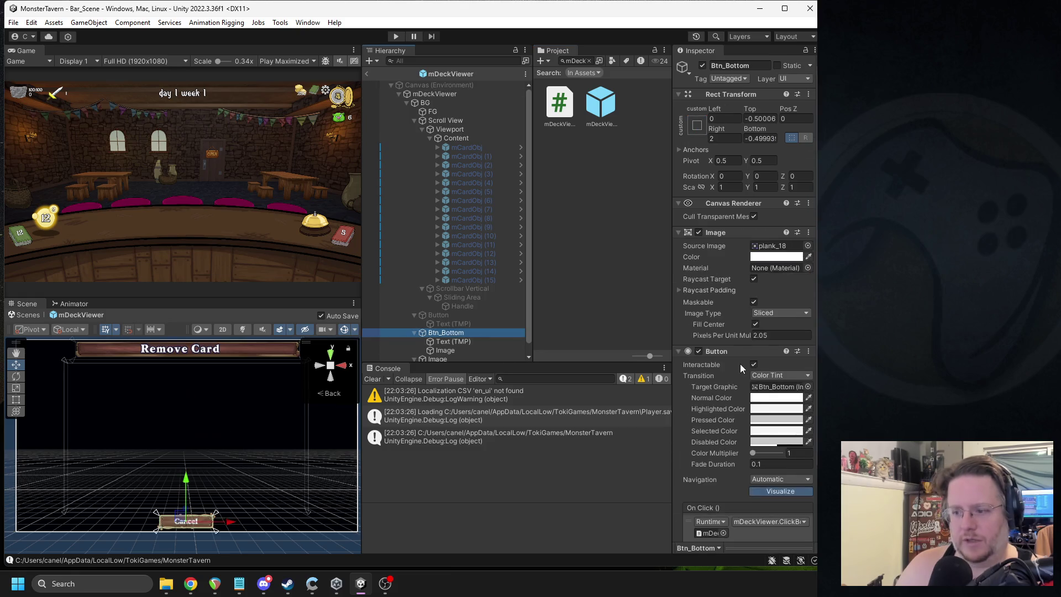
pyautogui.scroll(-5, 741, 364)
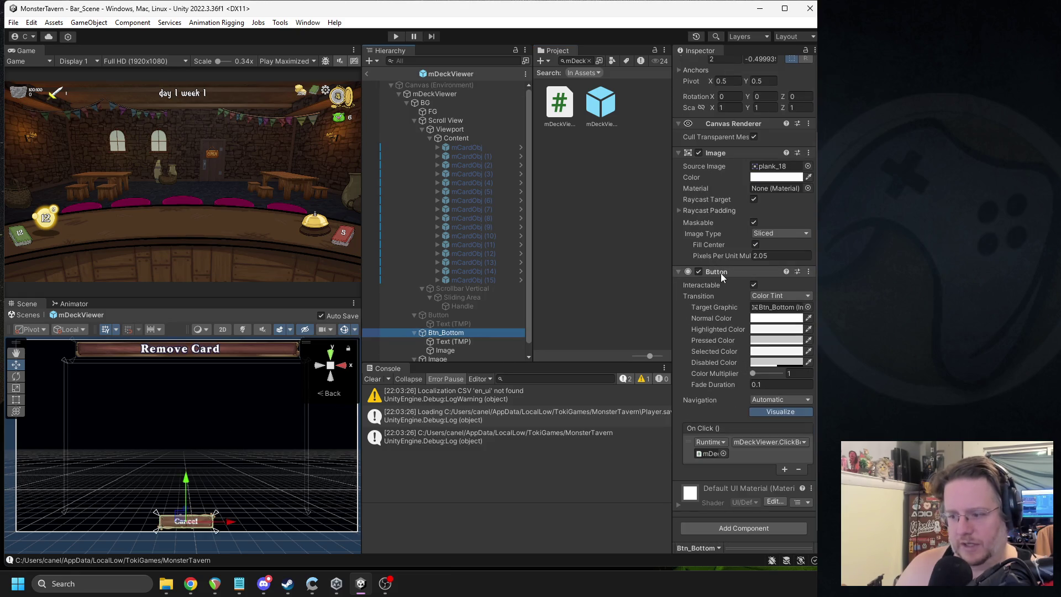
pyautogui.click(751, 442)
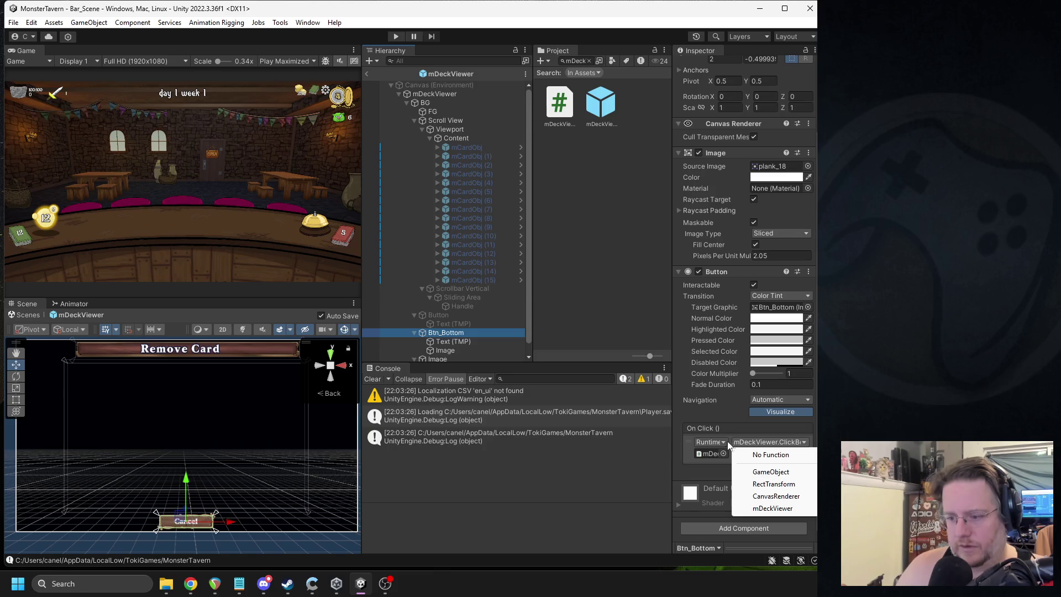
pyautogui.click(729, 445)
pyautogui.moveTo(672, 421)
pyautogui.mouseDown()
pyautogui.moveTo(560, 421)
pyautogui.moveTo(654, 413)
pyautogui.mouseUp()
# Step: Replace the standard Button with an Extended Button placed above the Image component
pyautogui.rightClick(738, 273)
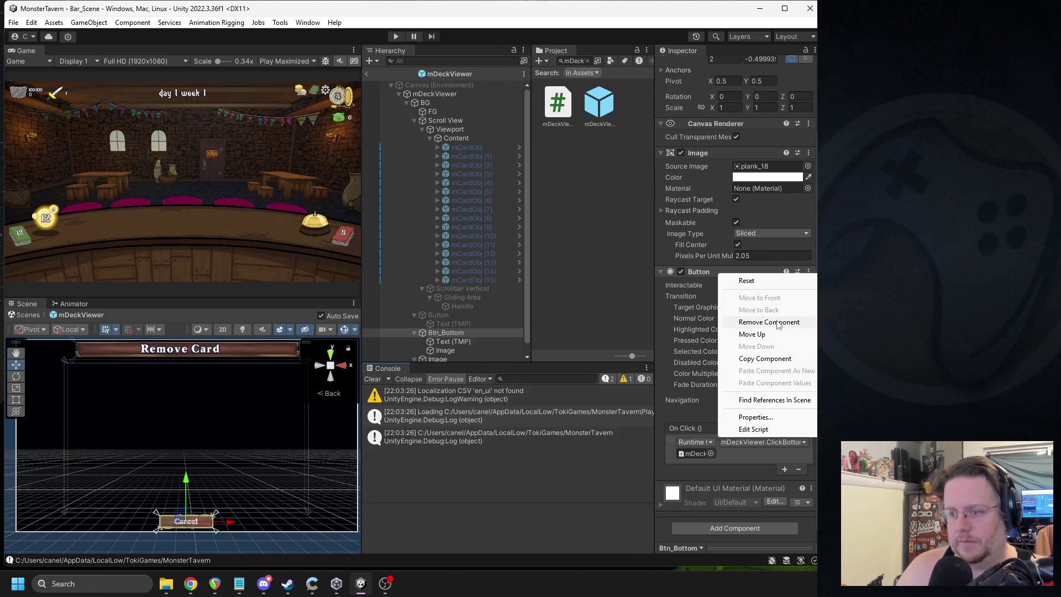
pyautogui.click(744, 321)
pyautogui.click(718, 393)
pyautogui.write('ex')
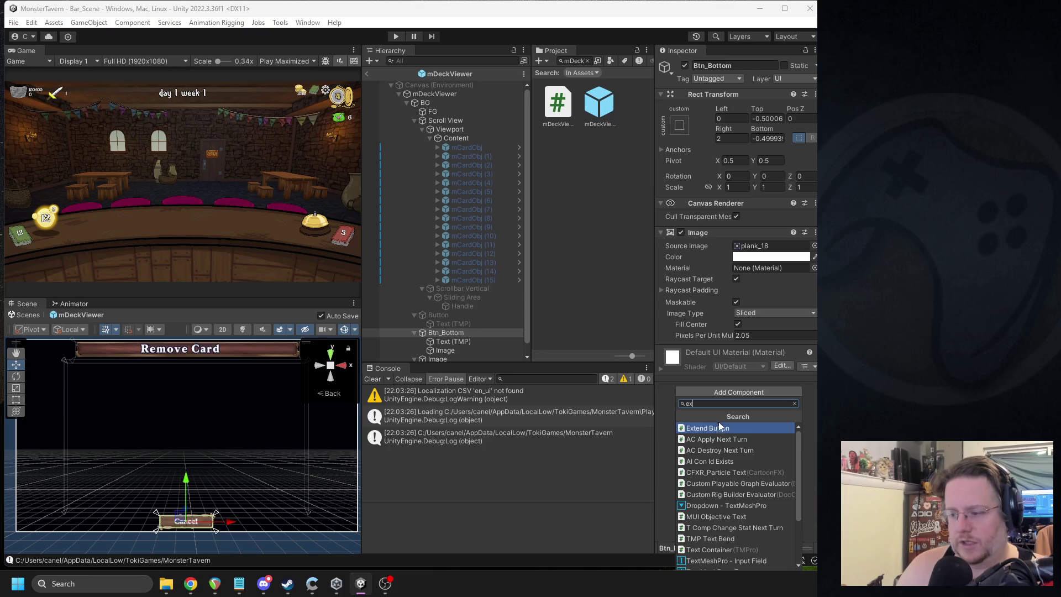
pyautogui.click(718, 422)
pyautogui.moveTo(717, 351)
pyautogui.mouseDown()
pyautogui.moveTo(703, 228)
pyautogui.moveTo(682, 225)
pyautogui.mouseUp()
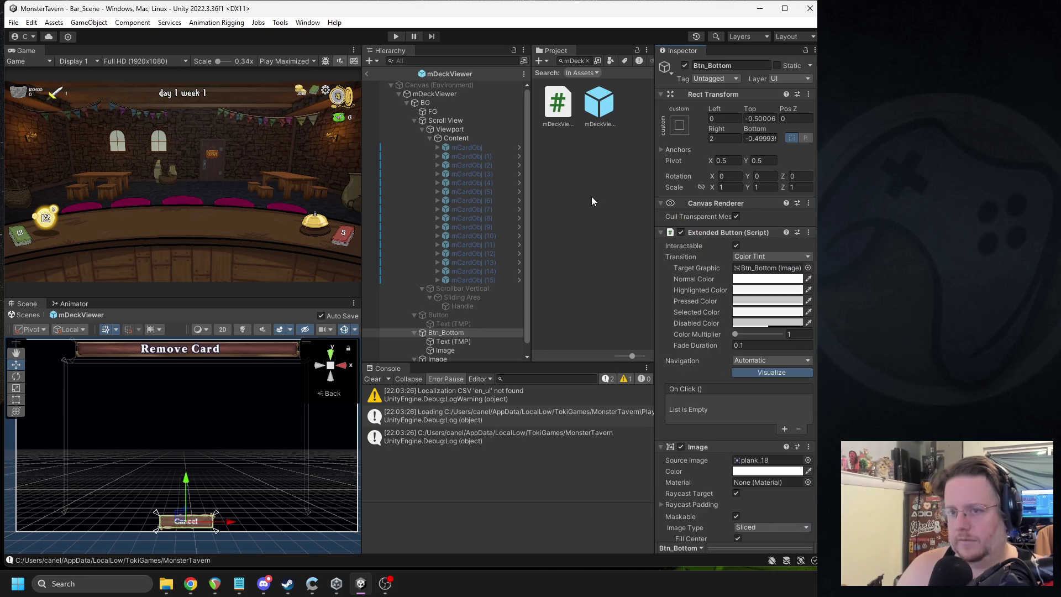
# Step: Add an On Click entry calling mDeckViewer.ClickBottom and review the state colours
pyautogui.click(785, 429)
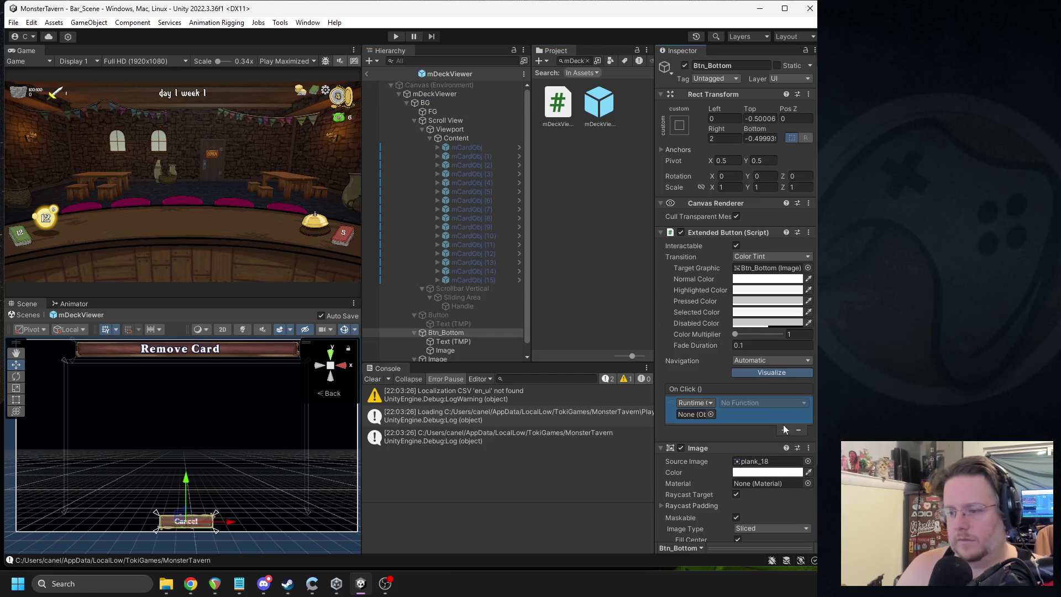
pyautogui.moveTo(425, 94)
pyautogui.mouseDown()
pyautogui.moveTo(718, 412)
pyautogui.moveTo(695, 405)
pyautogui.moveTo(695, 414)
pyautogui.mouseUp()
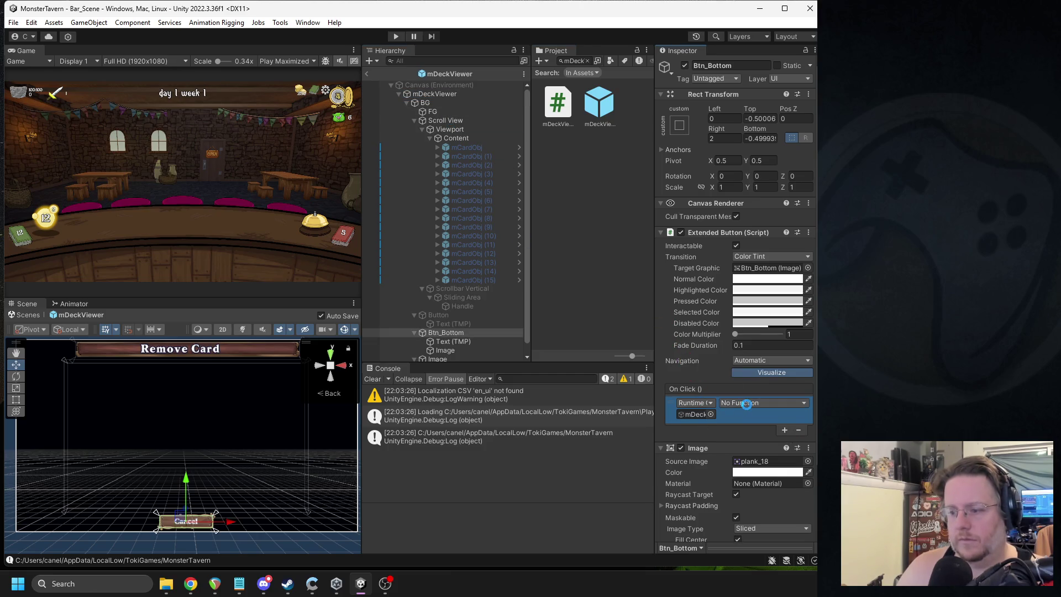
pyautogui.click(757, 402)
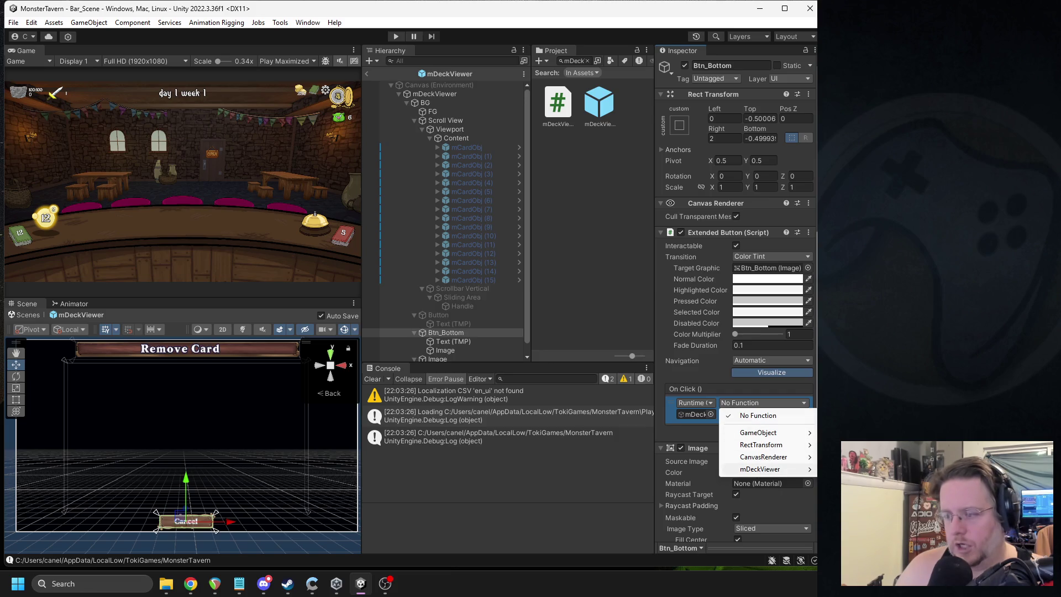
pyautogui.click(851, 475)
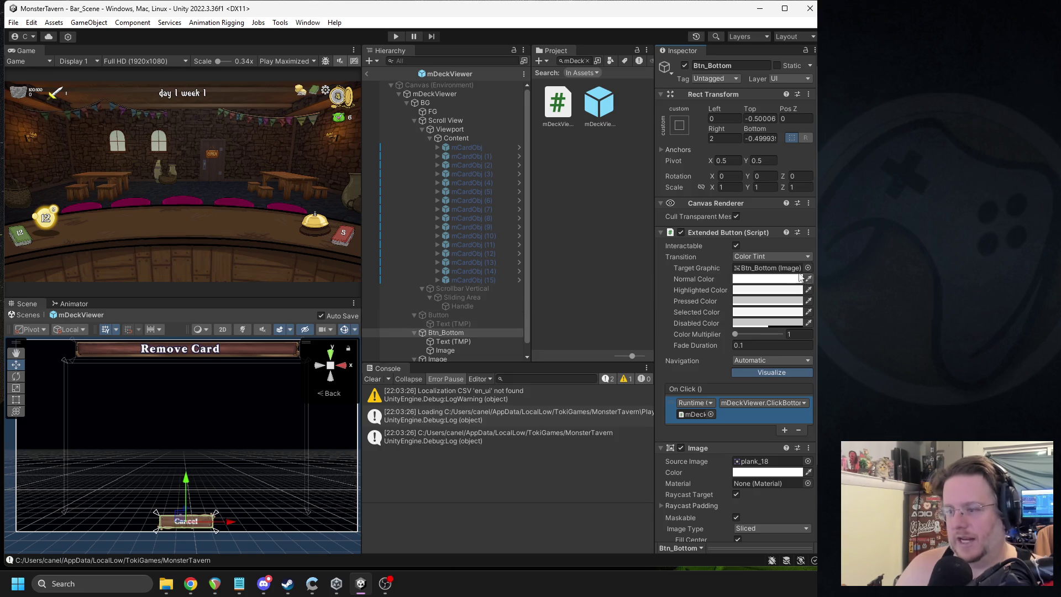
pyautogui.click(769, 290)
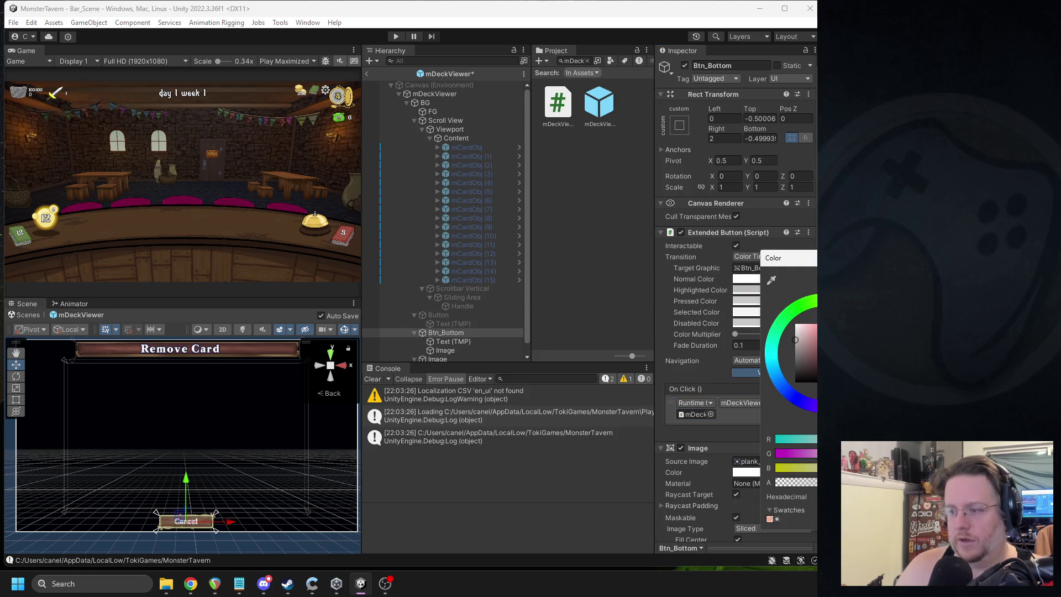
pyautogui.click(764, 310)
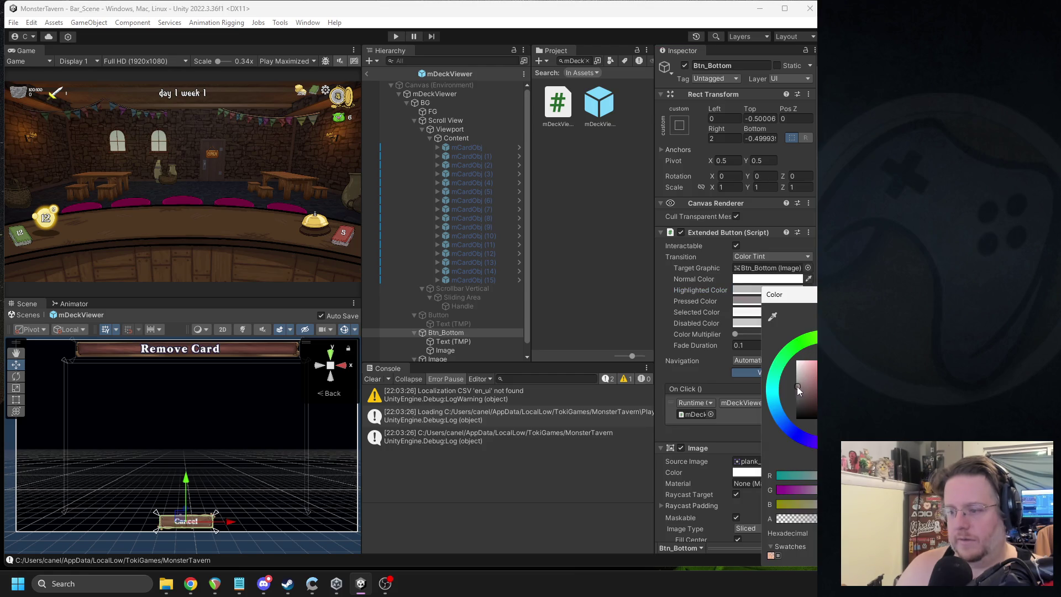
pyautogui.press('Escape')
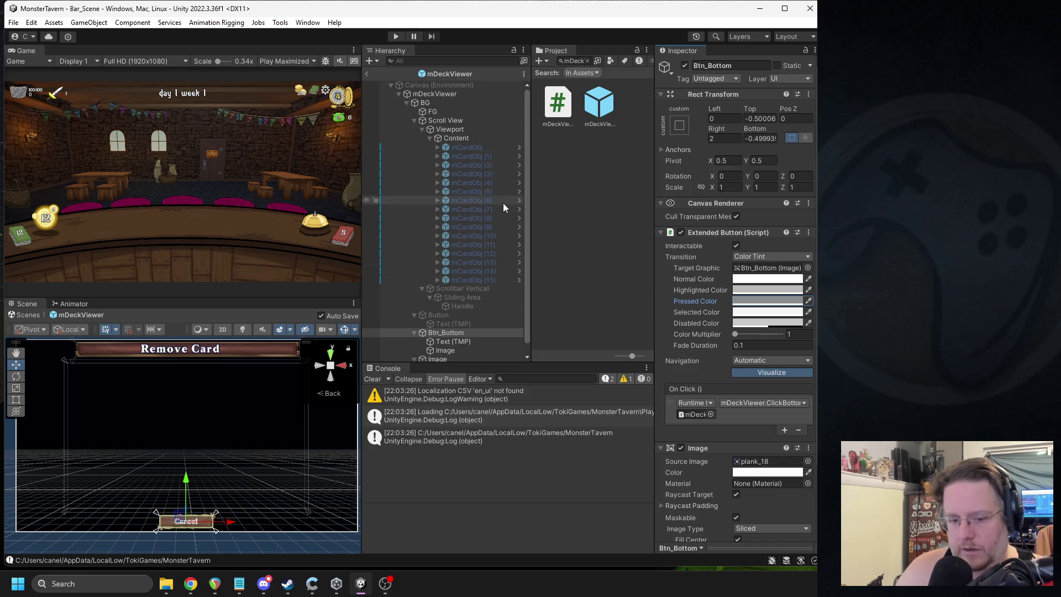
pyautogui.scroll(-3, 732, 387)
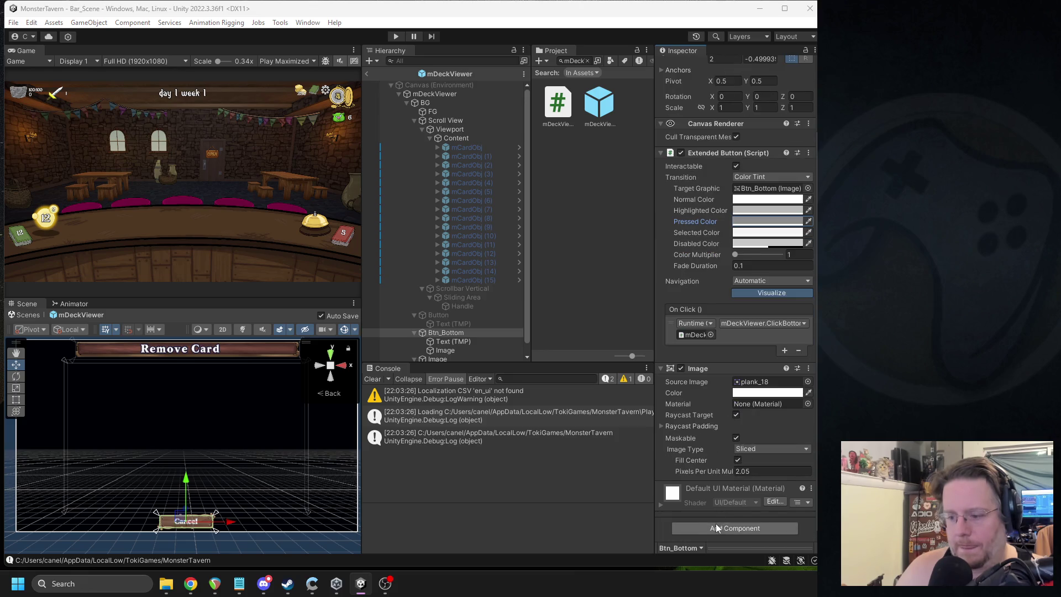
# Step: Add an SFX Button component to Cancel with Click as the hover sound
pyautogui.click(716, 523)
pyautogui.write('sfx')
pyautogui.click(713, 428)
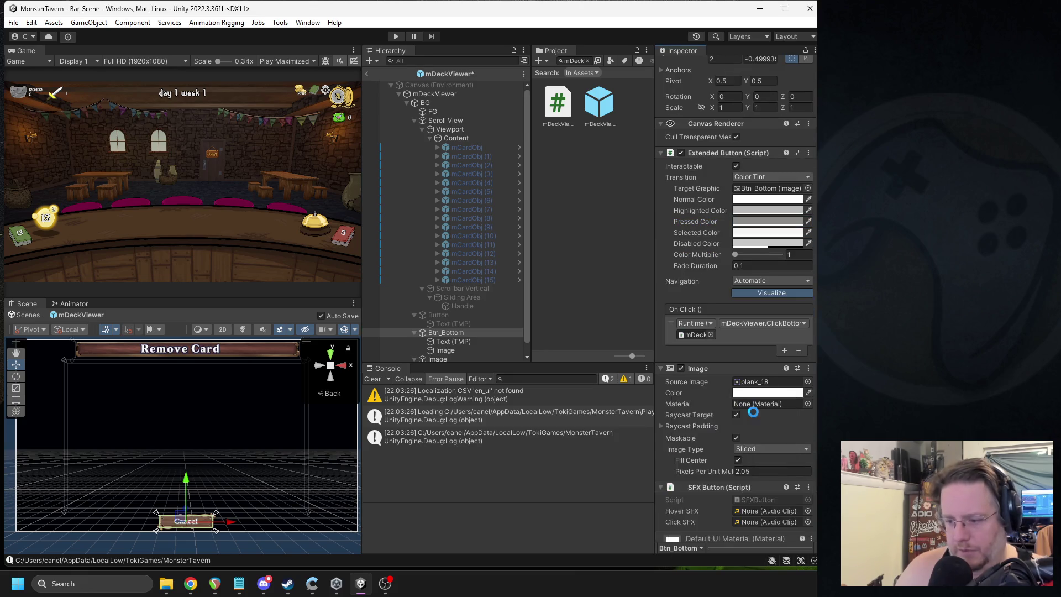
pyautogui.click(808, 460)
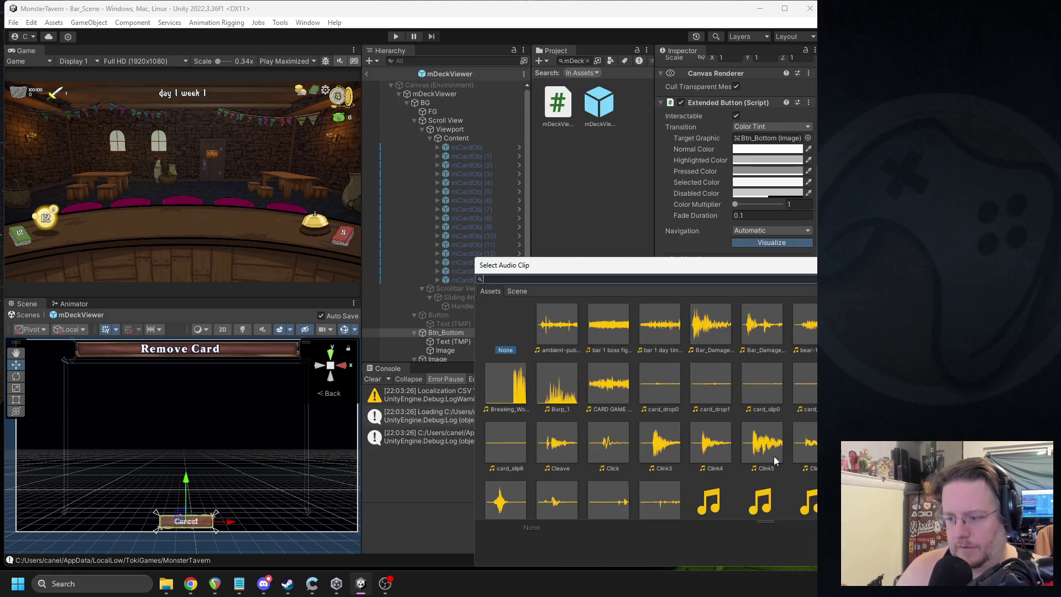
pyautogui.write('click')
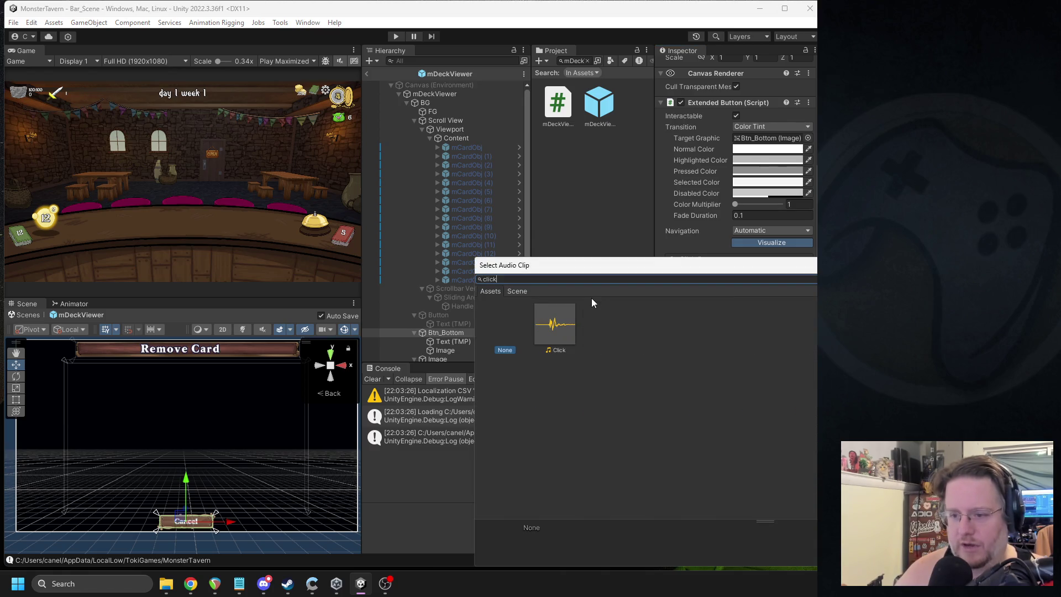
pyautogui.doubleClick(548, 330)
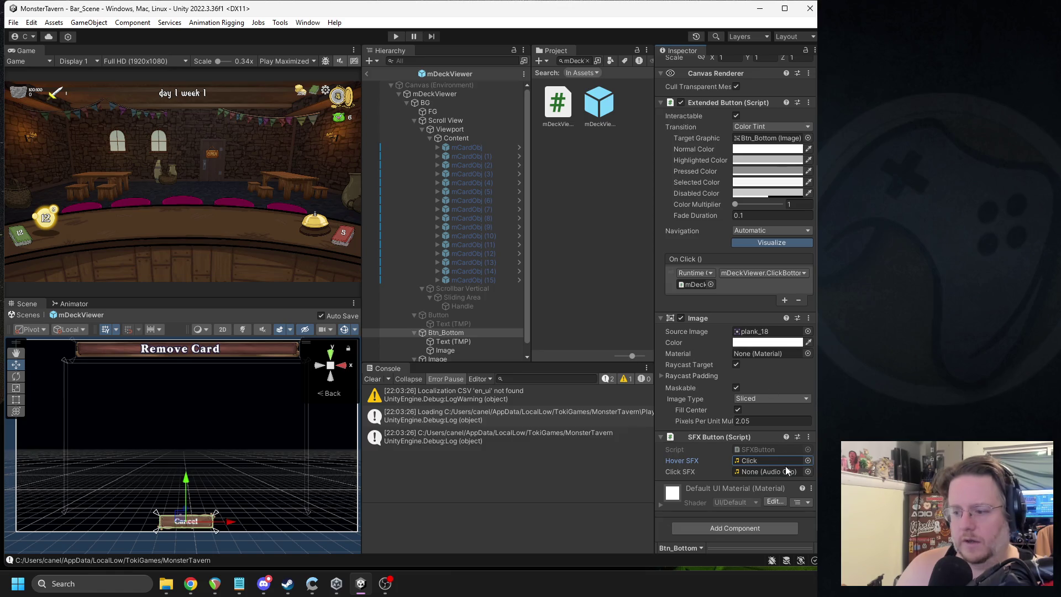
# Step: Set the click sound to Clink6 and exit Prefab Mode to Bar_Scene
pyautogui.click(807, 472)
pyautogui.write('cl')
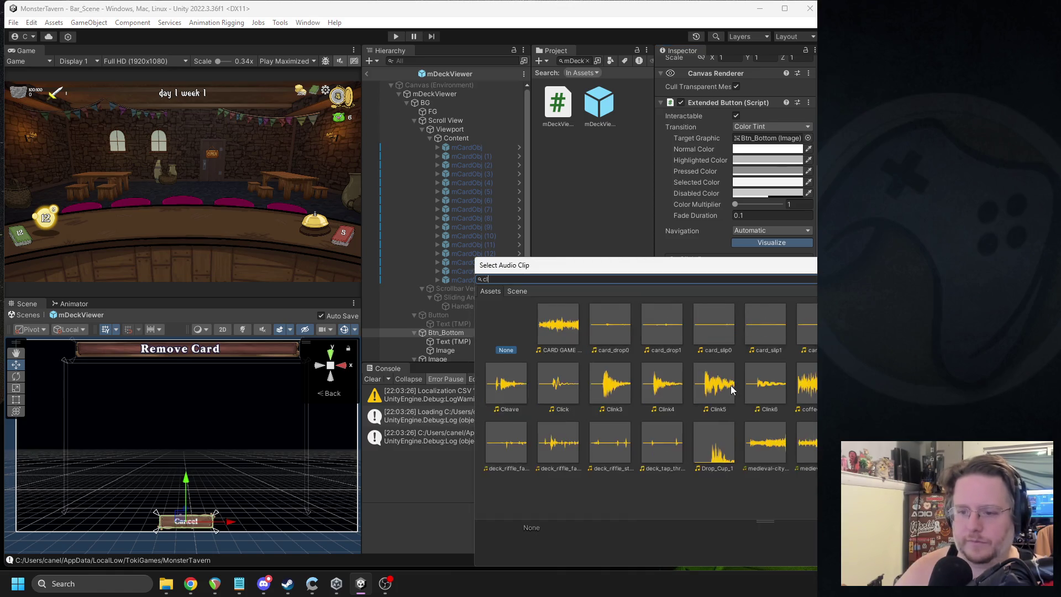
pyautogui.click(814, 330)
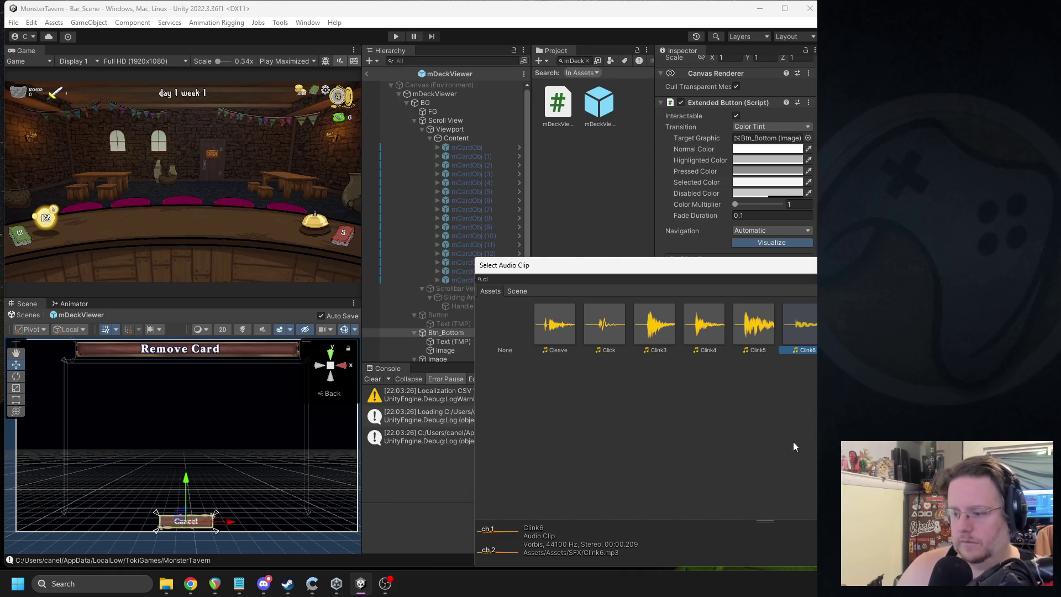
pyautogui.press('Return')
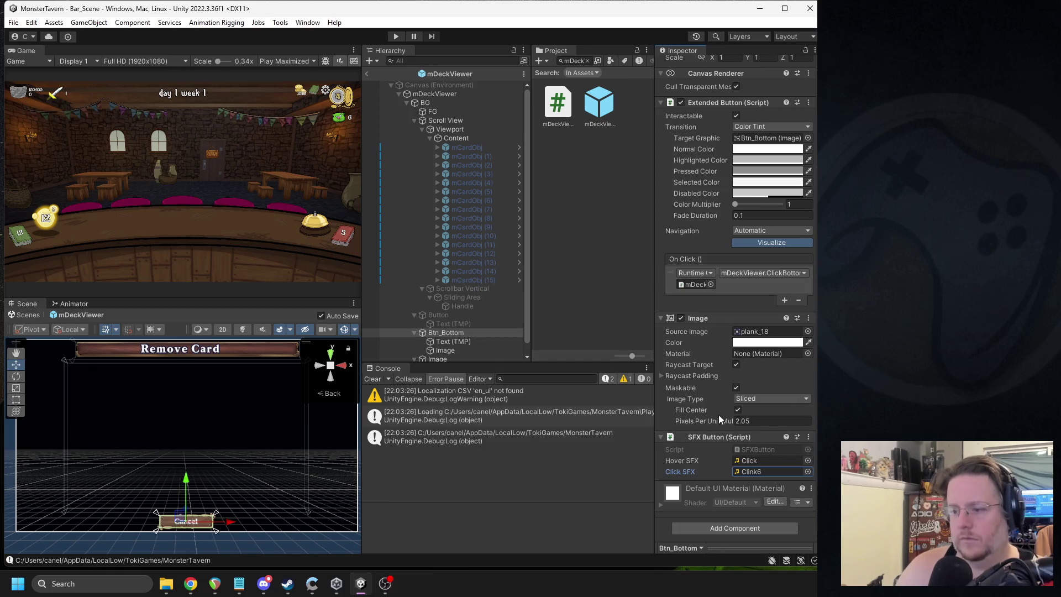
pyautogui.click(369, 74)
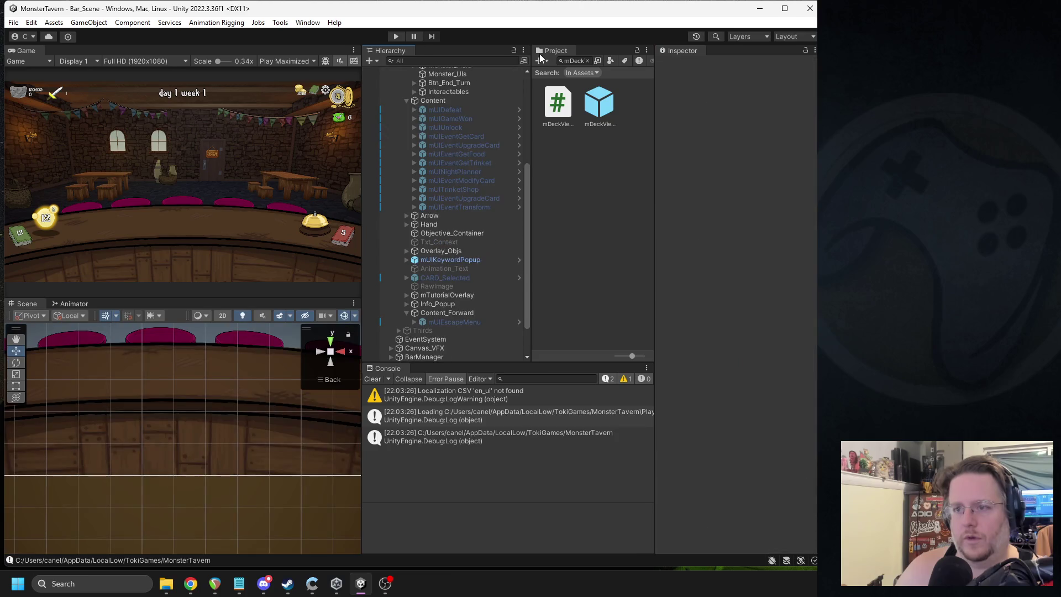
# Step: Search the project for 'buc' and expand the Resources/Buckets folder
pyautogui.click(580, 61)
pyautogui.write('bucket')
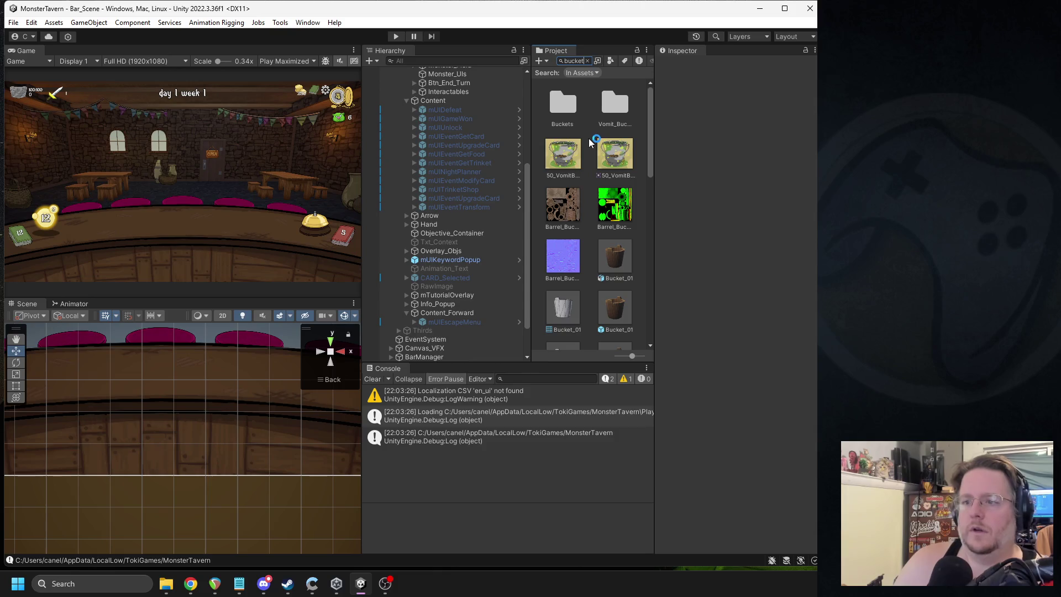
pyautogui.scroll(-3, 594, 138)
pyautogui.scroll(3, 569, 166)
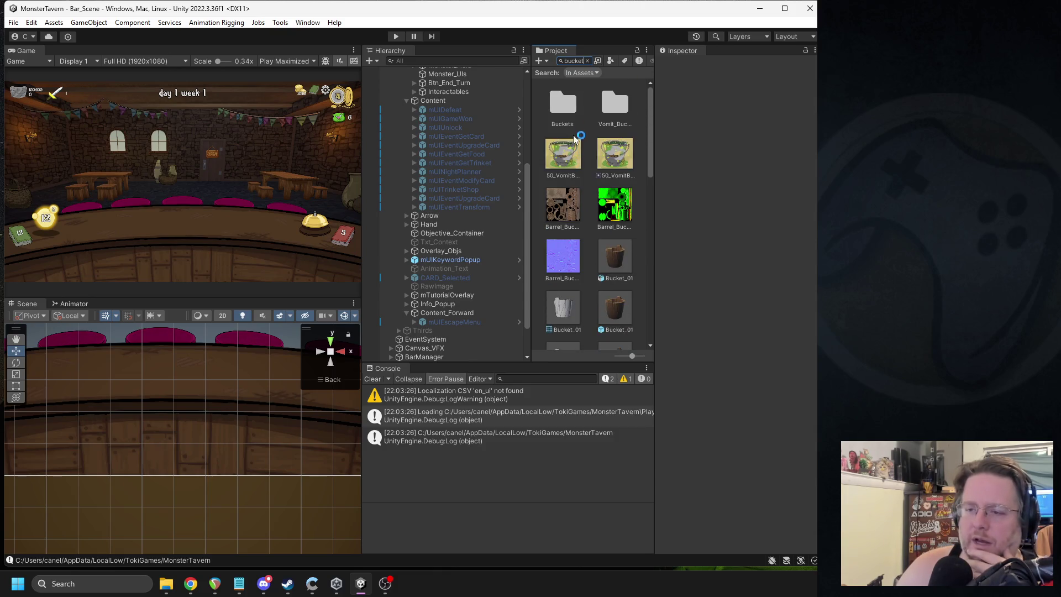
pyautogui.click(571, 120)
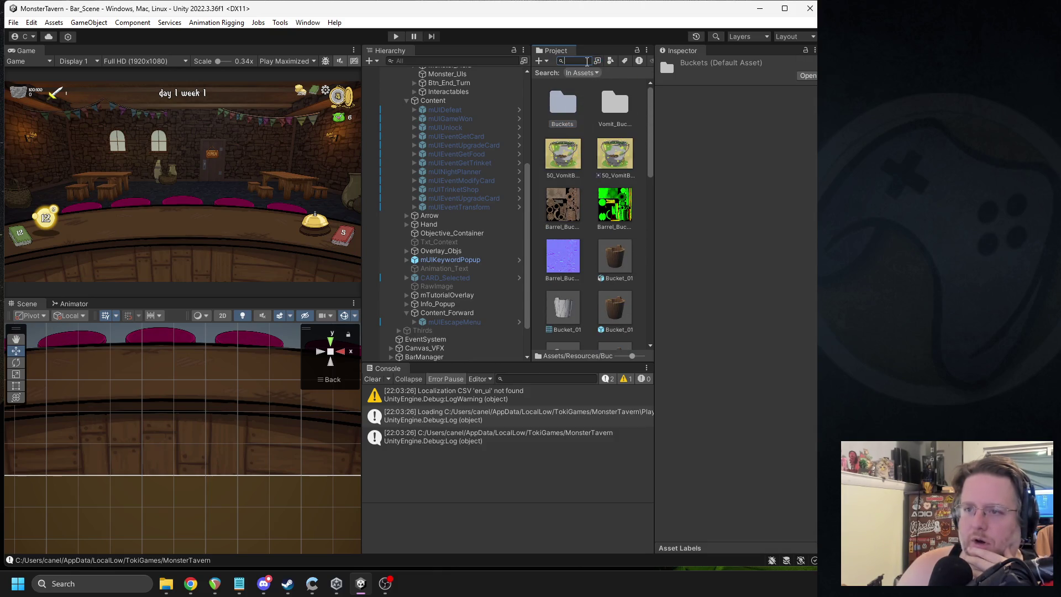
pyautogui.click(588, 61)
pyautogui.scroll(6, 607, 159)
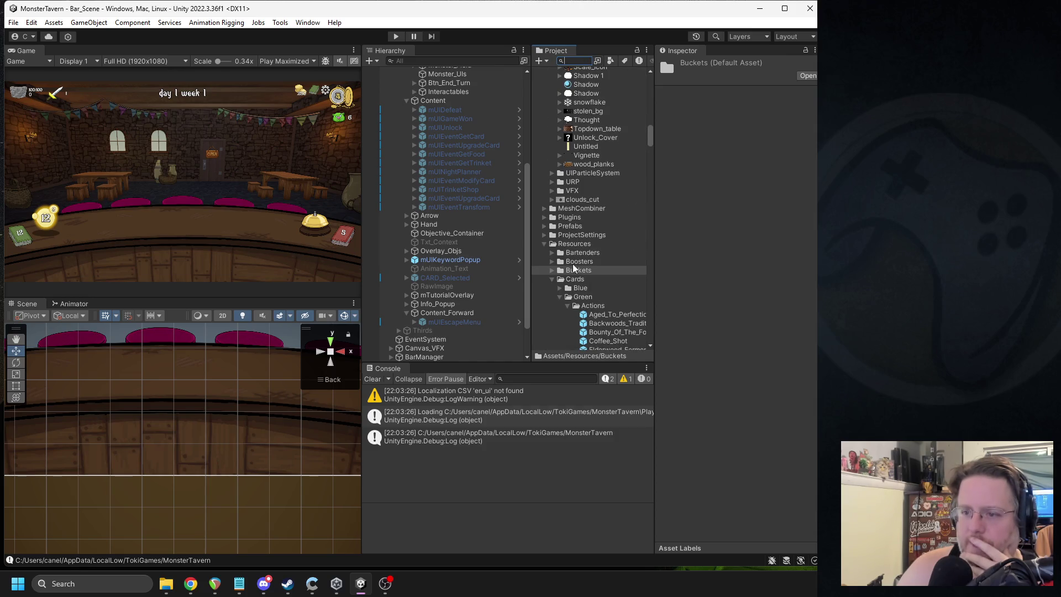
pyautogui.click(552, 270)
# Step: Compare the week 1 card lists of Green_Bucket, Neutral_Bucket and Red_Bucket
pyautogui.click(595, 279)
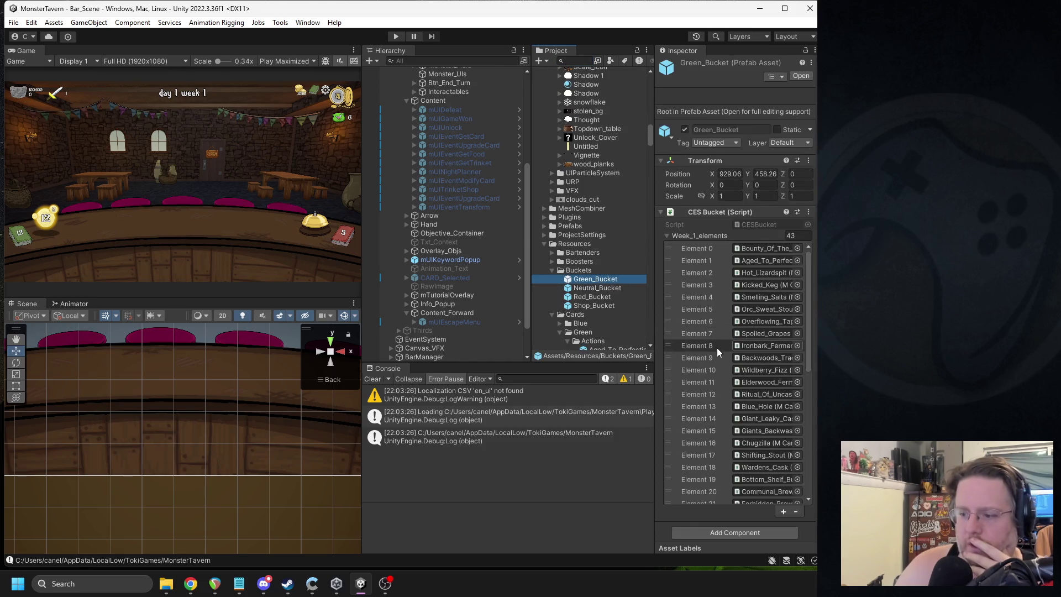
pyautogui.click(581, 287)
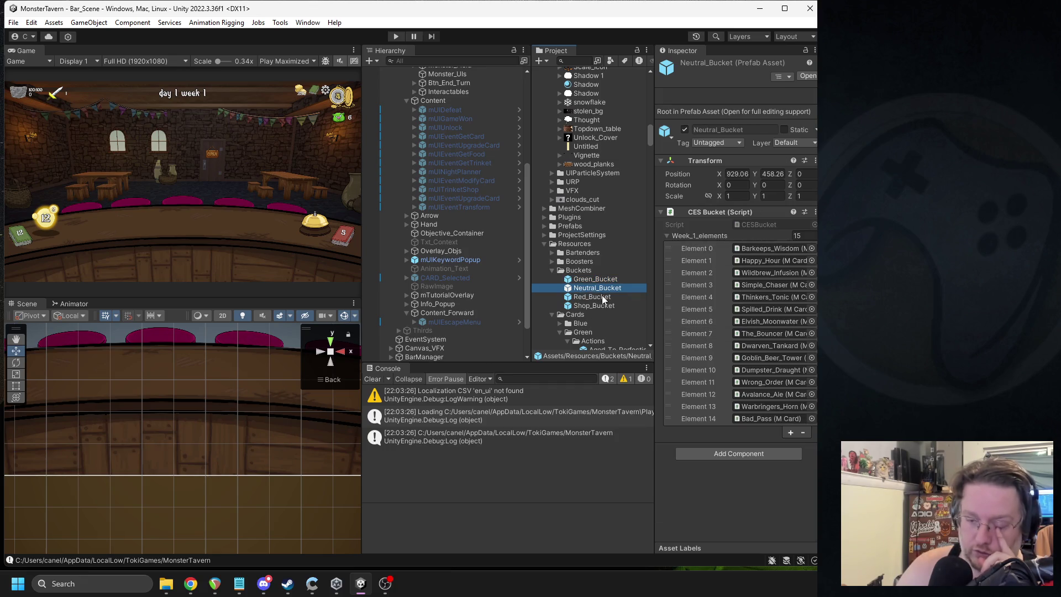
pyautogui.click(596, 281)
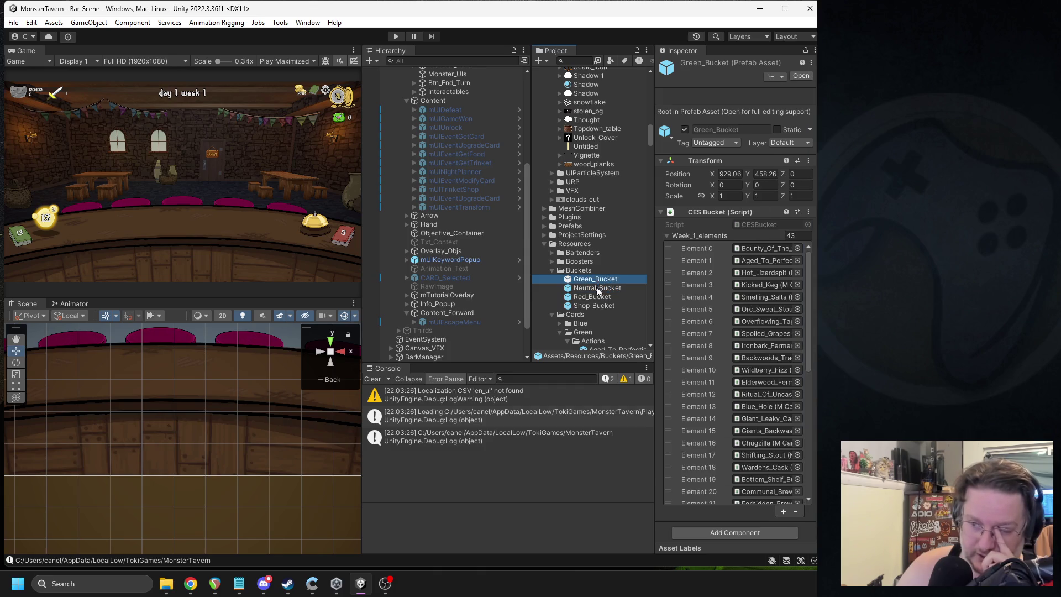
pyautogui.click(597, 297)
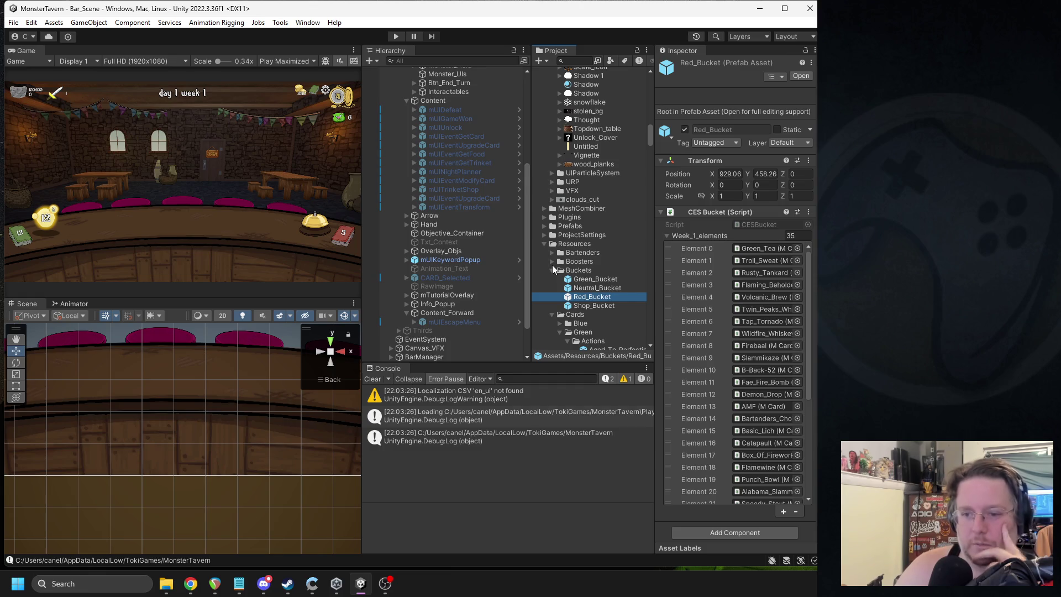
pyautogui.click(592, 278)
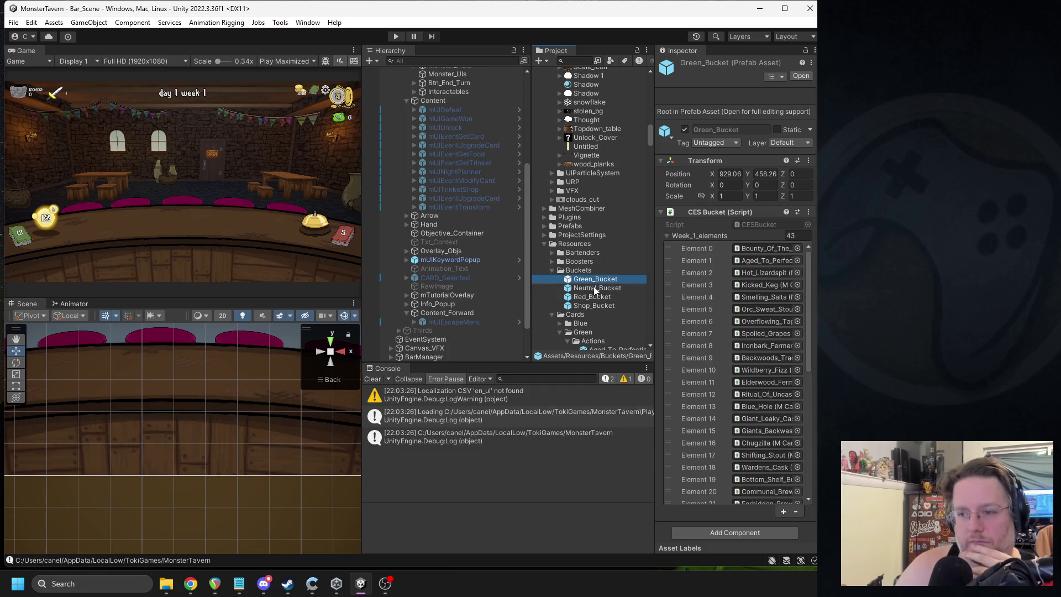
pyautogui.click(591, 295)
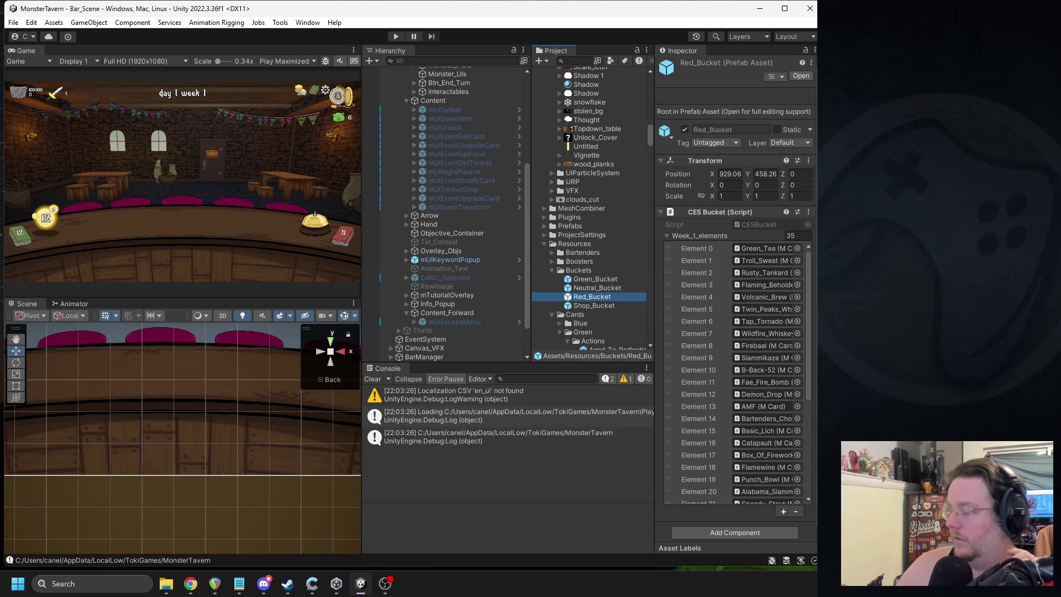
# Step: Clear the Console, collapse the Week_1_elements list and enter Play mode
pyautogui.click(377, 378)
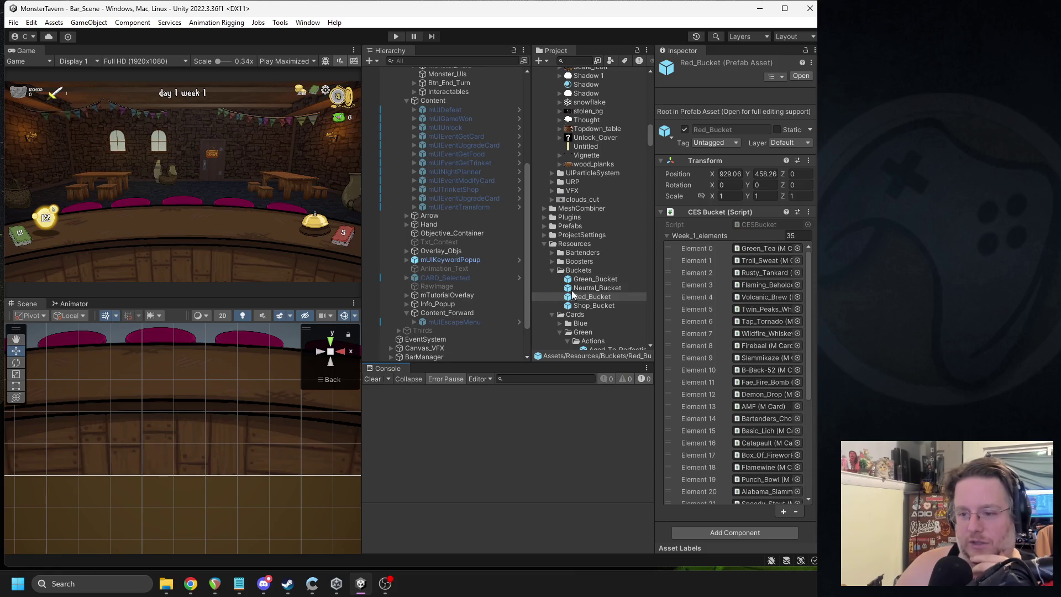
pyautogui.click(699, 233)
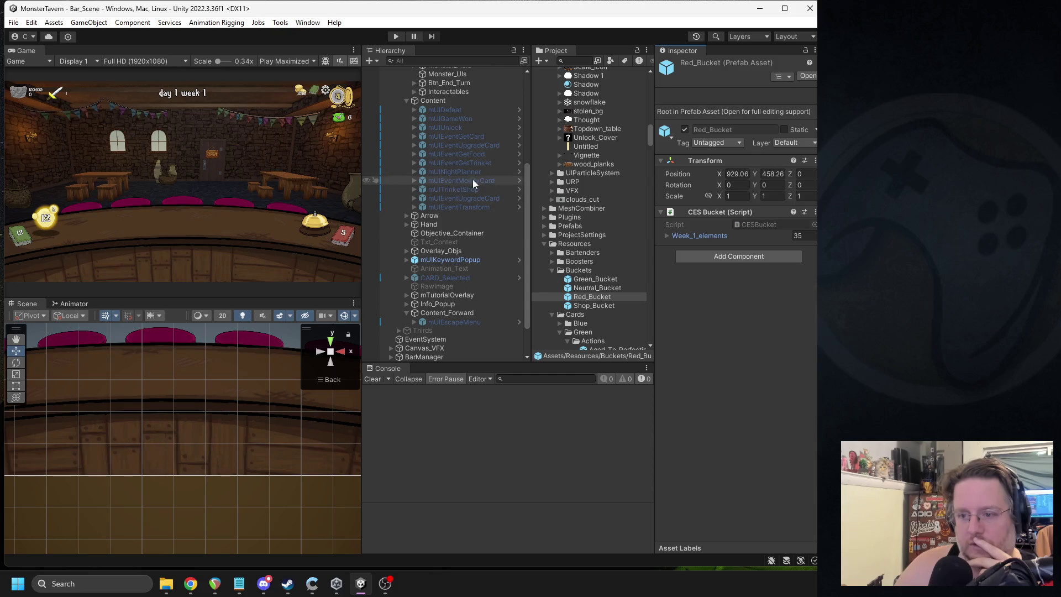
pyautogui.scroll(10, 588, 127)
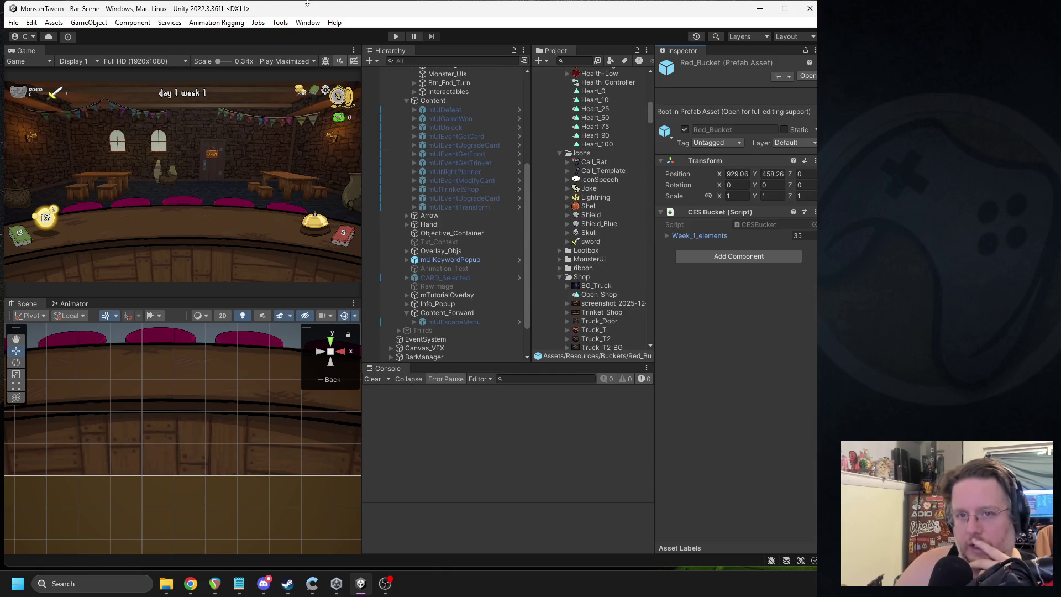
pyautogui.click(396, 37)
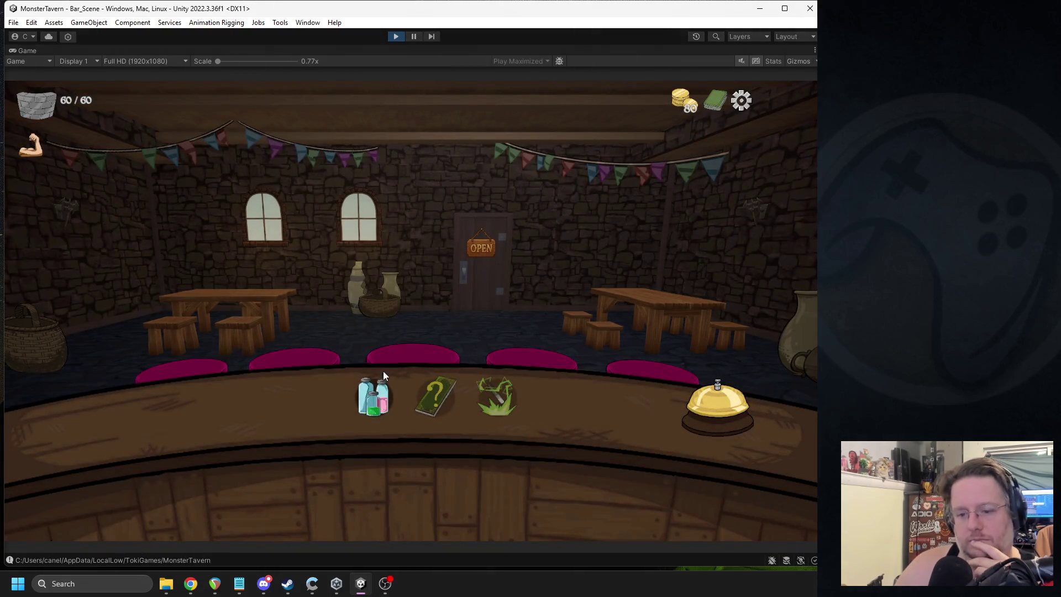
# Step: Open and leave the drink upgrade screen, then open and cancel the Full Deck viewer
pyautogui.click(379, 390)
pyautogui.click(744, 505)
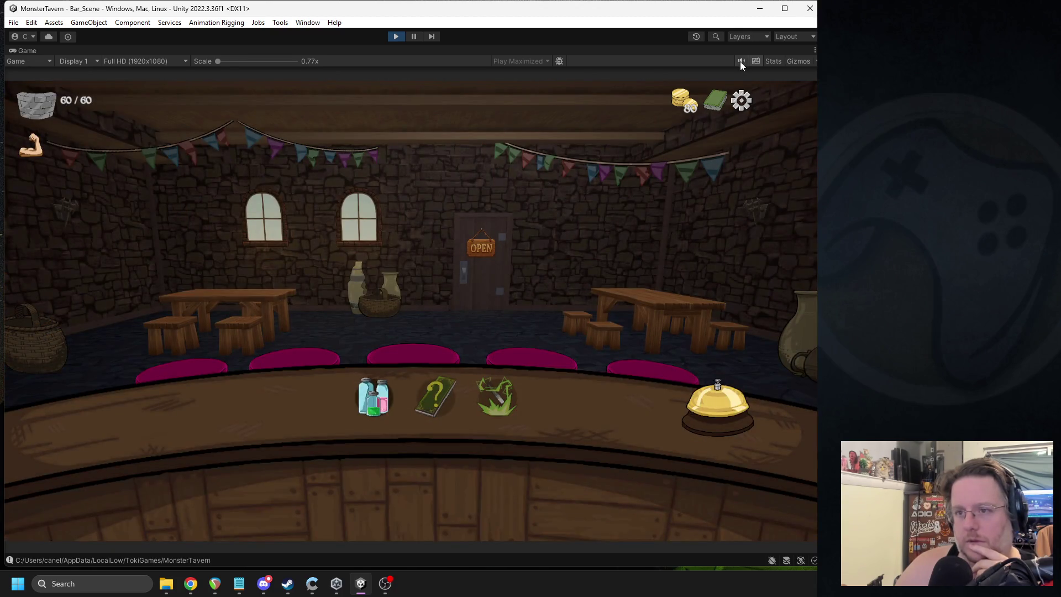
pyautogui.click(711, 102)
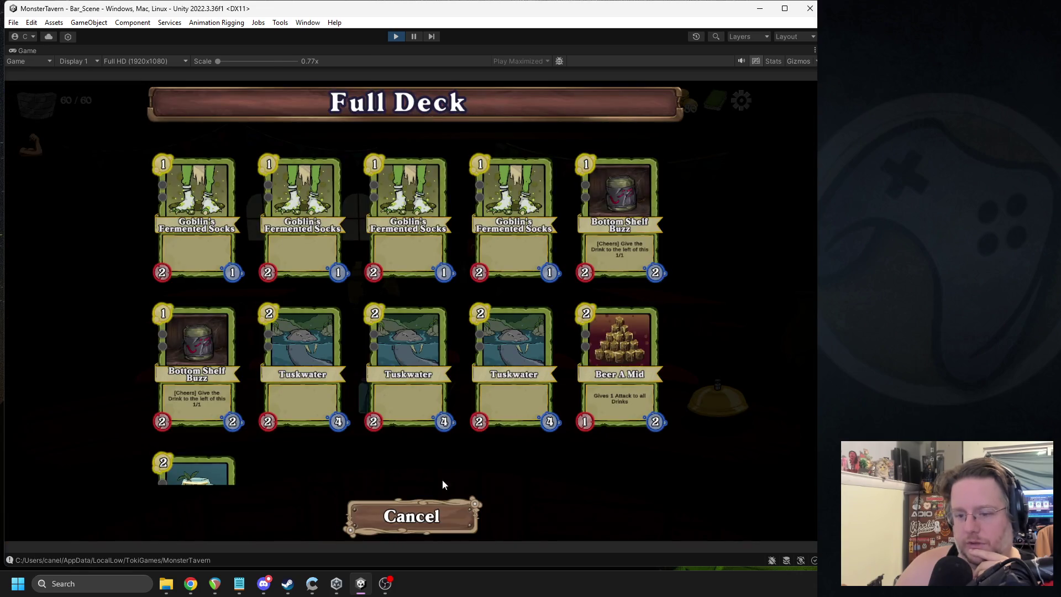
pyautogui.click(444, 520)
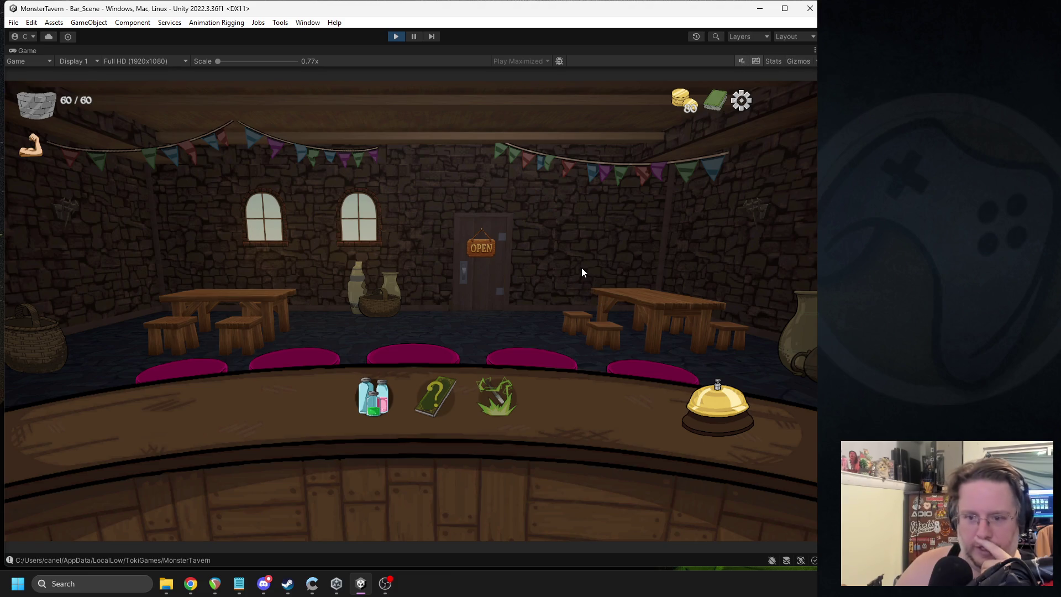
# Step: Start day 2, play Tuskwater, Bottom Shelf and two more drinks, and ring the bell
pyautogui.click(694, 403)
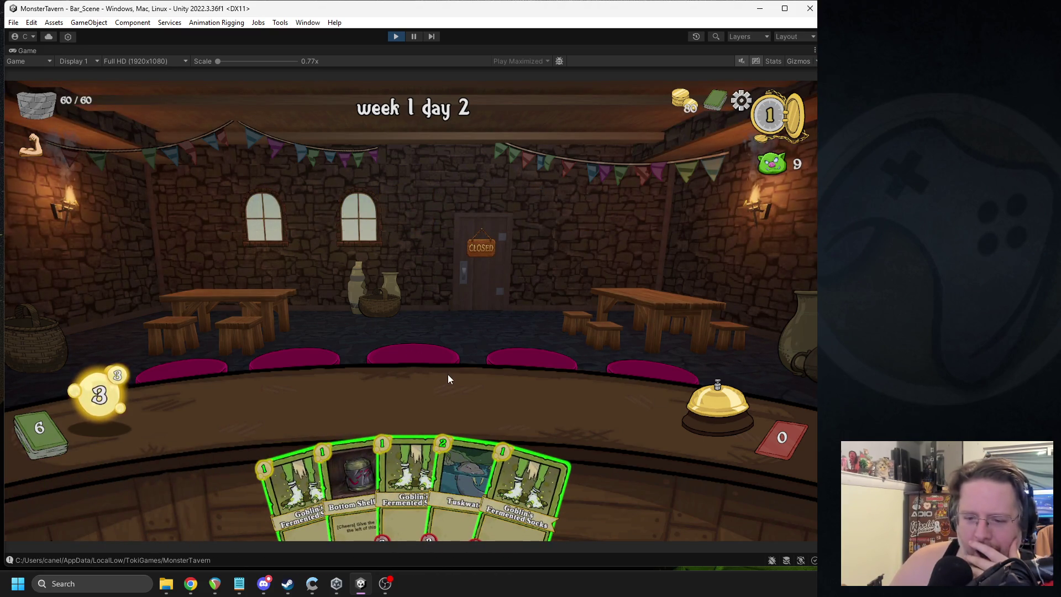
pyautogui.moveTo(464, 486); pyautogui.dragTo(257, 408)
pyautogui.moveTo(363, 481)
pyautogui.mouseDown()
pyautogui.moveTo(332, 393)
pyautogui.moveTo(337, 400)
pyautogui.mouseUp()
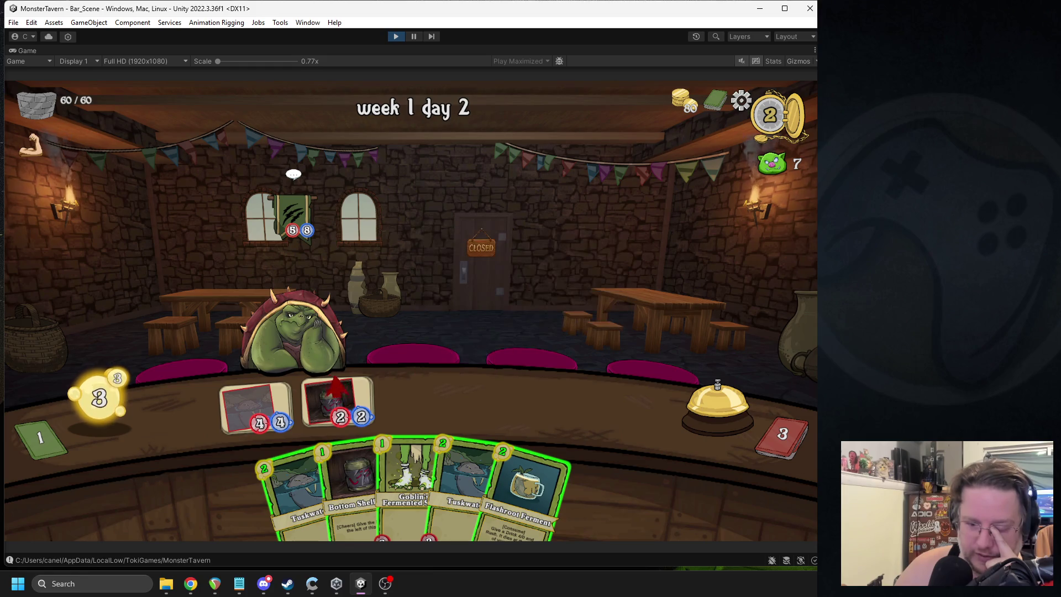
pyautogui.click(715, 101)
pyautogui.click(412, 515)
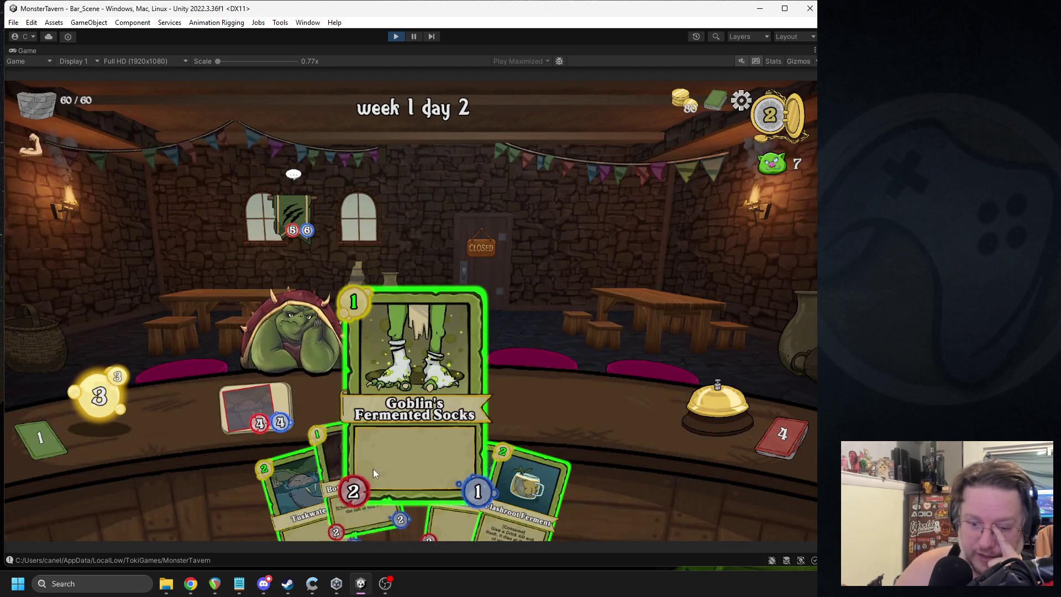
pyautogui.moveTo(354, 480); pyautogui.dragTo(333, 436)
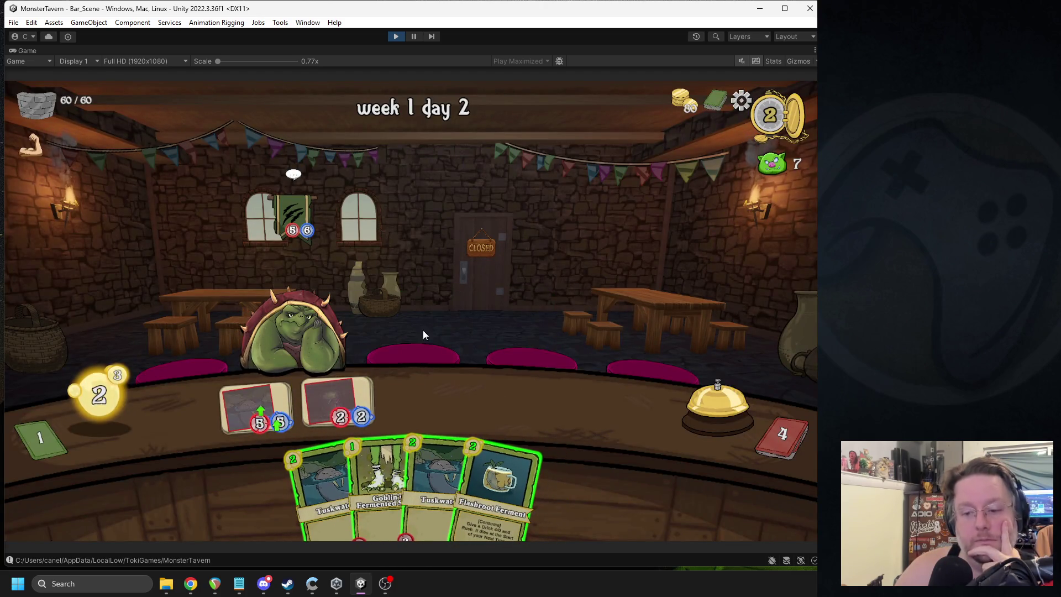
pyautogui.moveTo(519, 475)
pyautogui.mouseDown()
pyautogui.moveTo(436, 416)
pyautogui.moveTo(353, 386)
pyautogui.moveTo(349, 399)
pyautogui.mouseUp()
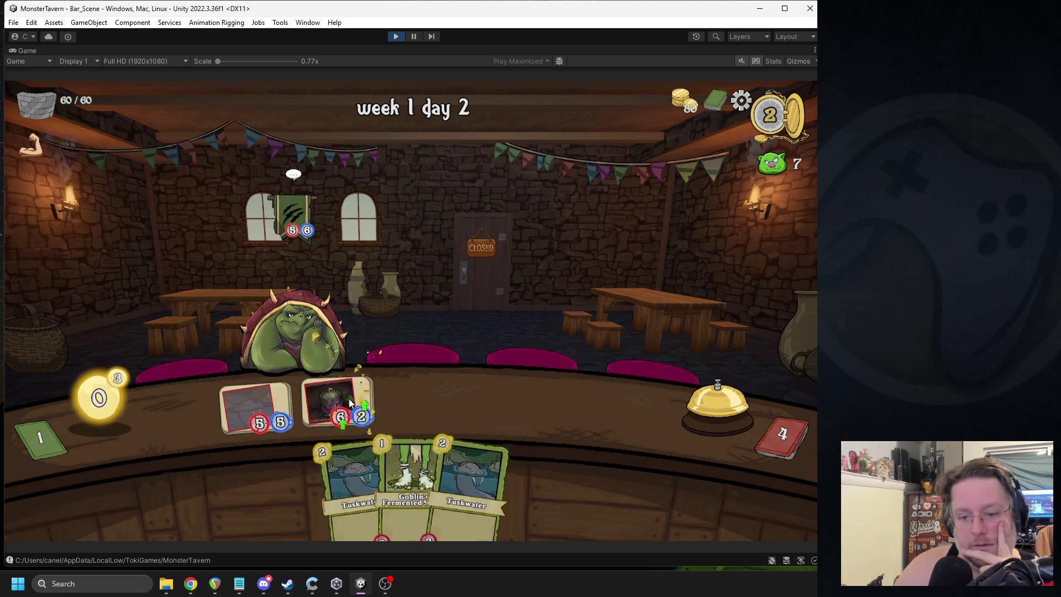
pyautogui.click(713, 404)
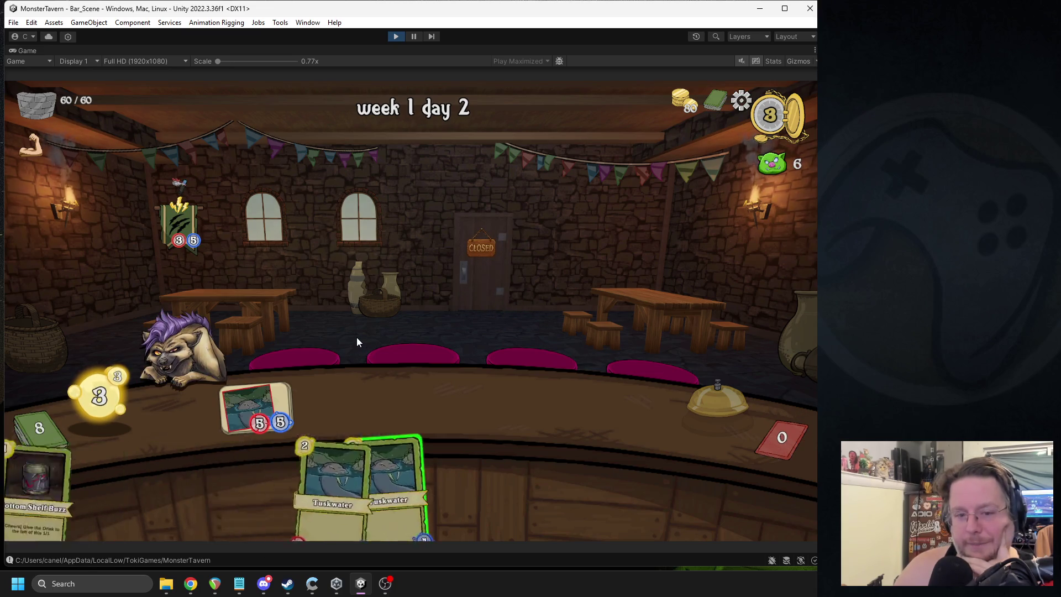
# Step: Play Beer A Mid, Bottom Shelf, Bottom Shelf Buzz and two Goblin's Fermented Socks, then ring the bell
pyautogui.moveTo(186, 188)
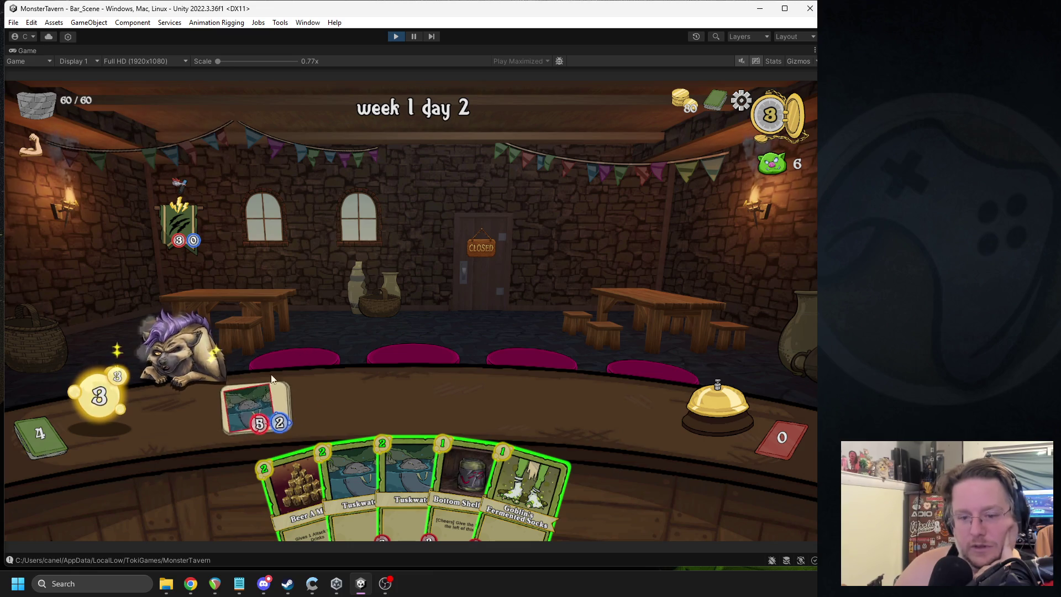
pyautogui.moveTo(299, 486); pyautogui.dragTo(583, 409)
pyautogui.moveTo(436, 475)
pyautogui.mouseDown()
pyautogui.moveTo(319, 397)
pyautogui.moveTo(329, 399)
pyautogui.mouseUp()
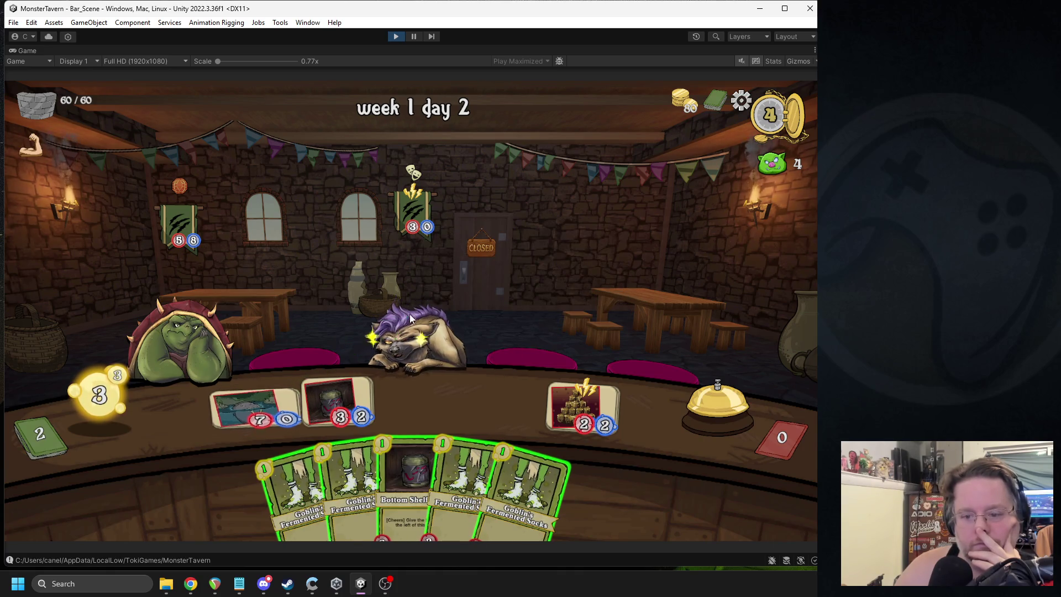
pyautogui.moveTo(409, 481); pyautogui.dragTo(412, 401)
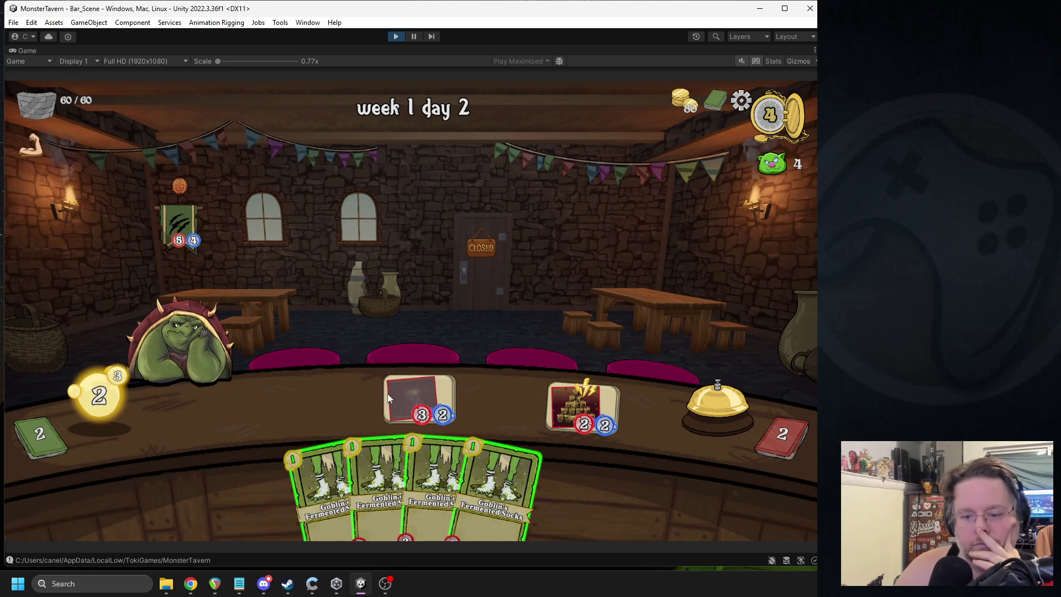
pyautogui.moveTo(323, 486); pyautogui.dragTo(255, 407)
pyautogui.moveTo(357, 486)
pyautogui.mouseDown()
pyautogui.moveTo(340, 391)
pyautogui.moveTo(338, 403)
pyautogui.mouseUp()
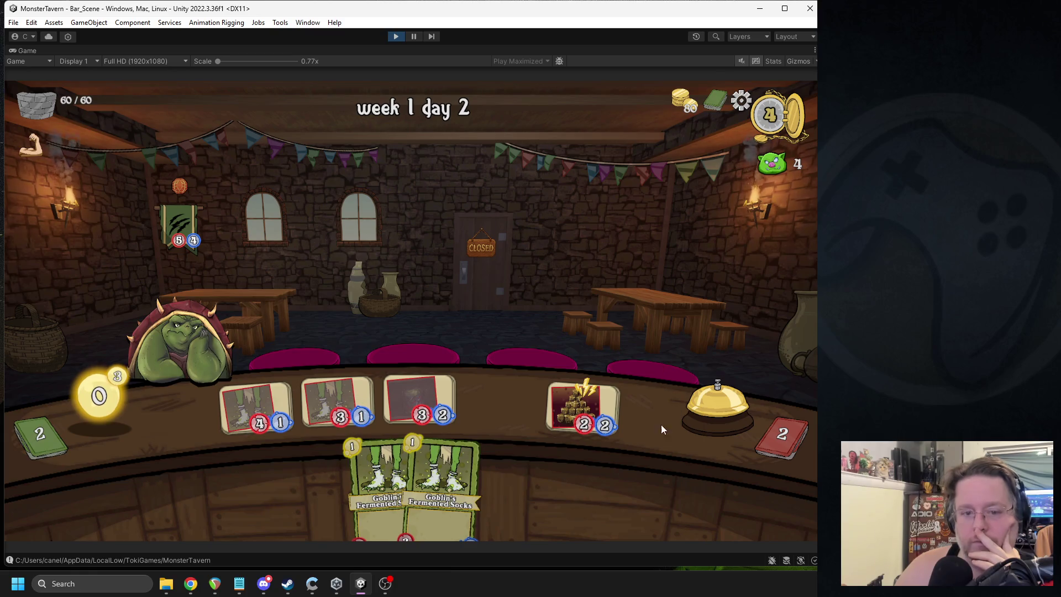
pyautogui.click(701, 409)
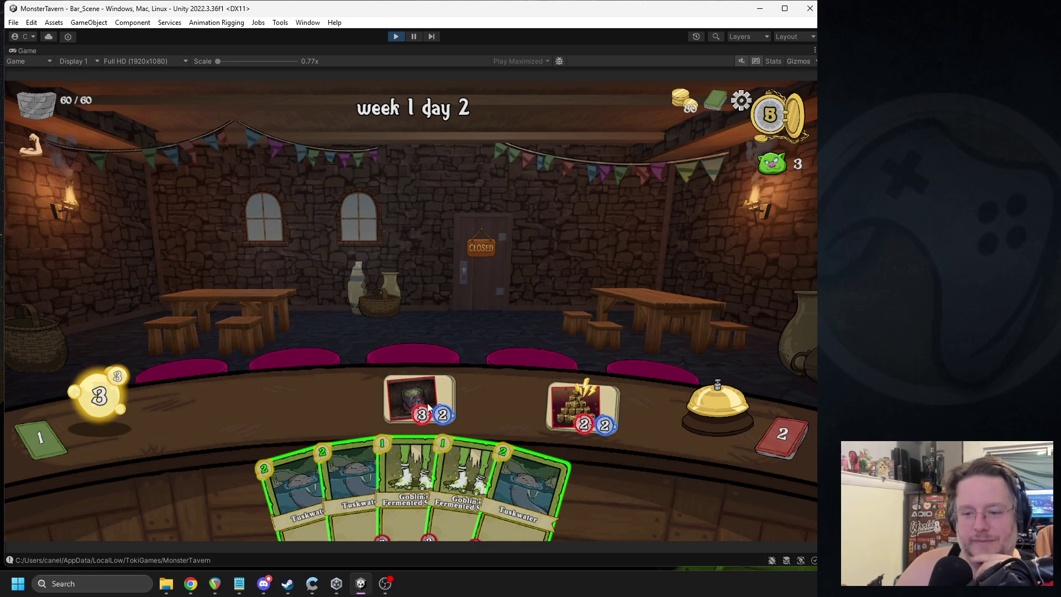
# Step: Play Tuskwater and Goblin's Fermented Socks onto the bar and ring the bell
pyautogui.moveTo(293, 486); pyautogui.dragTo(234, 406)
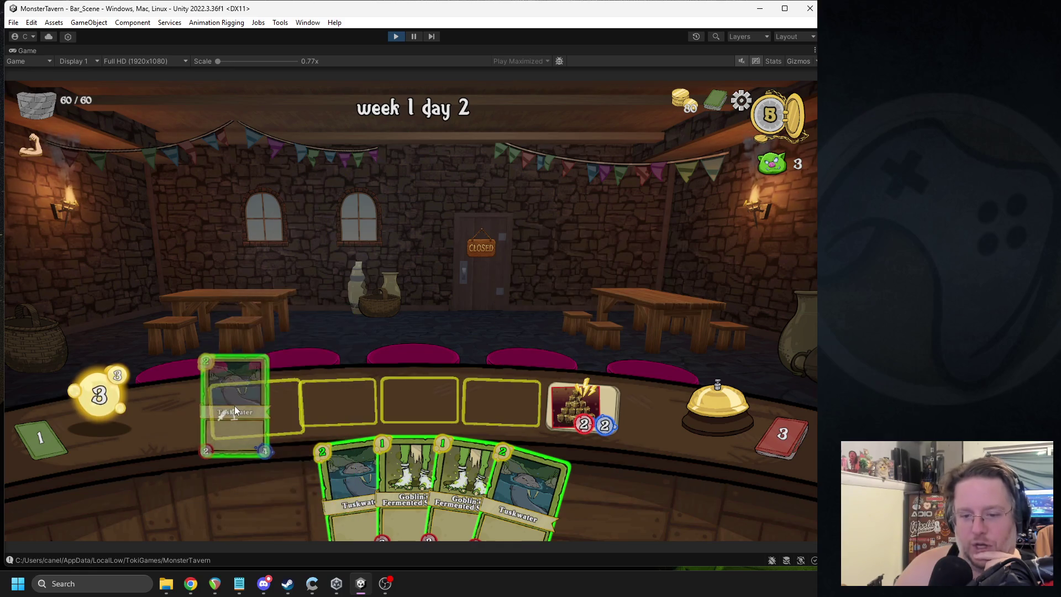
pyautogui.moveTo(377, 456); pyautogui.dragTo(337, 404)
pyautogui.click(706, 395)
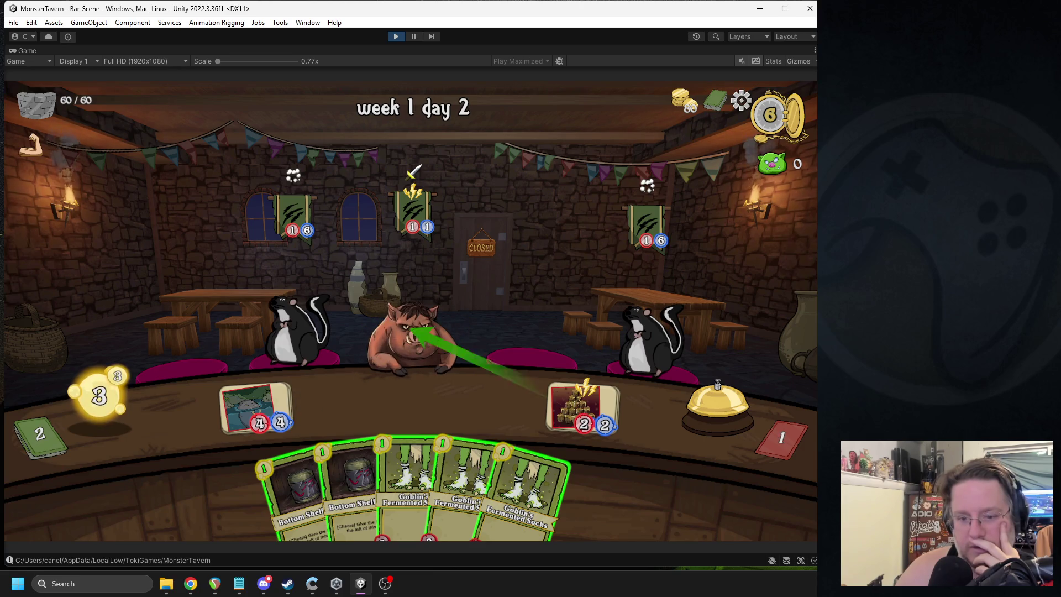
# Step: Place Bottom Shelf, Fermented Socks and Bottom Shelf Buzz, then serve Socks to the right skunk
pyautogui.moveTo(348, 481)
pyautogui.mouseDown()
pyautogui.moveTo(287, 396)
pyautogui.moveTo(337, 397)
pyautogui.mouseUp()
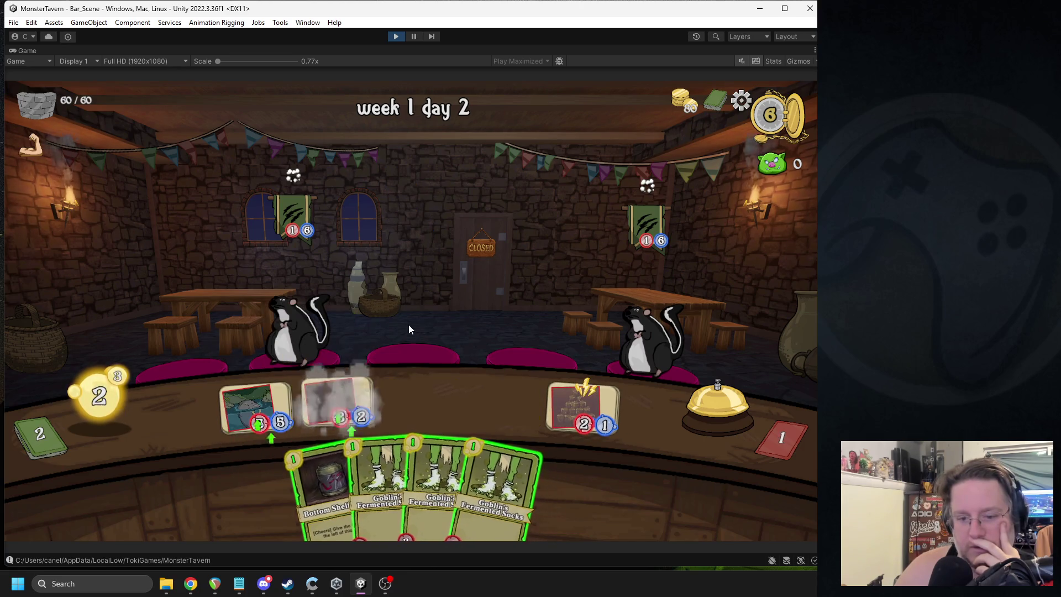
pyautogui.moveTo(436, 486)
pyautogui.mouseDown()
pyautogui.moveTo(438, 407)
pyautogui.moveTo(498, 401)
pyautogui.mouseUp()
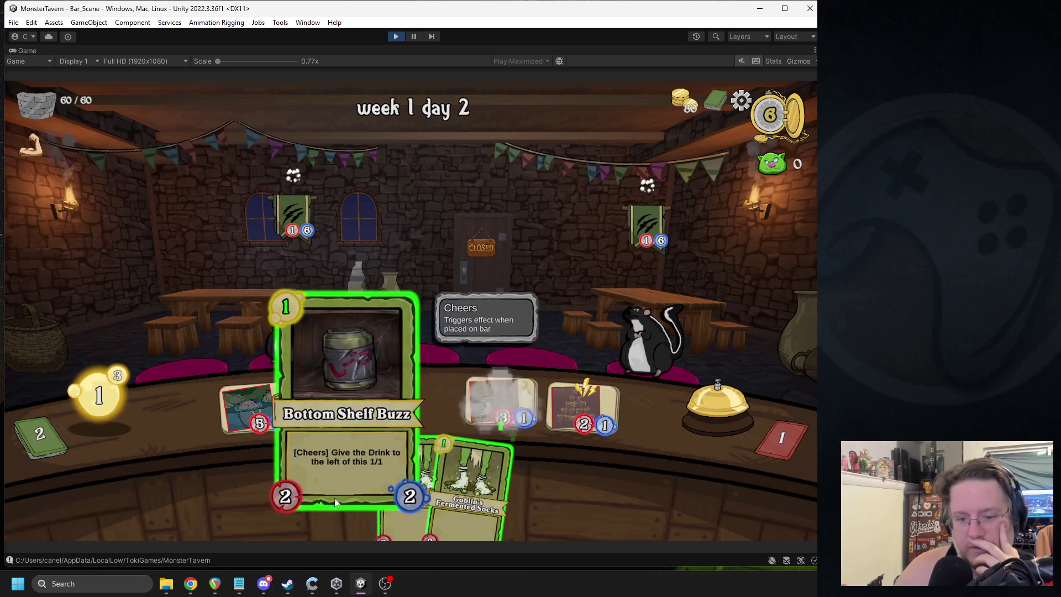
pyautogui.moveTo(334, 496); pyautogui.dragTo(420, 402)
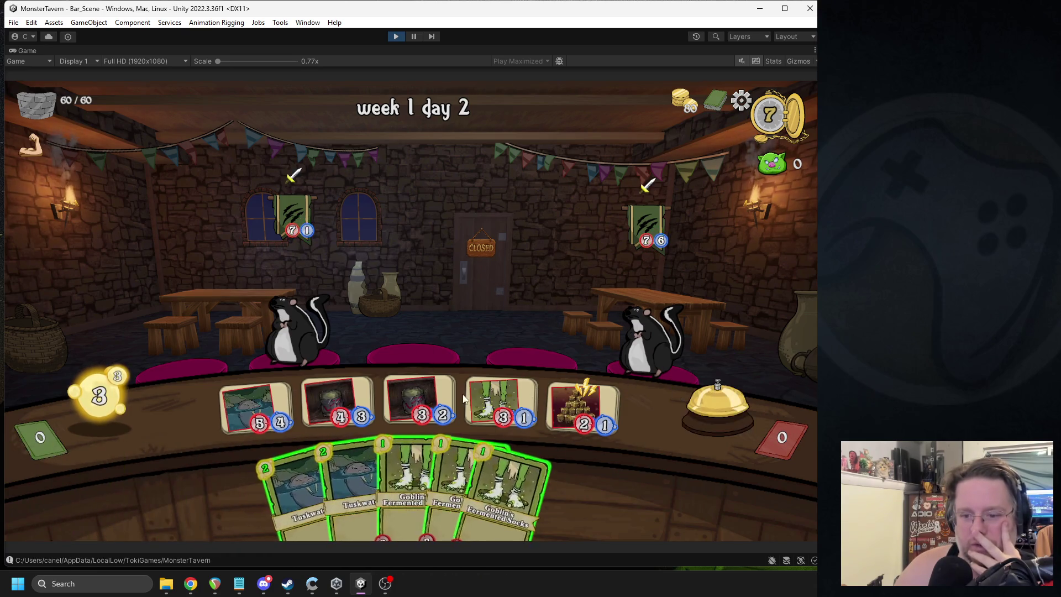
pyautogui.moveTo(475, 401); pyautogui.dragTo(650, 348)
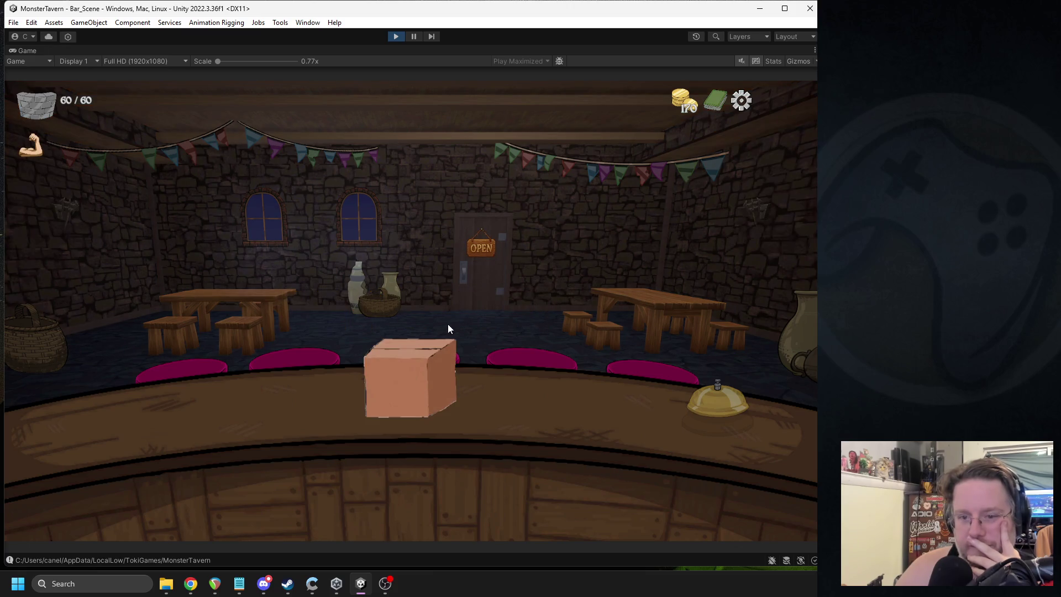
# Step: Open the reward box, taking Big Booty Blast as Color Card and Wildbrew Infusion as Neutral Card
pyautogui.click(431, 367)
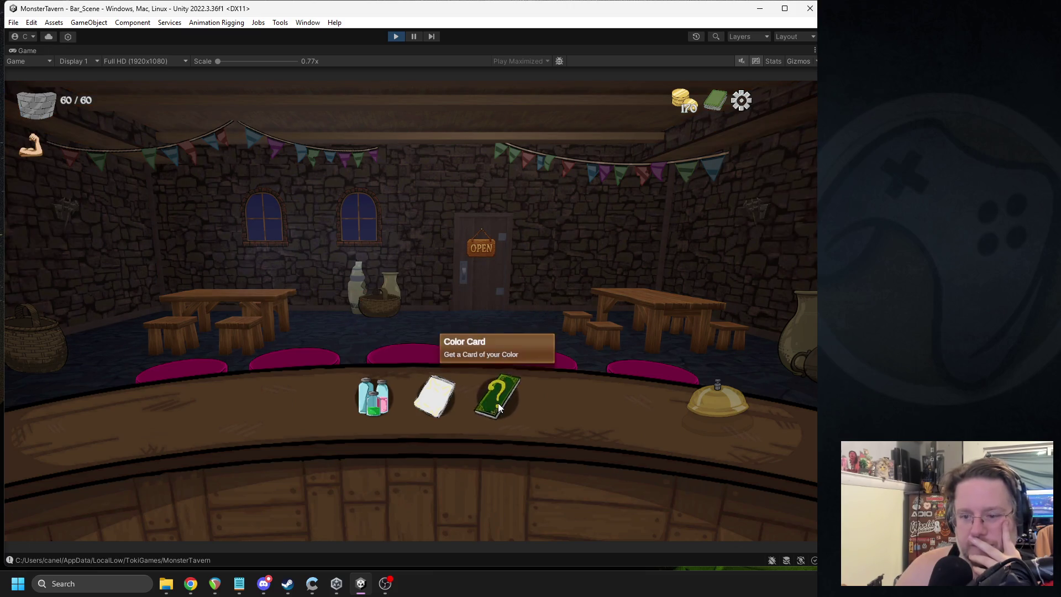
pyautogui.click(498, 404)
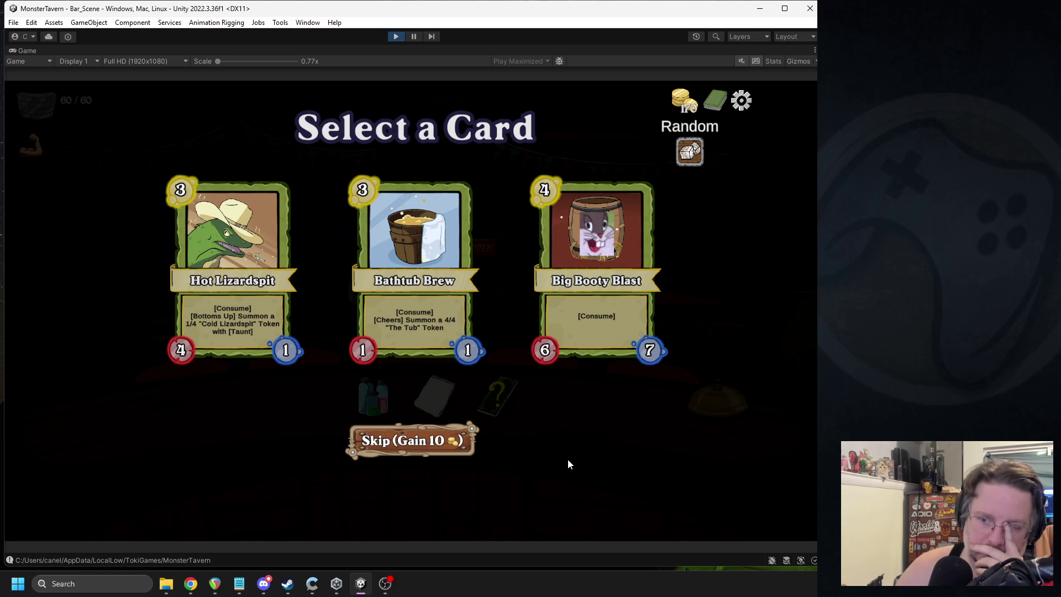
pyautogui.click(603, 290)
pyautogui.click(437, 394)
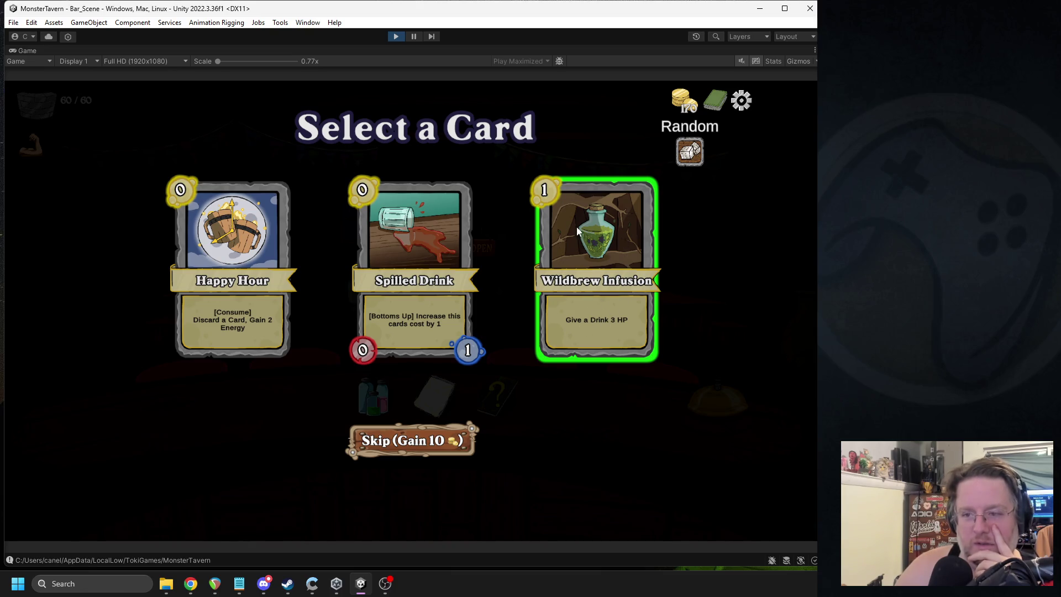
pyautogui.click(591, 255)
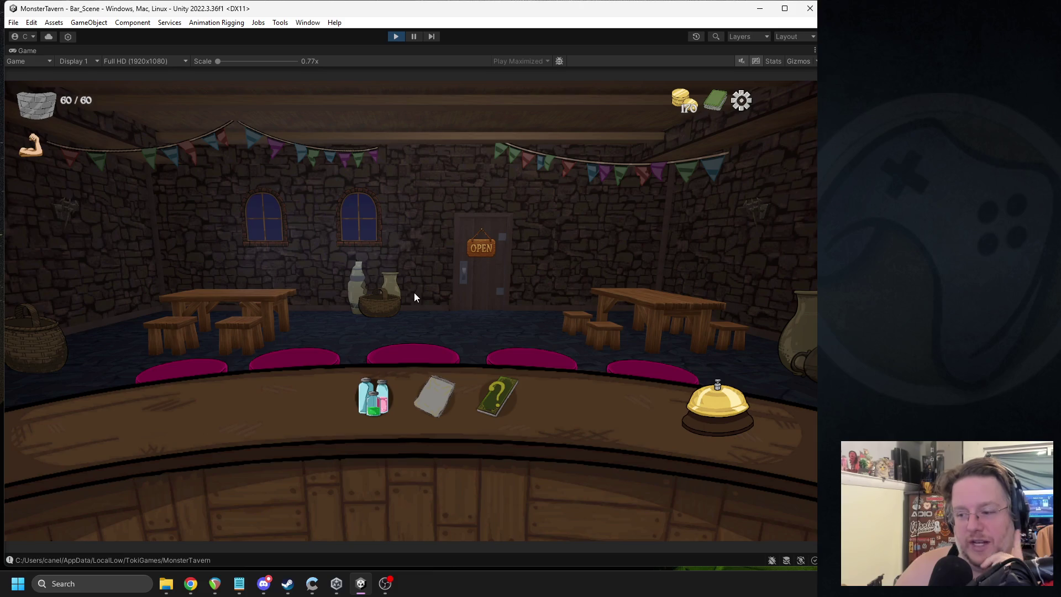
# Step: Buy Cool Flip, then empower two Bottom Shelf Buzz drinks with Ogres Club and Boar Spit
pyautogui.click(376, 392)
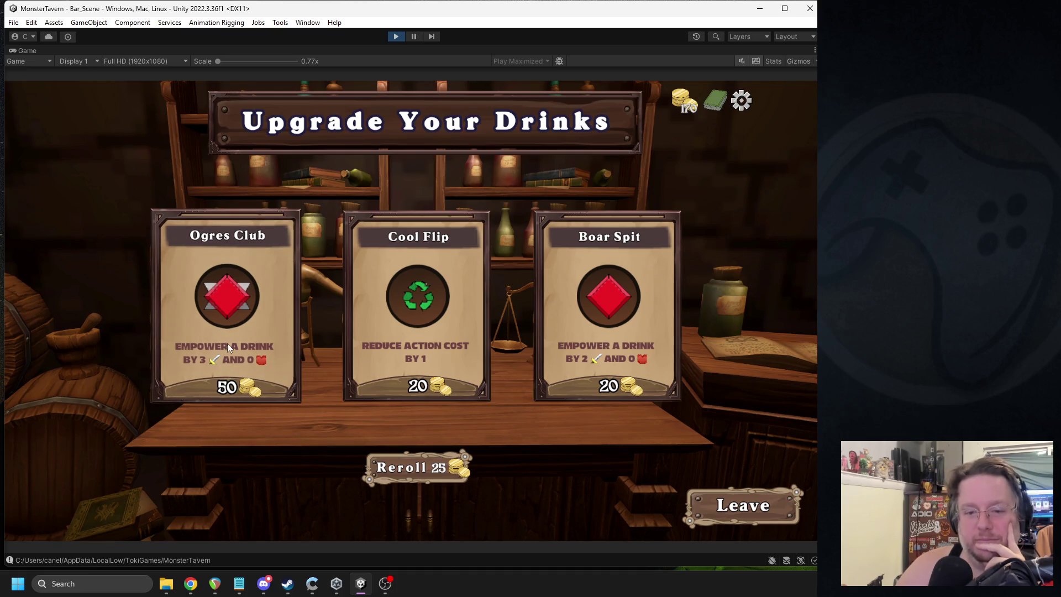
pyautogui.click(428, 308)
pyautogui.click(491, 255)
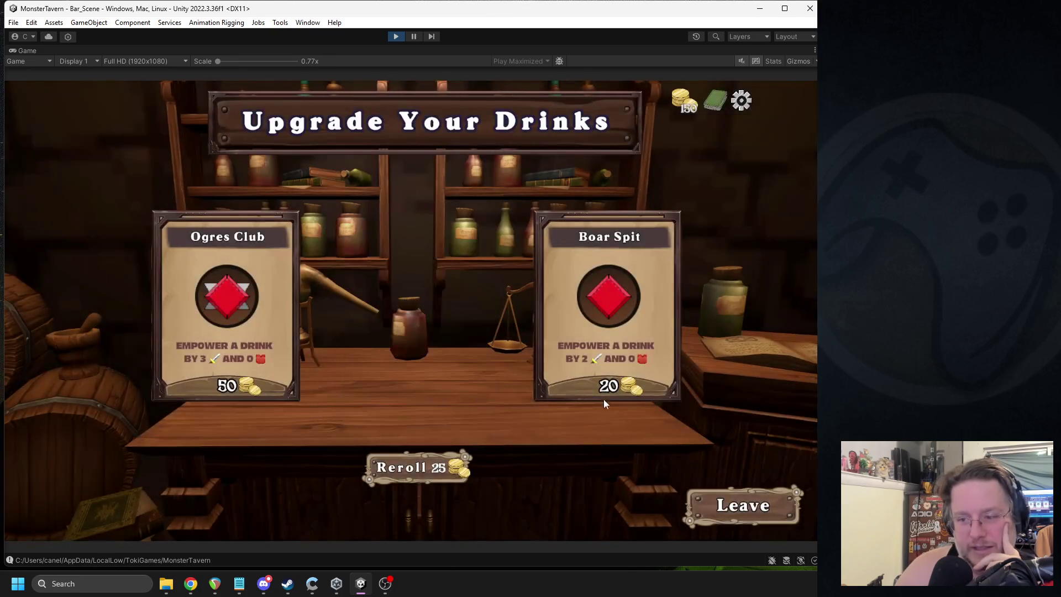
pyautogui.click(213, 330)
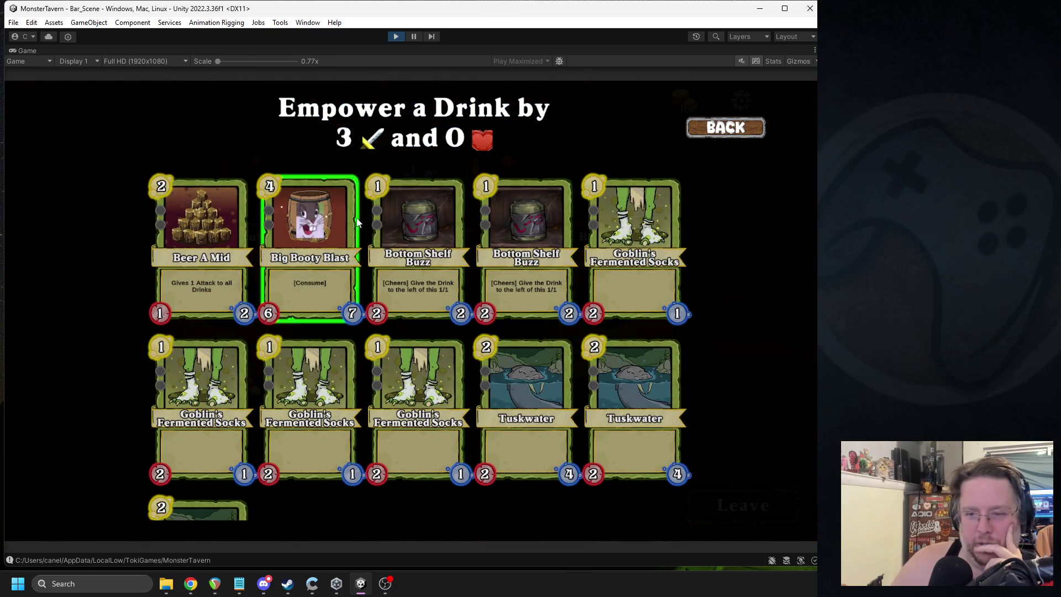
pyautogui.click(394, 233)
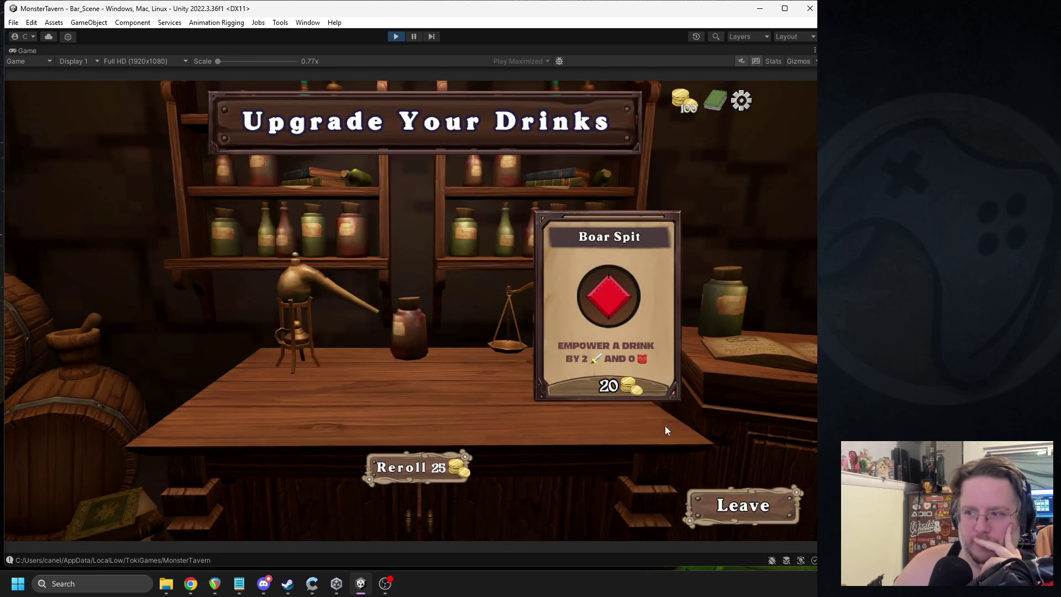
pyautogui.click(624, 381)
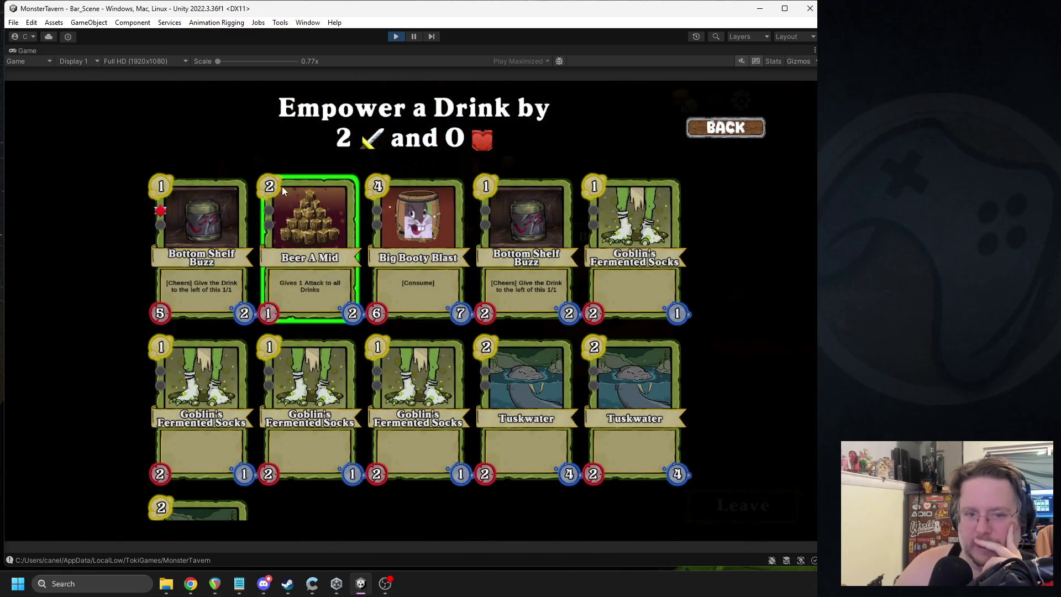
pyautogui.click(552, 226)
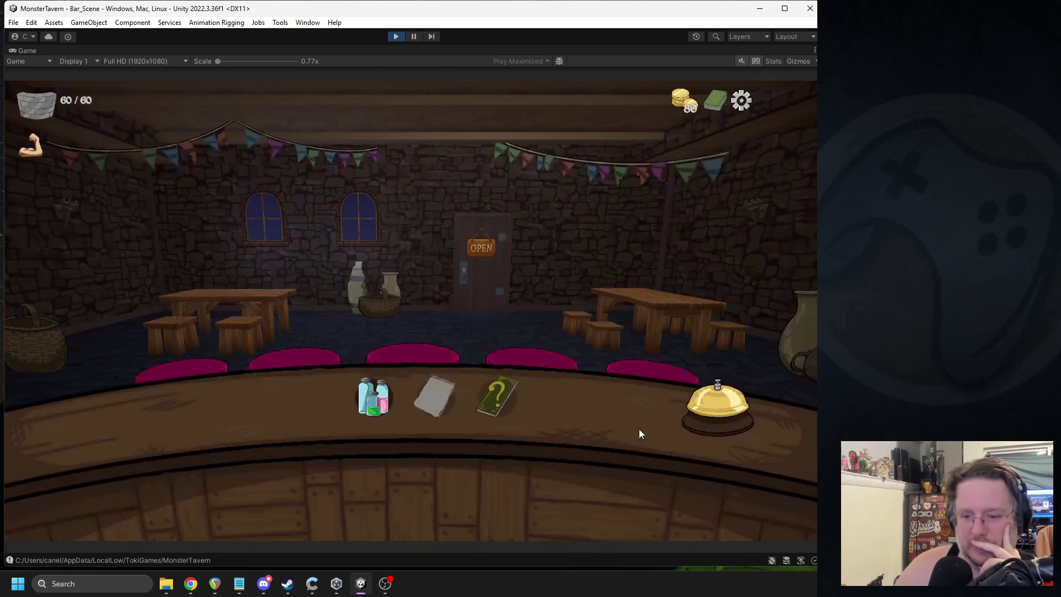
# Step: Start week 1 day 3 and place two Bottom Shelf Buzz cards in the table slots
pyautogui.click(719, 409)
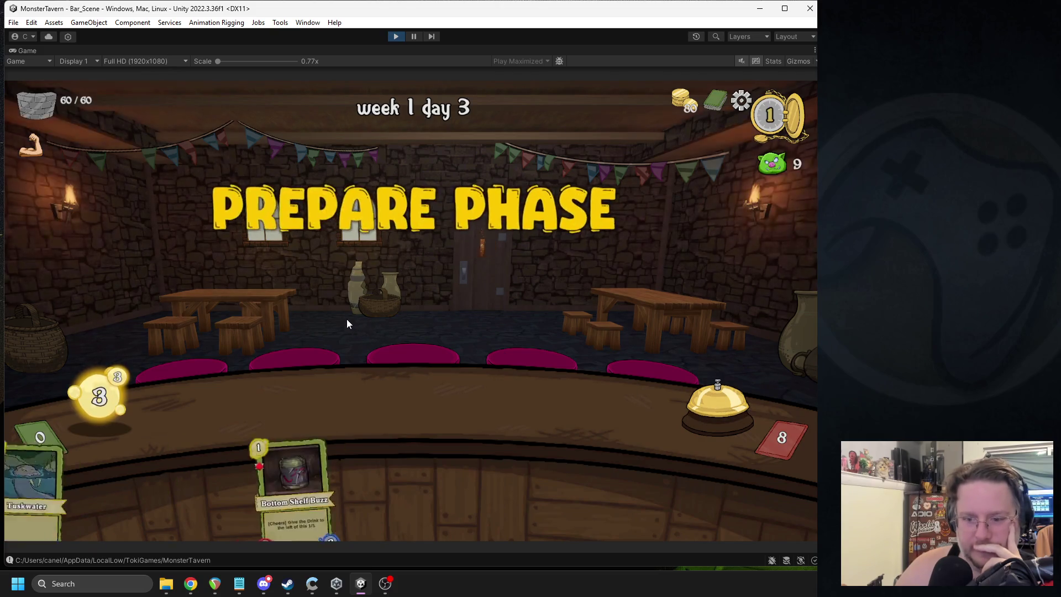
pyautogui.moveTo(293, 491)
pyautogui.mouseDown()
pyautogui.moveTo(262, 407)
pyautogui.moveTo(325, 418)
pyautogui.mouseUp()
pyautogui.click(702, 390)
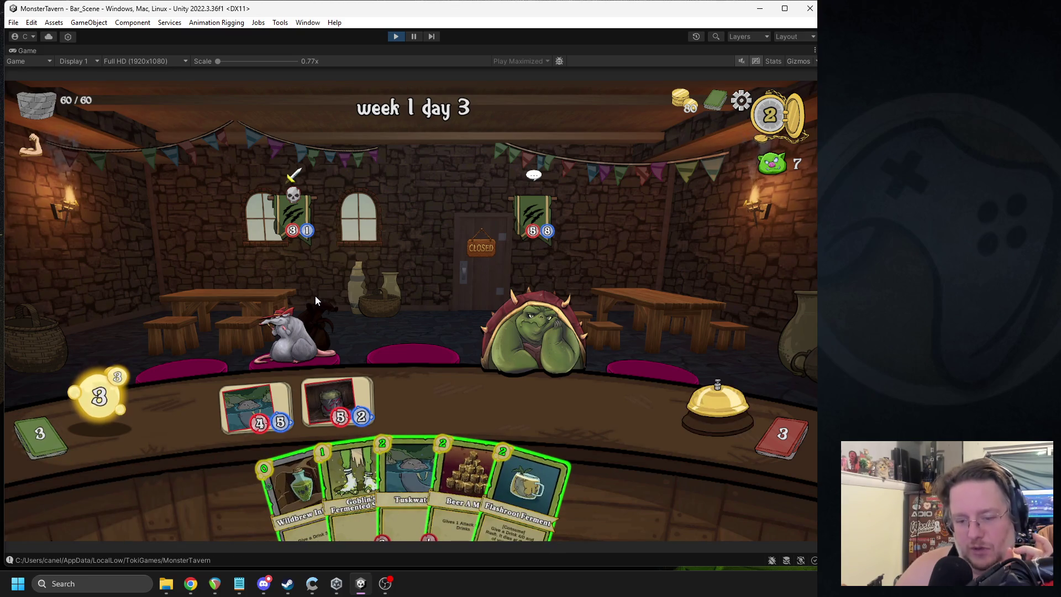
pyautogui.click(94, 584)
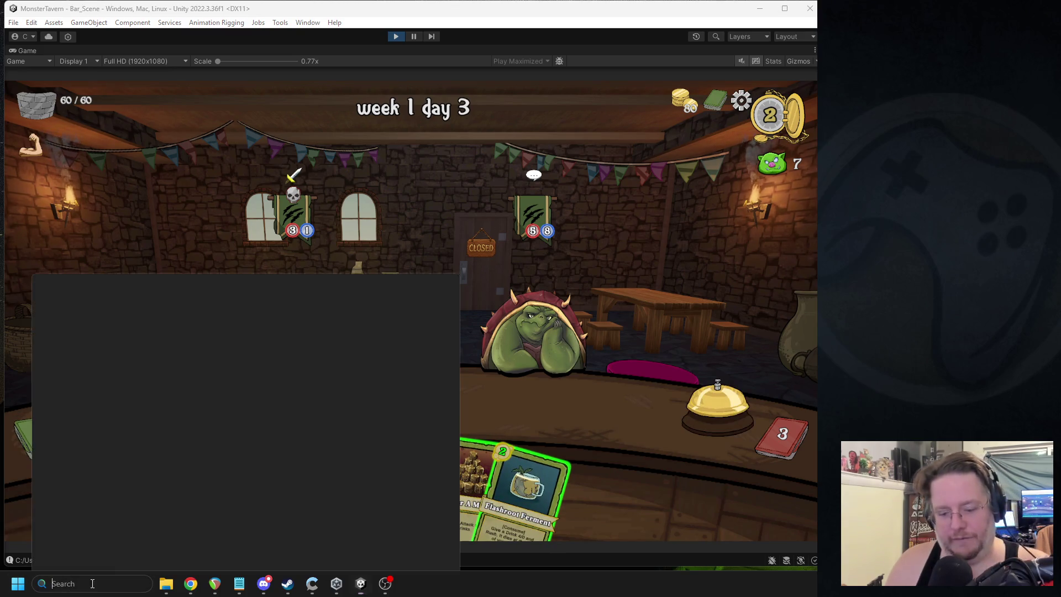
# Step: Launch Paint and brush the graph's L-shaped axes with D and T labels
pyautogui.write('paint')
pyautogui.press('Return')
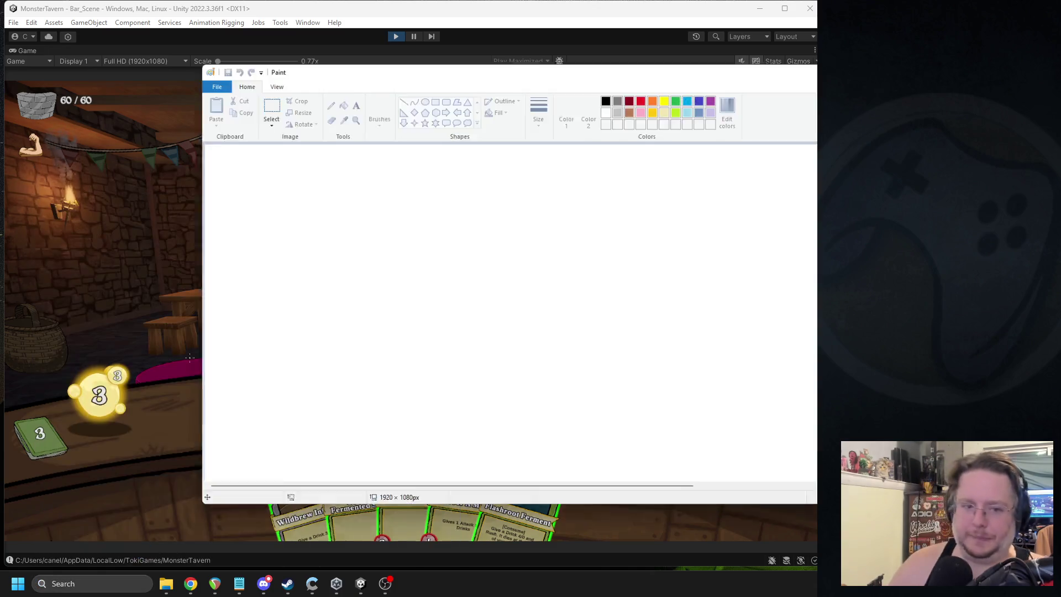
pyautogui.moveTo(231, 217)
pyautogui.mouseDown()
pyautogui.moveTo(229, 247)
pyautogui.moveTo(234, 216)
pyautogui.mouseUp()
pyautogui.moveTo(307, 291); pyautogui.dragTo(311, 328)
pyautogui.moveTo(288, 294); pyautogui.dragTo(346, 283)
pyautogui.moveTo(272, 188)
pyautogui.mouseDown()
pyautogui.moveTo(267, 273)
pyautogui.moveTo(368, 265)
pyautogui.mouseUp()
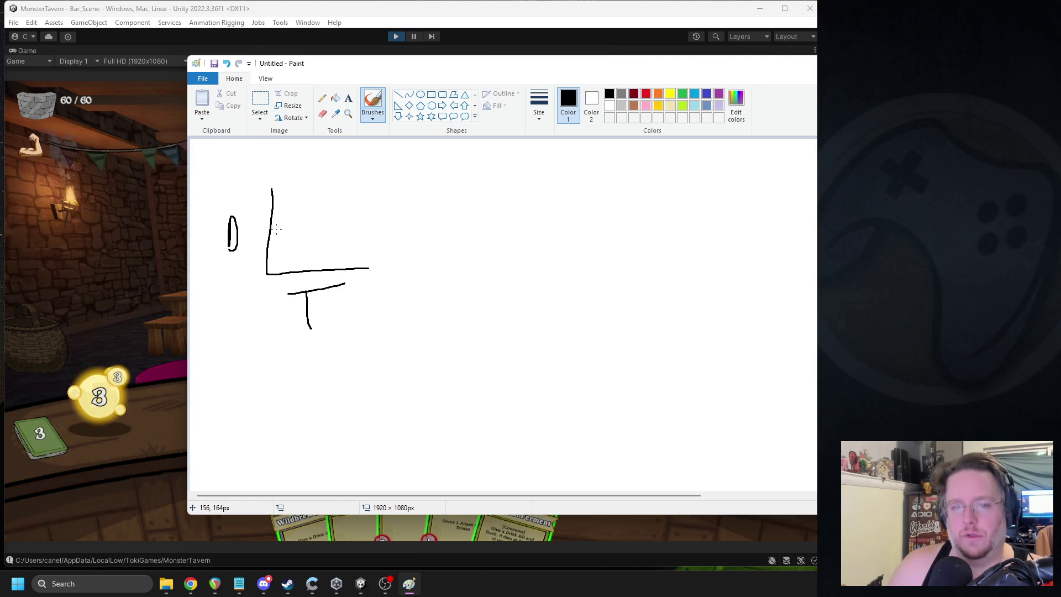
# Step: Draw the curve descending then flattening, extend the horizontal axis, and mark the last day
pyautogui.moveTo(279, 221); pyautogui.dragTo(308, 221)
pyautogui.hotkey('ctrl', 'z')
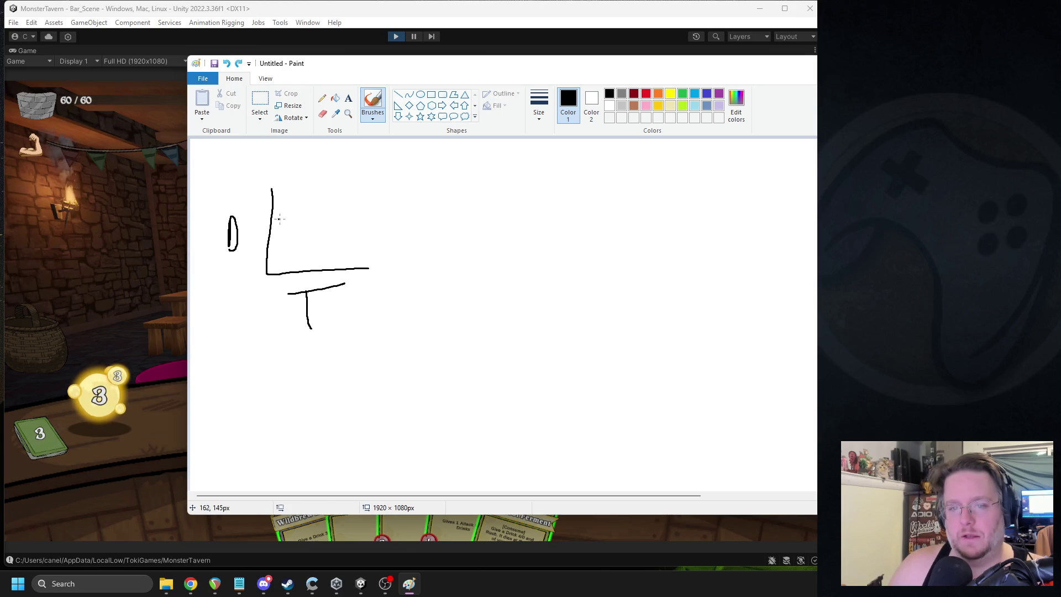
pyautogui.moveTo(288, 219); pyautogui.dragTo(313, 236)
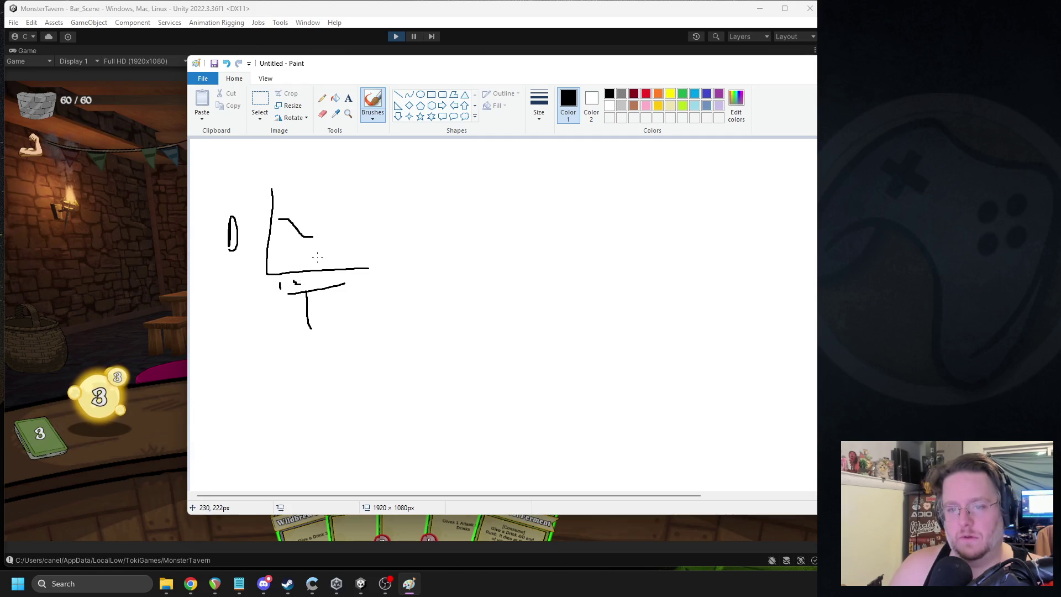
pyautogui.hotkey('ctrl', 'z')
pyautogui.moveTo(313, 237); pyautogui.dragTo(325, 250)
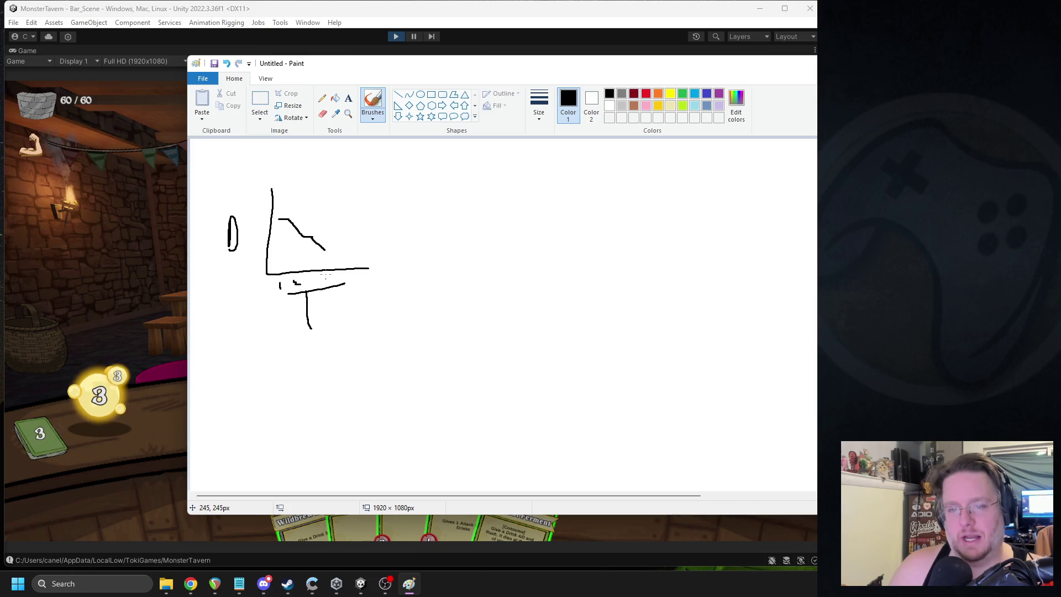
pyautogui.moveTo(330, 251); pyautogui.dragTo(391, 268)
pyautogui.hotkey('ctrl', 'z')
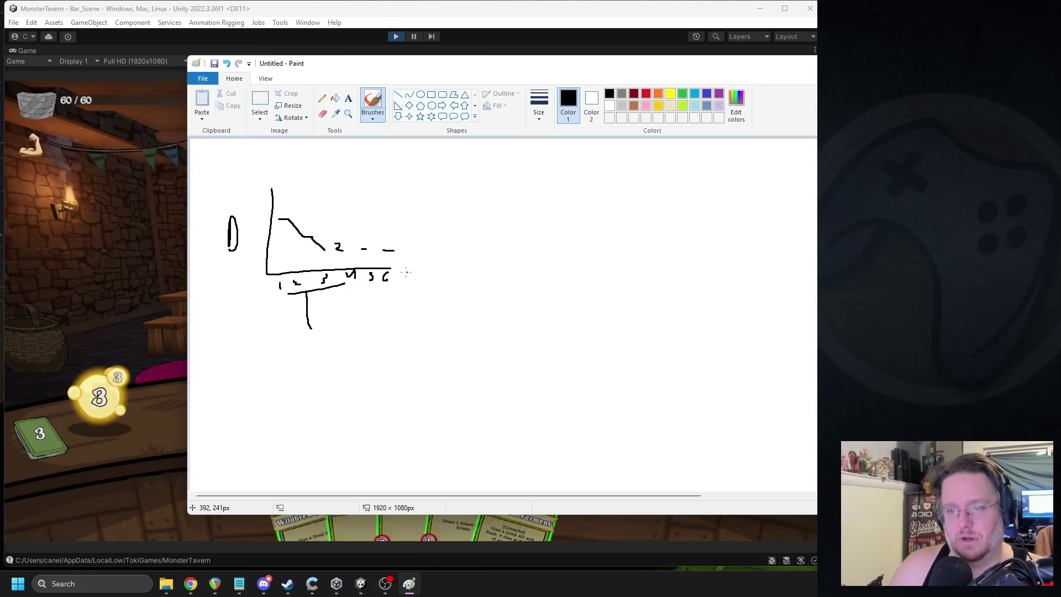
pyautogui.moveTo(391, 268)
pyautogui.mouseDown()
pyautogui.moveTo(431, 264)
pyautogui.moveTo(425, 279)
pyautogui.moveTo(430, 270)
pyautogui.mouseUp()
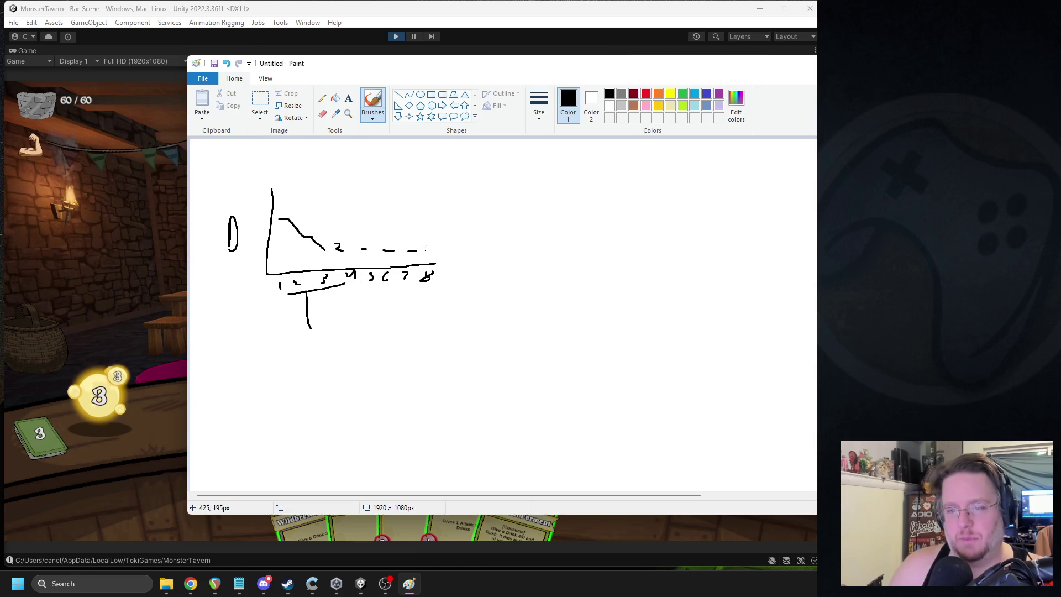
pyautogui.moveTo(439, 261)
pyautogui.mouseDown()
pyautogui.moveTo(474, 263)
pyautogui.moveTo(457, 278)
pyautogui.moveTo(447, 208)
pyautogui.mouseUp()
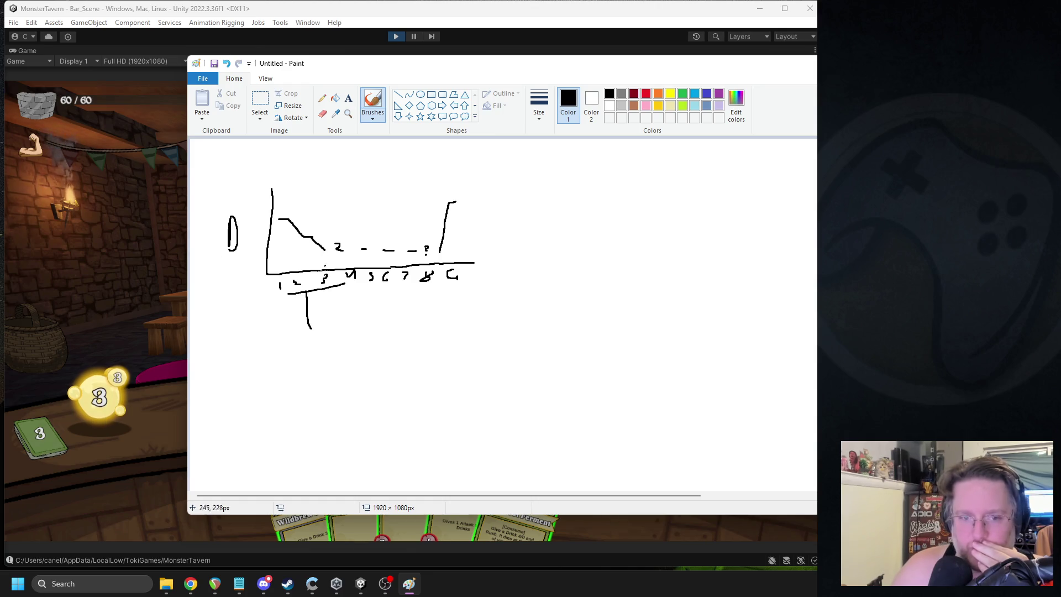
# Step: Draw a second graph with P and T labels, axes and a diagonal rising line
pyautogui.moveTo(611, 270)
pyautogui.mouseDown()
pyautogui.moveTo(610, 239)
pyautogui.moveTo(610, 250)
pyautogui.mouseUp()
pyautogui.moveTo(689, 318); pyautogui.dragTo(689, 335)
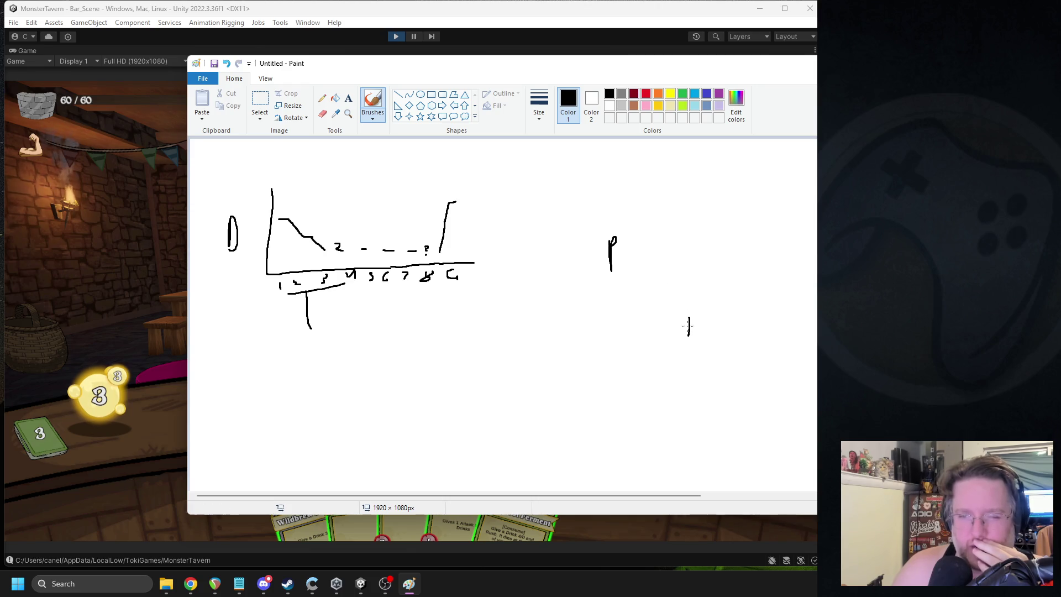
pyautogui.moveTo(629, 234)
pyautogui.mouseDown()
pyautogui.moveTo(627, 276)
pyautogui.moveTo(733, 304)
pyautogui.mouseUp()
pyautogui.moveTo(649, 294); pyautogui.dragTo(659, 243)
pyautogui.hotkey('ctrl', 'z')
pyautogui.moveTo(644, 293)
pyautogui.mouseDown()
pyautogui.moveTo(693, 244)
pyautogui.moveTo(747, 240)
pyautogui.moveTo(740, 232)
pyautogui.moveTo(758, 224)
pyautogui.mouseUp()
pyautogui.hotkey('ctrl', 'z')
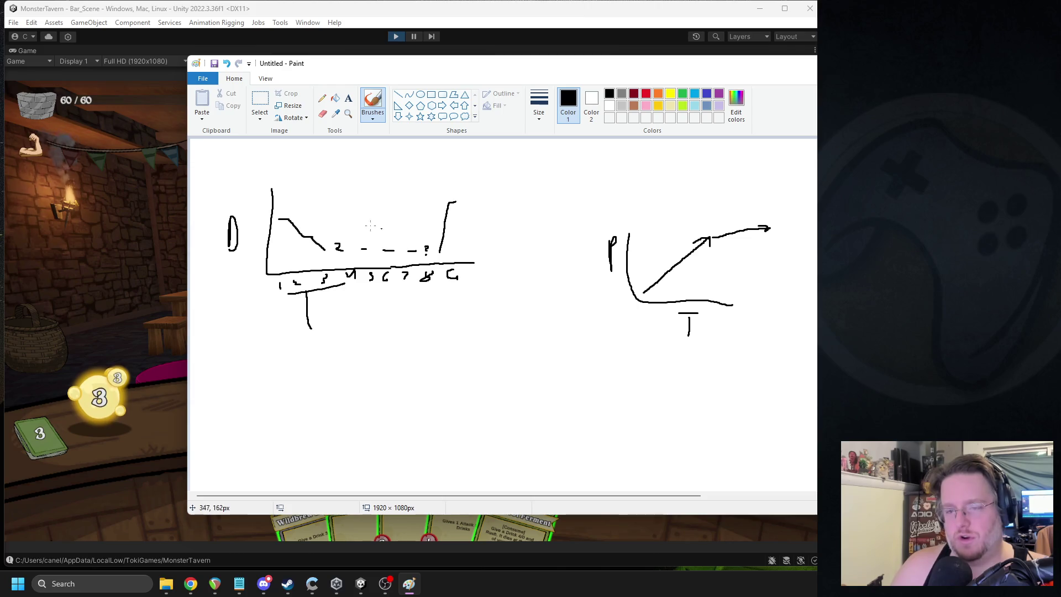
# Step: Overlay the rising curve transparently on the first difficulty graph, then shift the window left
pyautogui.click(260, 101)
pyautogui.moveTo(792, 202)
pyautogui.mouseDown()
pyautogui.moveTo(640, 297)
pyautogui.moveTo(290, 252)
pyautogui.mouseUp()
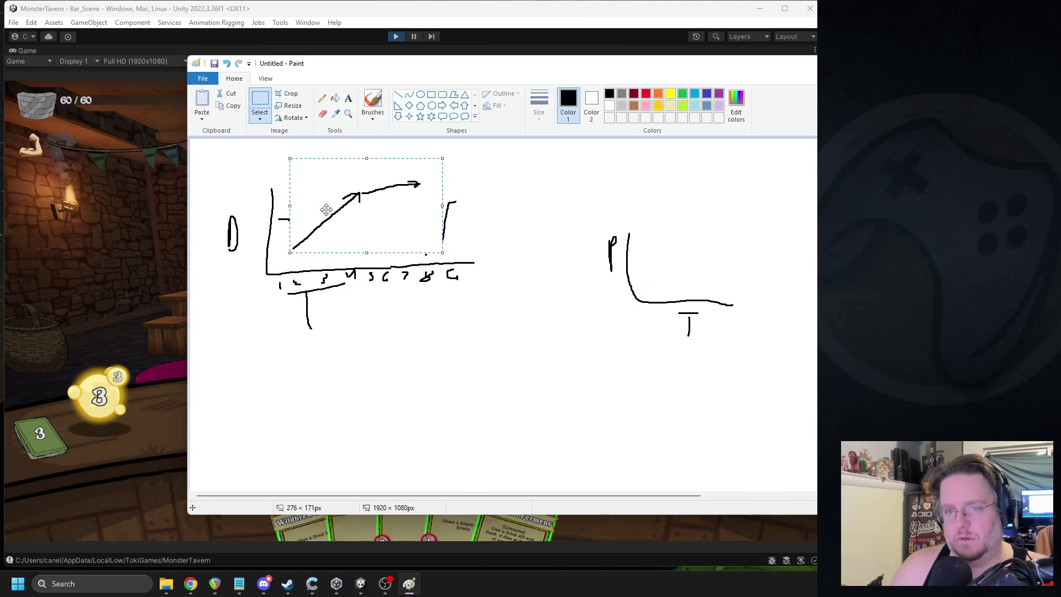
pyautogui.click(259, 119)
pyautogui.click(293, 218)
pyautogui.moveTo(341, 231); pyautogui.dragTo(327, 228)
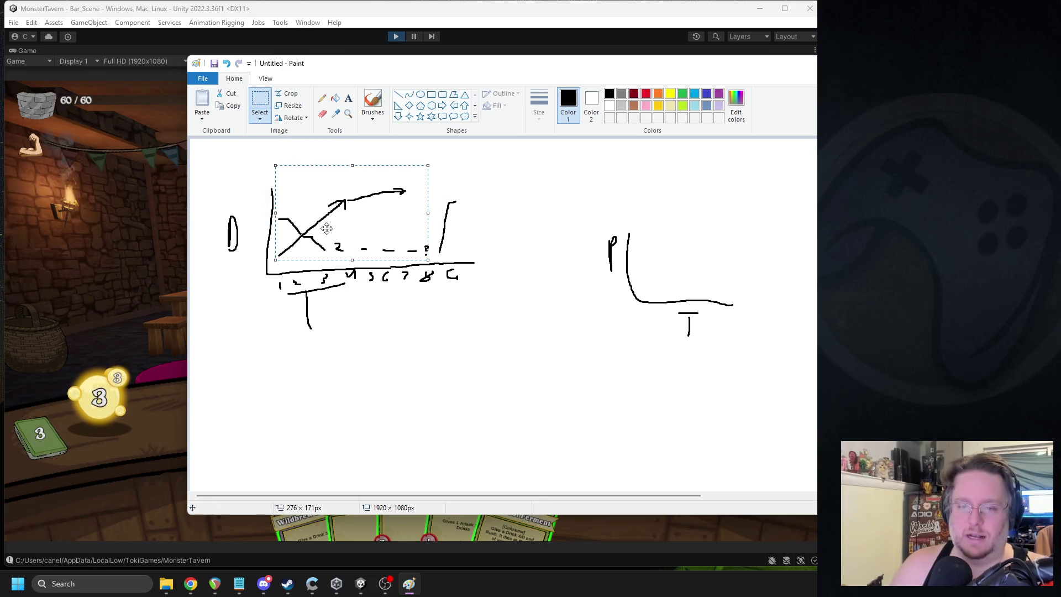
pyautogui.moveTo(780, 66)
pyautogui.mouseDown()
pyautogui.moveTo(629, 71)
pyautogui.moveTo(635, 66)
pyautogui.mouseUp()
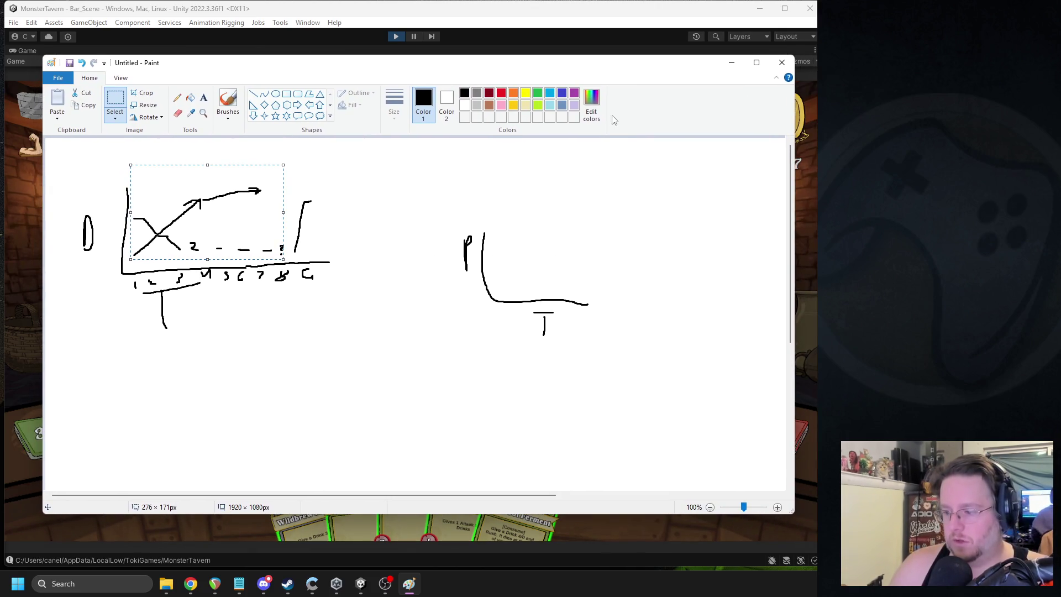
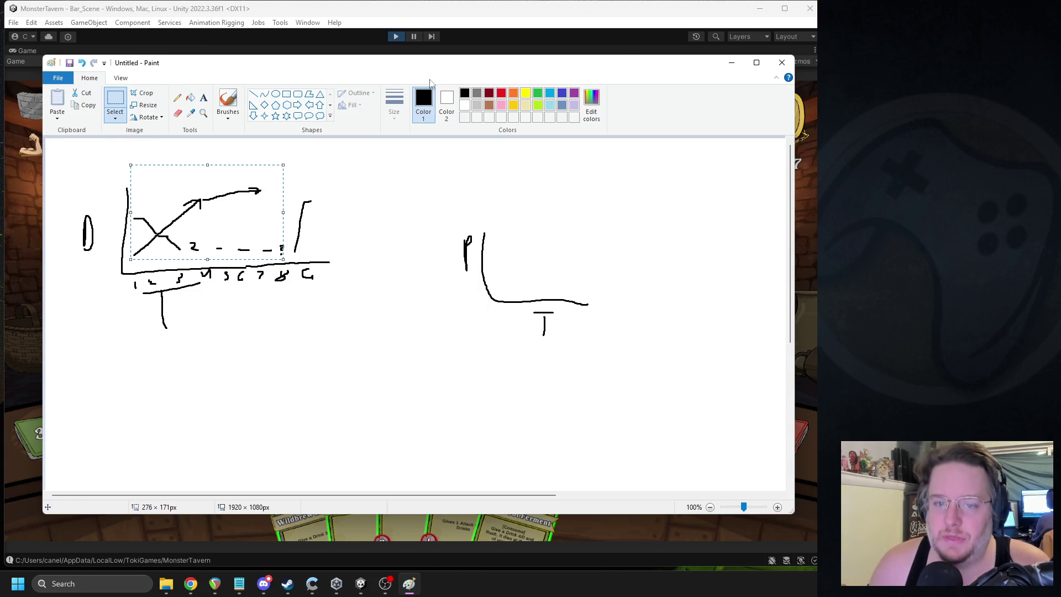
# Step: Close the Paint sketch without saving, then place the Beer card on the tavern bar
pyautogui.click(782, 63)
pyautogui.click(442, 293)
pyautogui.moveTo(464, 486); pyautogui.dragTo(581, 408)
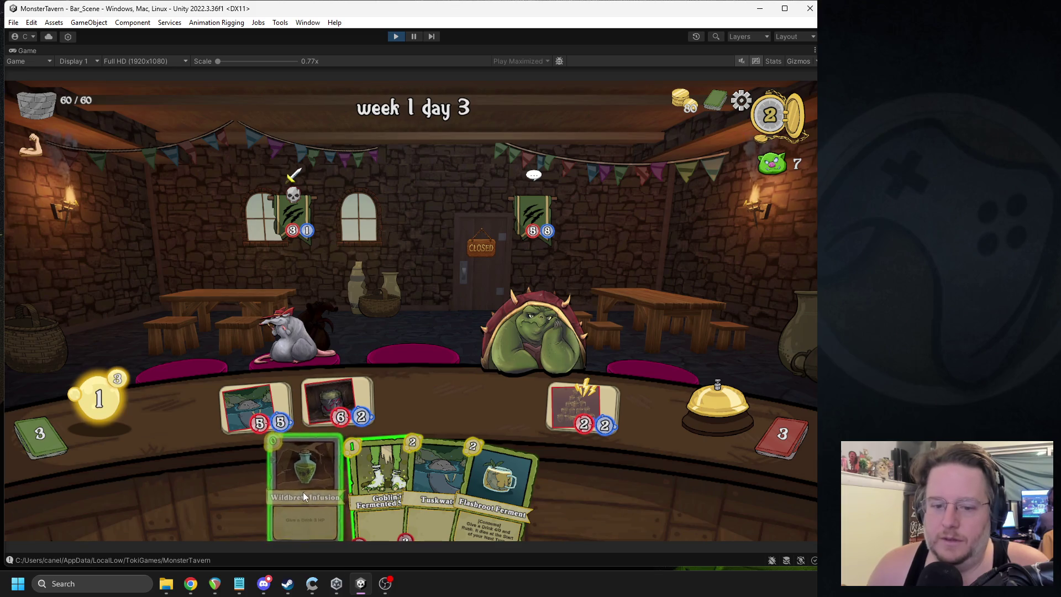
# Step: Infuse the left drink with Wildbrew, serve the orc, add Goblin's Fermented Socks, end the round
pyautogui.moveTo(306, 475)
pyautogui.moveTo(305, 475); pyautogui.dragTo(253, 399)
pyautogui.moveTo(354, 401)
pyautogui.mouseDown()
pyautogui.moveTo(572, 277)
pyautogui.moveTo(536, 326)
pyautogui.mouseUp()
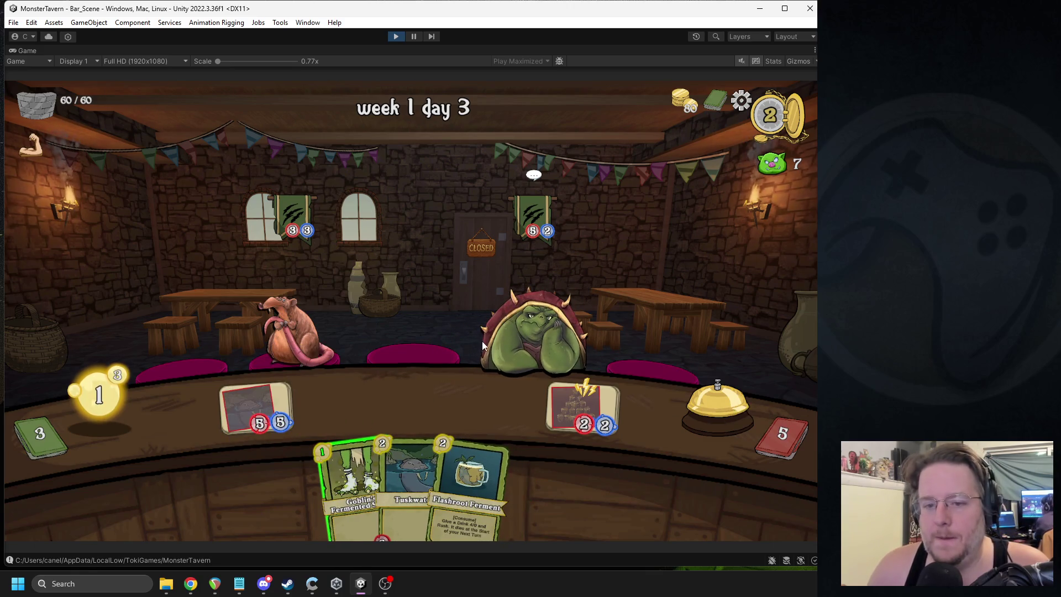
pyautogui.moveTo(354, 481); pyautogui.dragTo(337, 403)
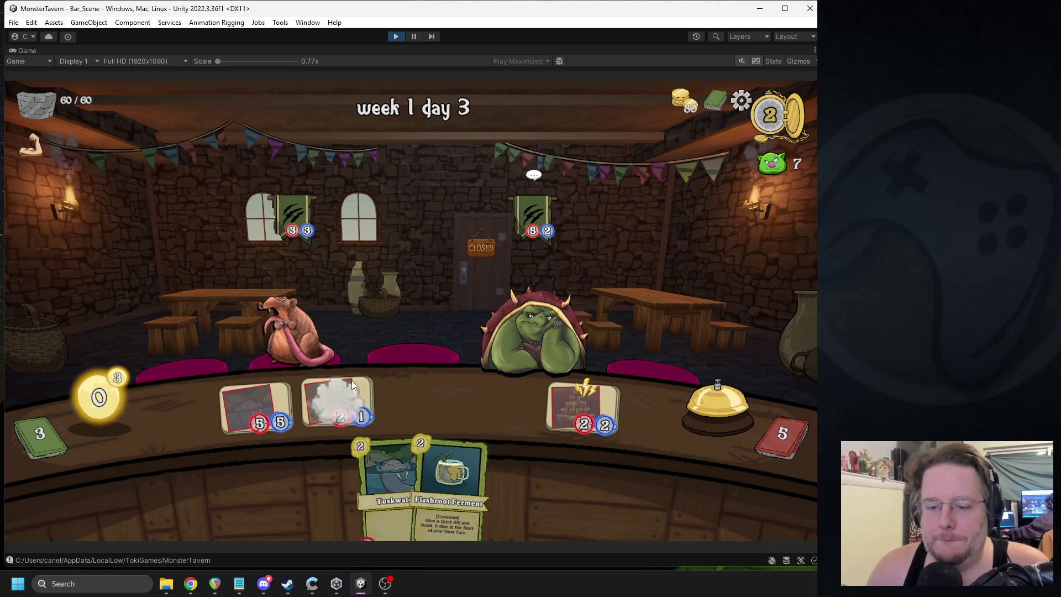
pyautogui.click(686, 412)
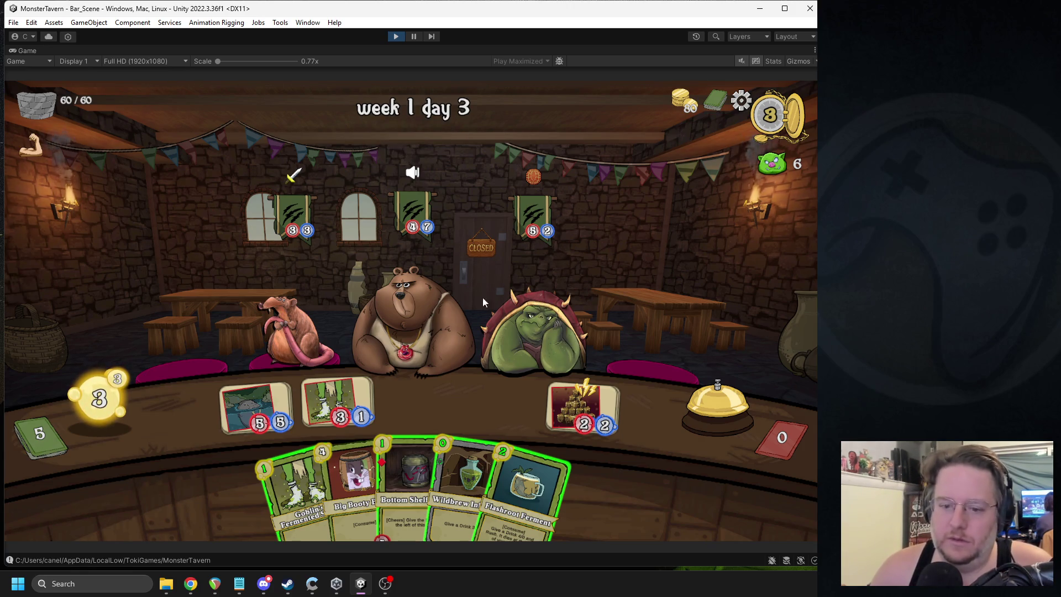
# Step: Serve the rat, bear and shelled customers, add Socks, Bottom Shelf and Wildbrew, end the round
pyautogui.click(281, 330)
pyautogui.moveTo(416, 178)
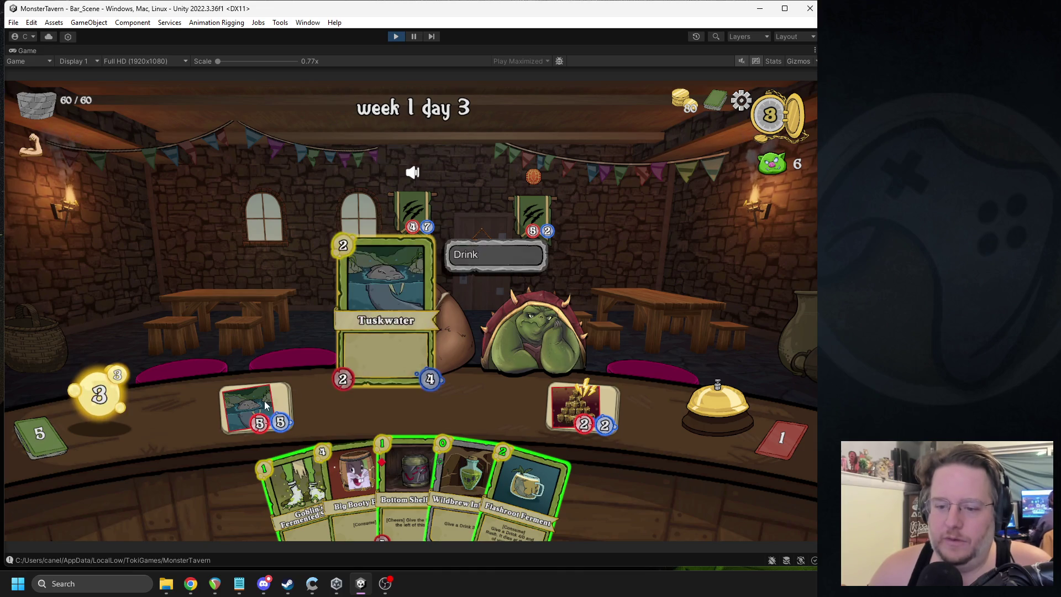
pyautogui.moveTo(254, 409); pyautogui.dragTo(395, 310)
pyautogui.moveTo(577, 418); pyautogui.dragTo(532, 322)
pyautogui.moveTo(296, 476); pyautogui.dragTo(394, 399)
pyautogui.moveTo(406, 472); pyautogui.dragTo(345, 395)
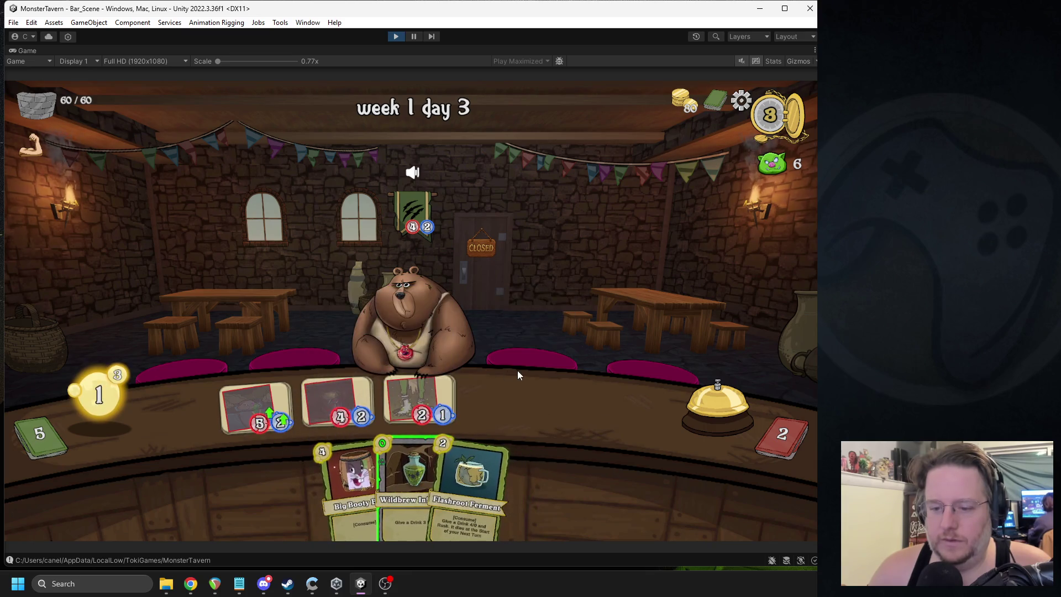
pyautogui.moveTo(374, 446)
pyautogui.moveTo(375, 447); pyautogui.dragTo(271, 401)
pyautogui.moveTo(410, 172)
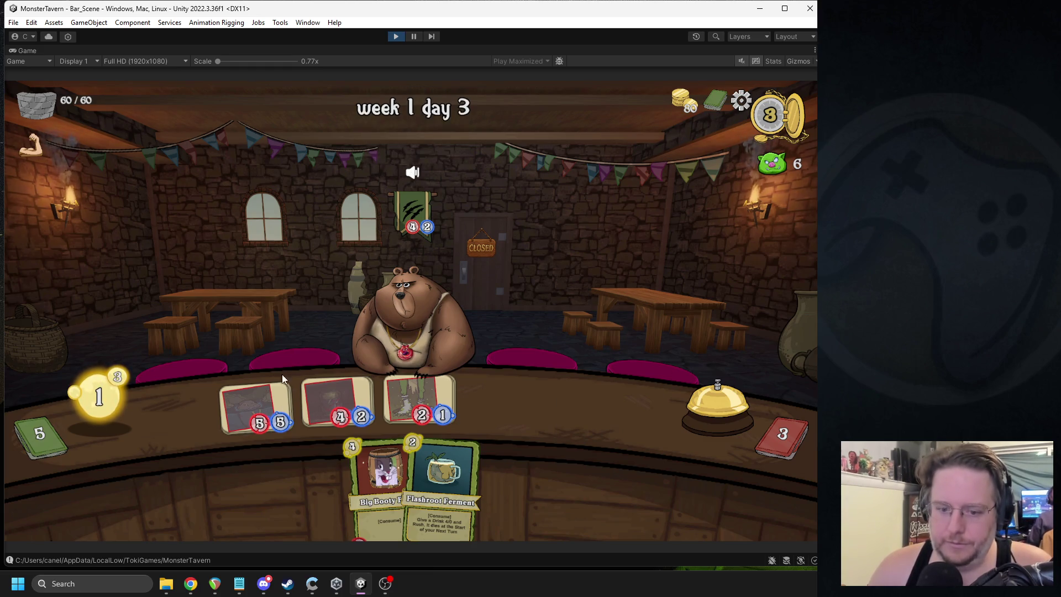
pyautogui.click(720, 391)
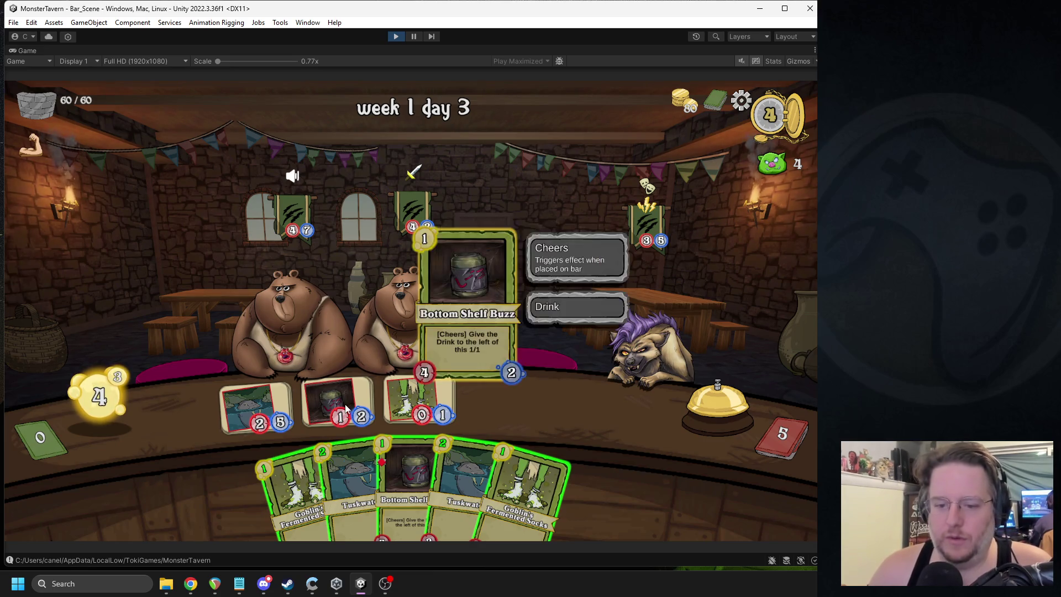
# Step: Serve Bottom Shelf to the left bear and stock the bar with Tuskwater, Socks, Bottom Shelf, Beer
pyautogui.moveTo(320, 314); pyautogui.dragTo(293, 304)
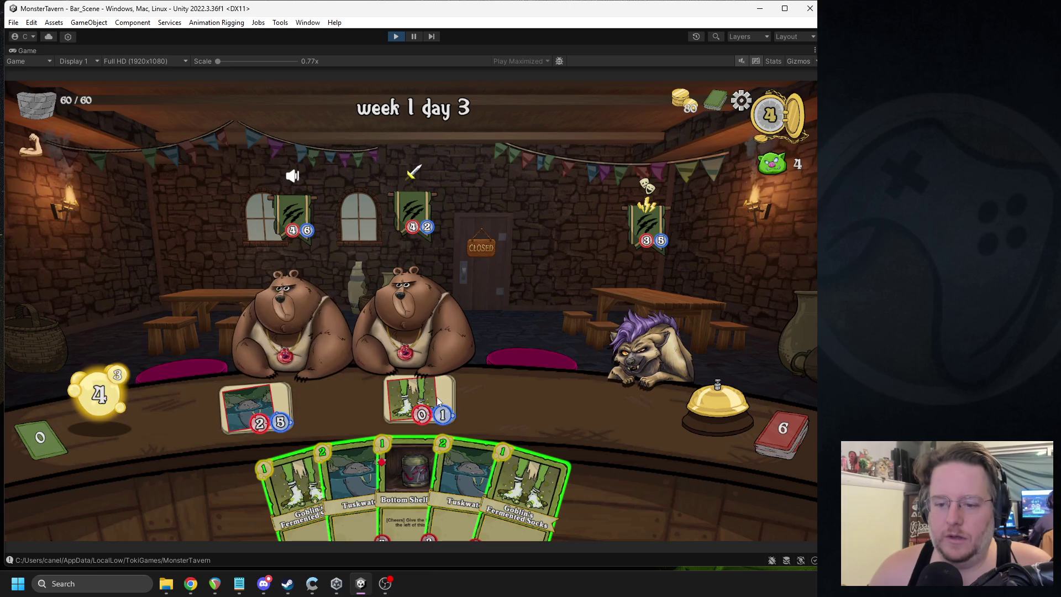
pyautogui.moveTo(467, 475)
pyautogui.mouseDown()
pyautogui.moveTo(370, 400)
pyautogui.moveTo(331, 419)
pyautogui.mouseUp()
pyautogui.moveTo(318, 486)
pyautogui.mouseDown()
pyautogui.moveTo(415, 381)
pyautogui.moveTo(420, 397)
pyautogui.mouseUp()
pyautogui.moveTo(437, 487)
pyautogui.mouseDown()
pyautogui.moveTo(544, 309)
pyautogui.moveTo(513, 396)
pyautogui.mouseUp()
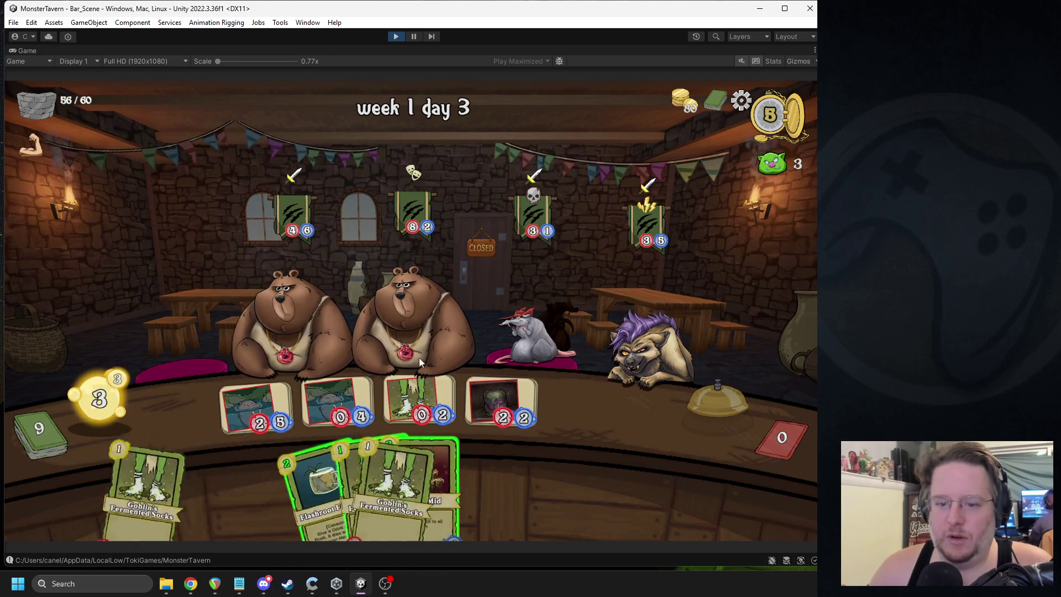
pyautogui.moveTo(411, 481); pyautogui.dragTo(560, 407)
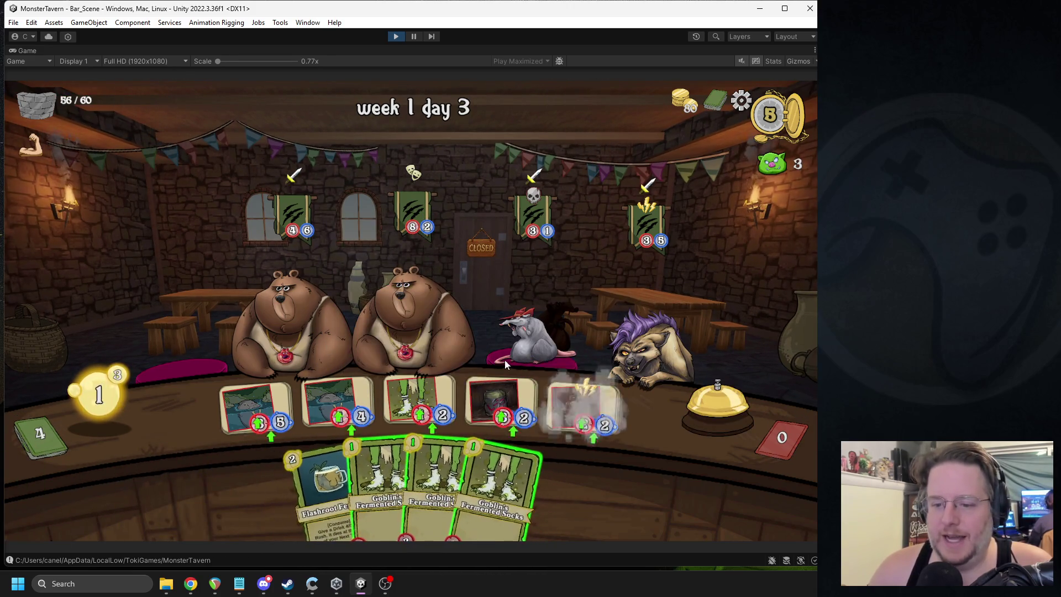
# Step: Serve the rat and the right bear, place another Goblin's Fermented Socks, and end the round
pyautogui.moveTo(420, 401)
pyautogui.mouseDown()
pyautogui.moveTo(497, 390)
pyautogui.moveTo(528, 331)
pyautogui.mouseUp()
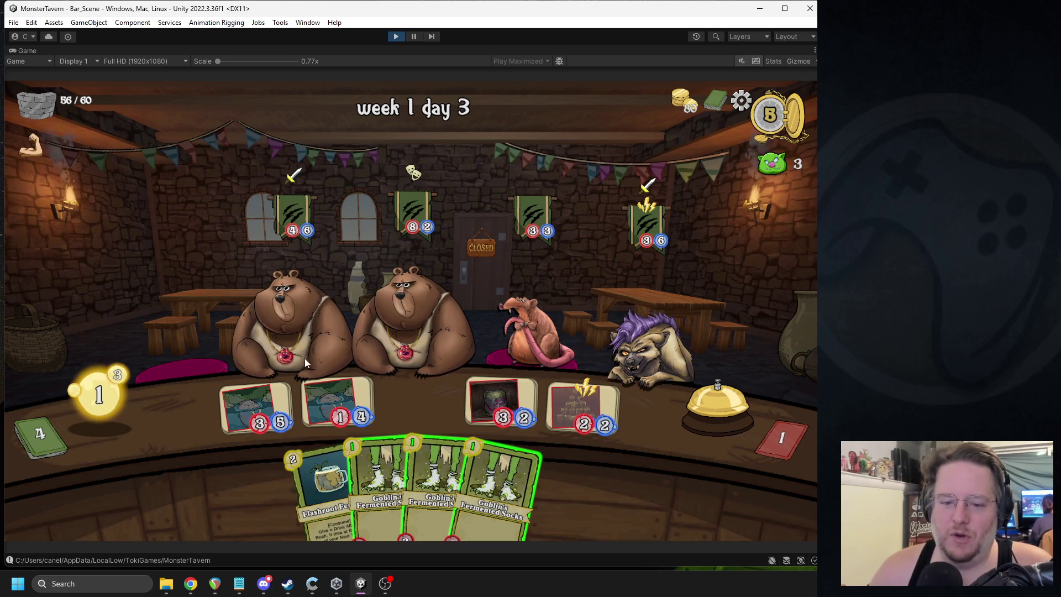
pyautogui.moveTo(280, 381)
pyautogui.mouseDown()
pyautogui.moveTo(309, 359)
pyautogui.moveTo(401, 329)
pyautogui.moveTo(404, 338)
pyautogui.mouseUp()
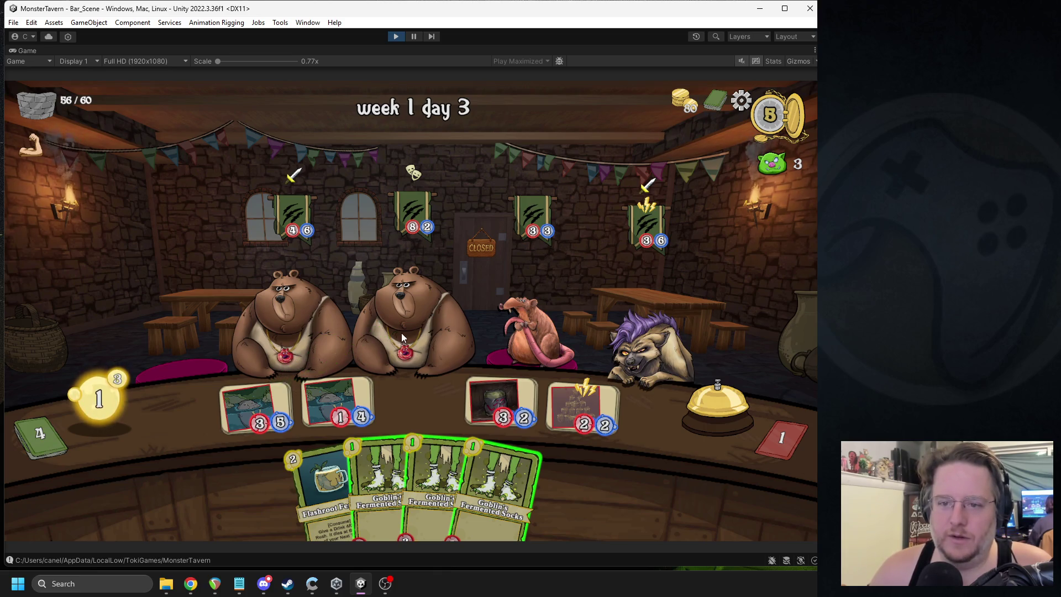
pyautogui.click(281, 387)
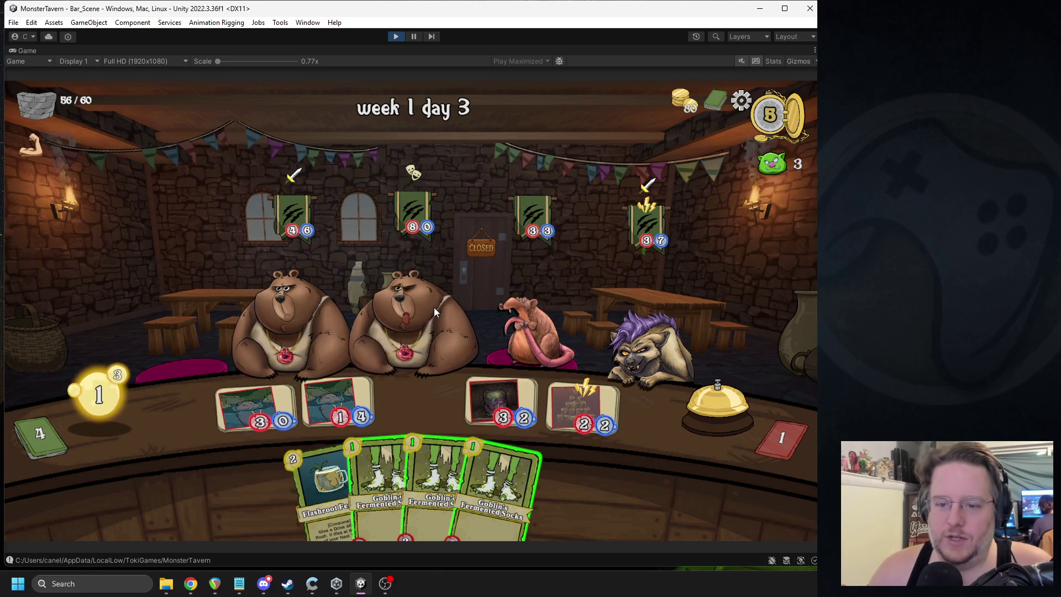
pyautogui.moveTo(365, 387); pyautogui.dragTo(514, 310)
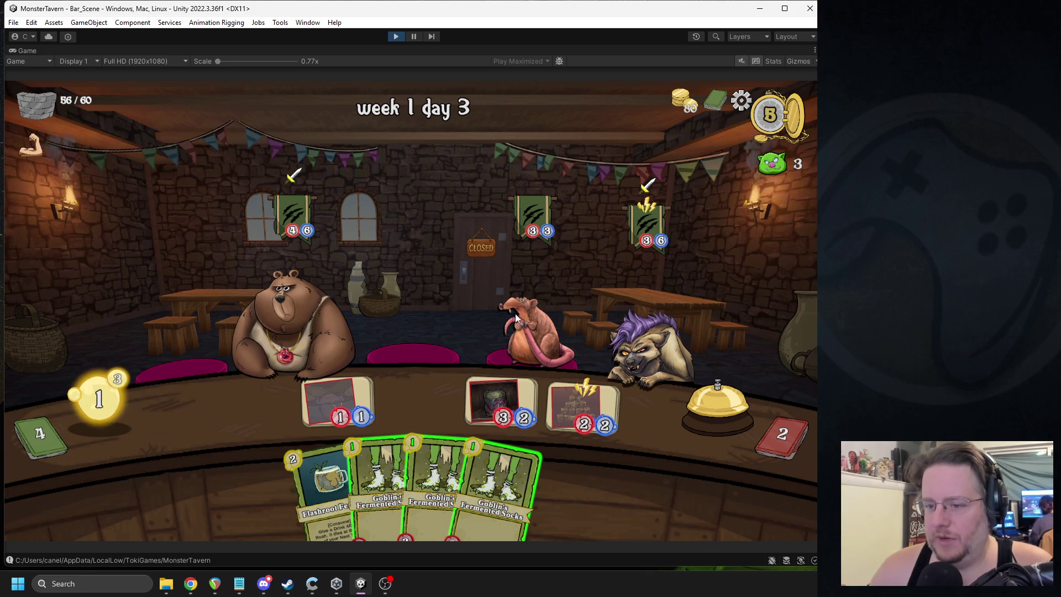
pyautogui.moveTo(381, 476); pyautogui.dragTo(257, 408)
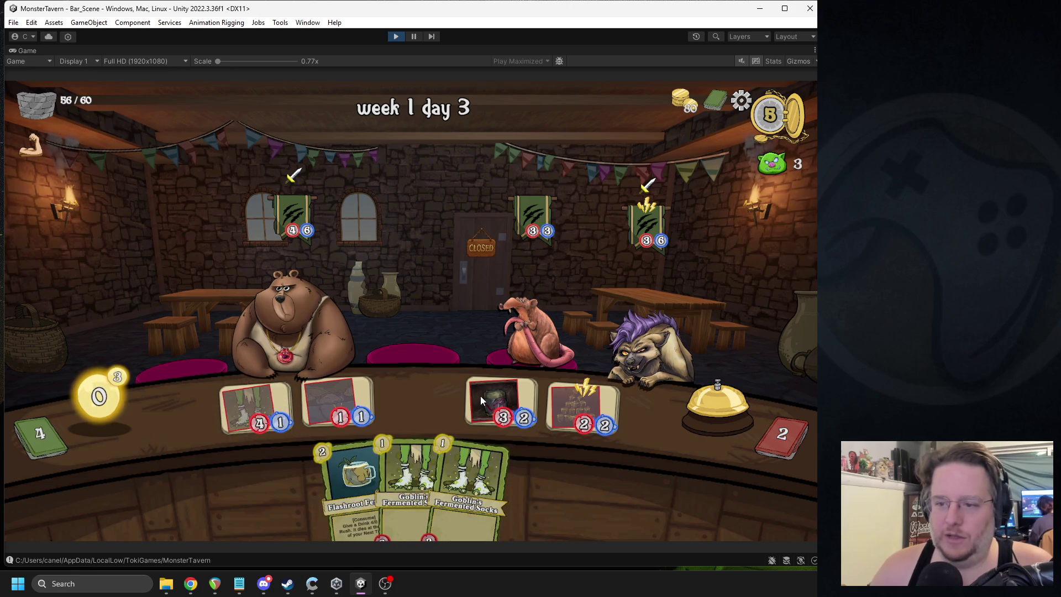
pyautogui.click(720, 415)
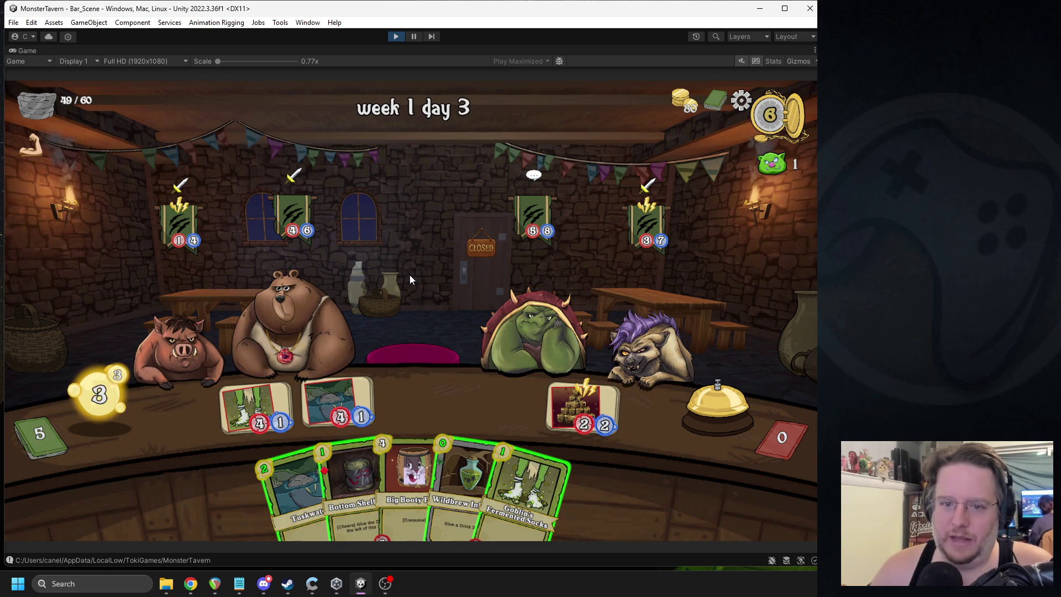
# Step: Place Bottom Shelf Buzz, serve Socks to the hyena, Wildbrew the Tuskwater, add Socks, end the round
pyautogui.moveTo(297, 197)
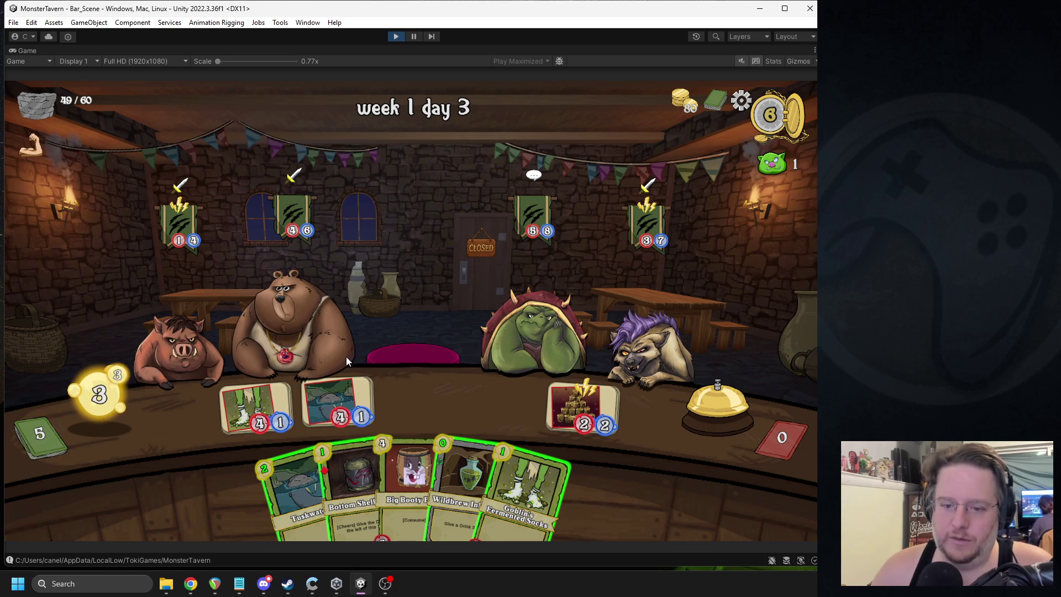
pyautogui.moveTo(354, 481); pyautogui.dragTo(407, 396)
pyautogui.moveTo(257, 402)
pyautogui.mouseDown()
pyautogui.moveTo(580, 355)
pyautogui.moveTo(656, 327)
pyautogui.mouseUp()
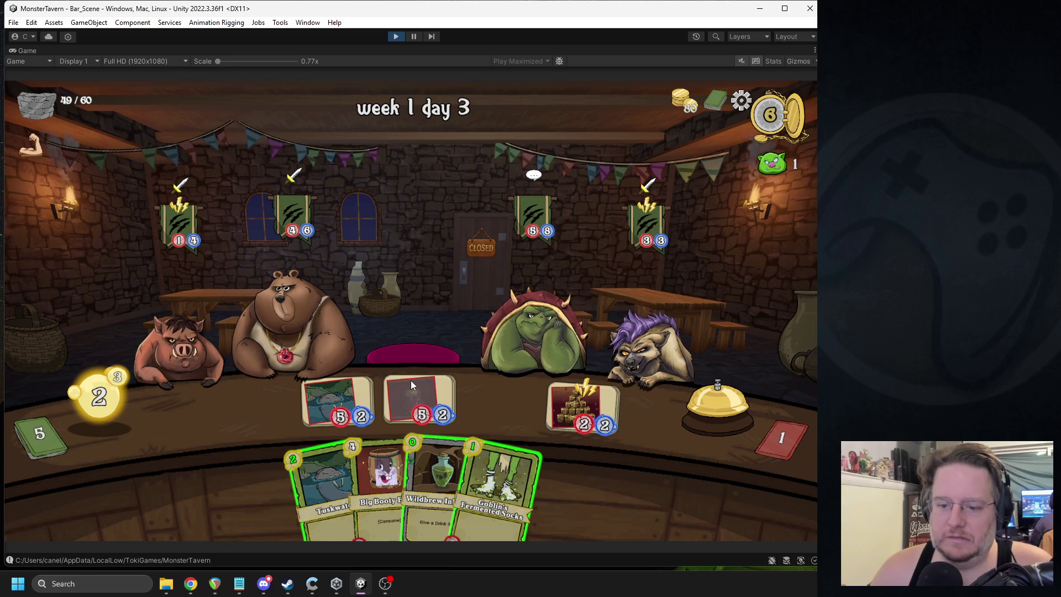
pyautogui.moveTo(428, 475); pyautogui.dragTo(362, 395)
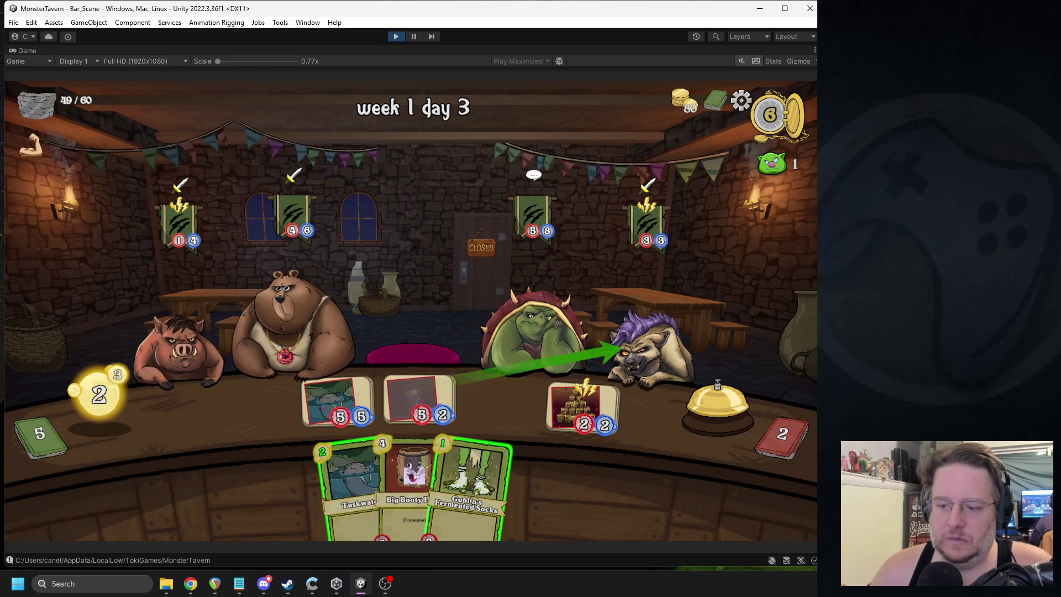
pyautogui.moveTo(470, 484)
pyautogui.mouseDown()
pyautogui.moveTo(259, 409)
pyautogui.moveTo(271, 403)
pyautogui.mouseUp()
pyautogui.moveTo(469, 472)
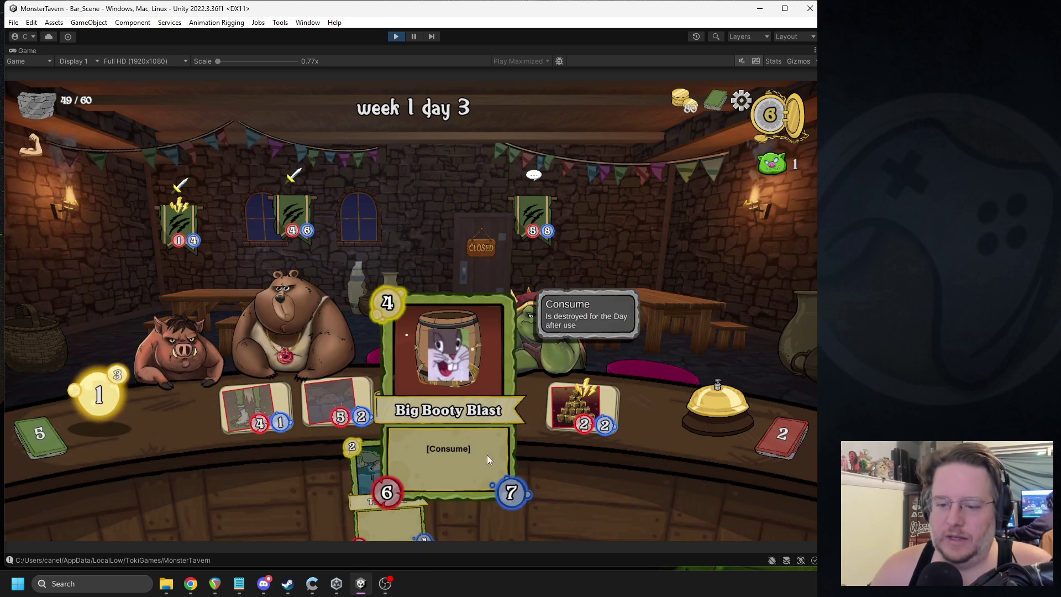
pyautogui.click(713, 398)
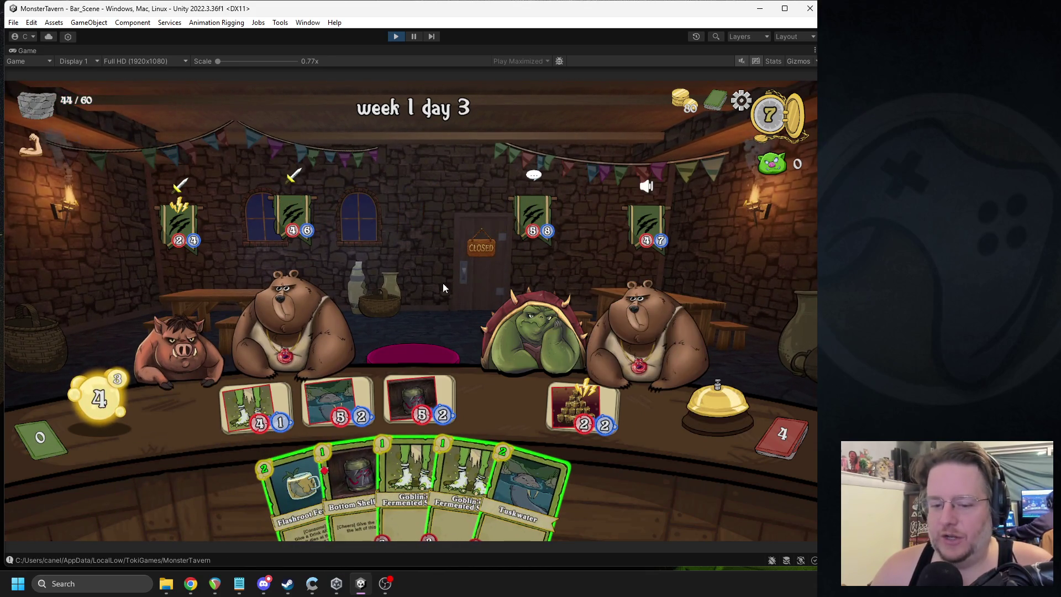
# Step: Briefly switch to another program and back to Unity, then place Bottom Shelf on the bar
pyautogui.click(386, 583)
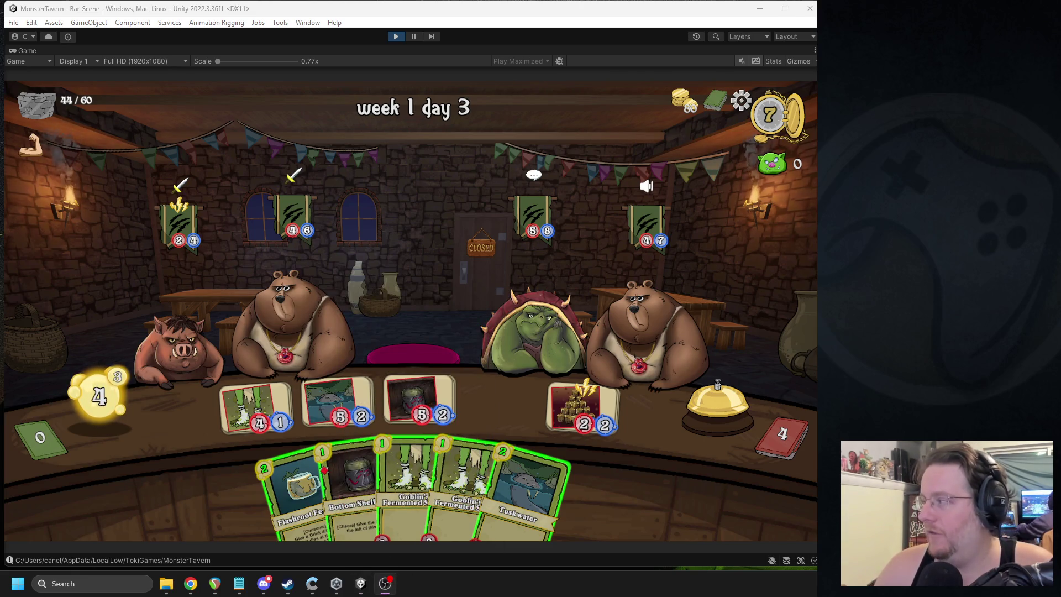
pyautogui.click(338, 354)
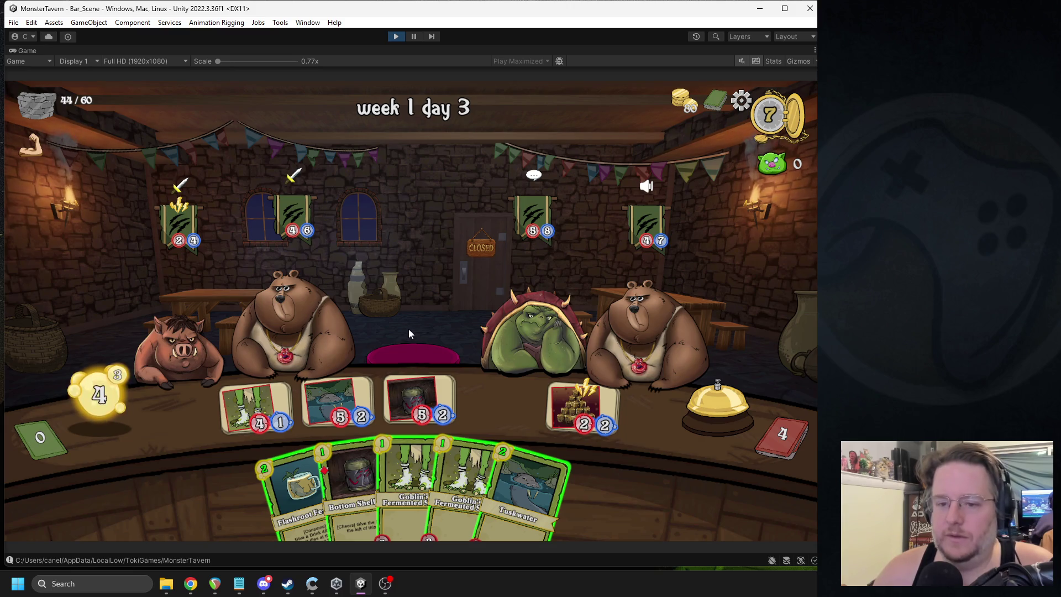
pyautogui.moveTo(294, 175)
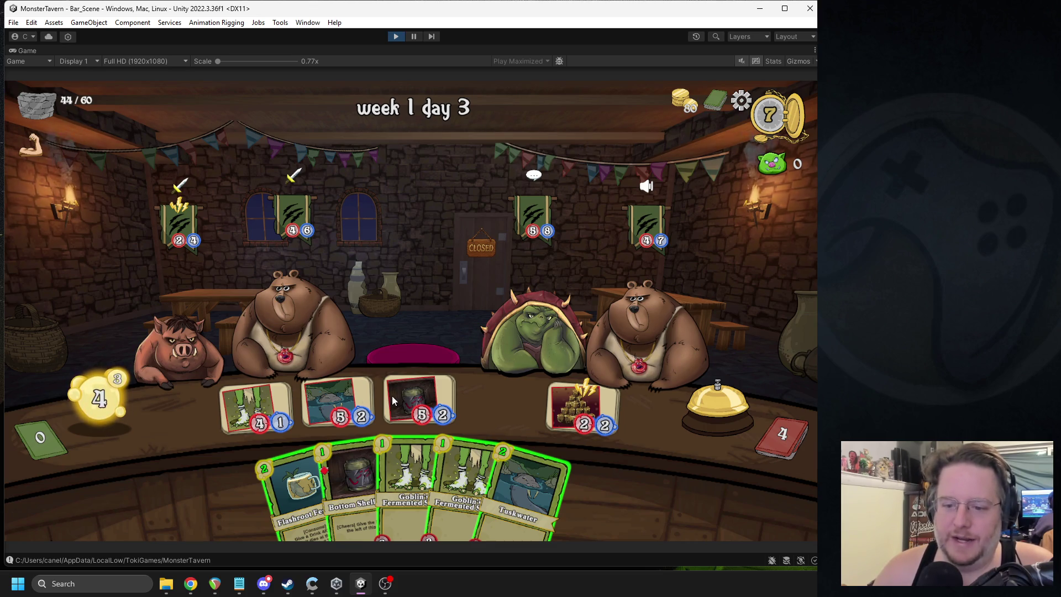
pyautogui.moveTo(354, 481); pyautogui.dragTo(517, 415)
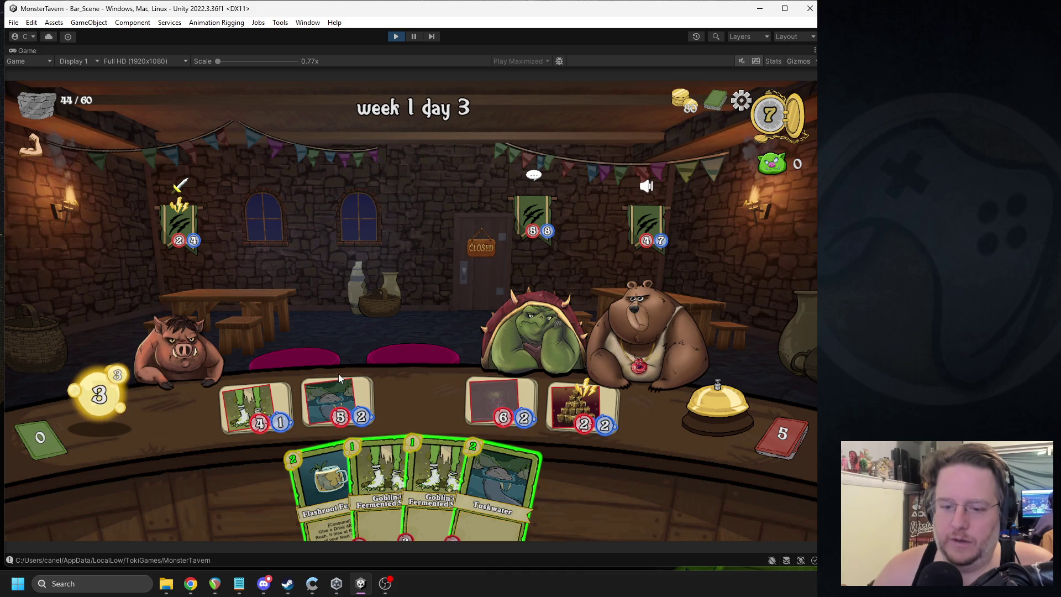
# Step: Place Socks boosted with Flashroot Ferment, serve Tuskwater to the frog, and end the final turns
pyautogui.moveTo(381, 469); pyautogui.dragTo(403, 402)
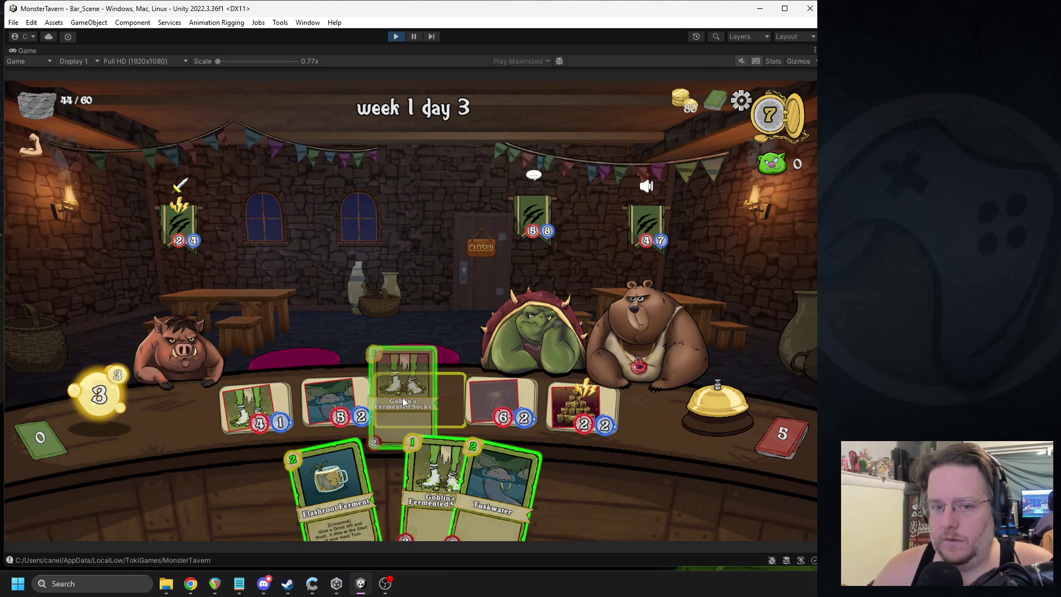
pyautogui.moveTo(331, 487)
pyautogui.mouseDown()
pyautogui.moveTo(393, 353)
pyautogui.moveTo(418, 387)
pyautogui.mouseUp()
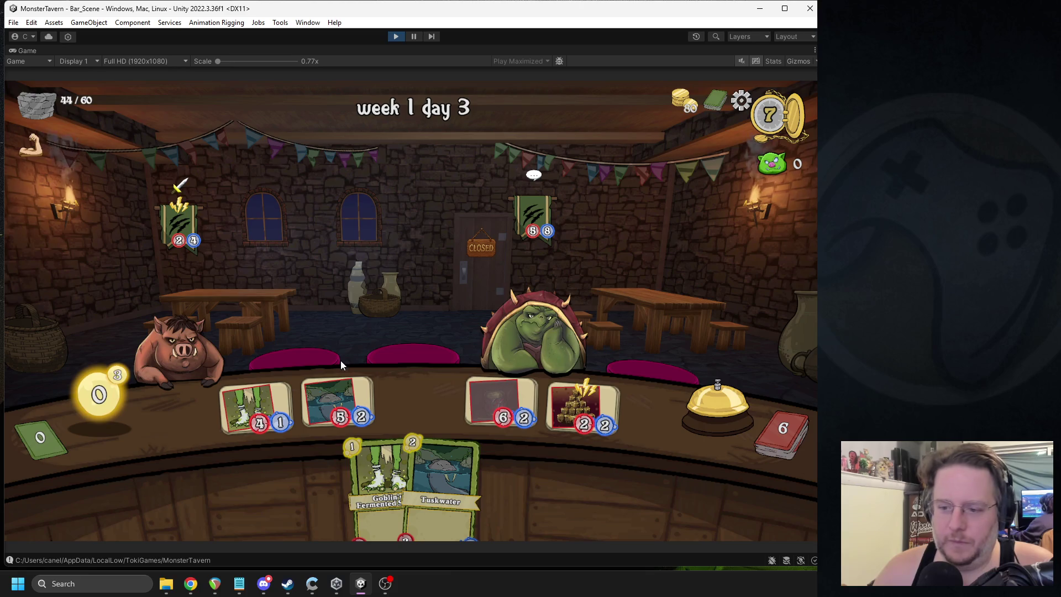
pyautogui.moveTo(335, 406)
pyautogui.mouseDown()
pyautogui.moveTo(570, 299)
pyautogui.moveTo(177, 343)
pyautogui.mouseUp()
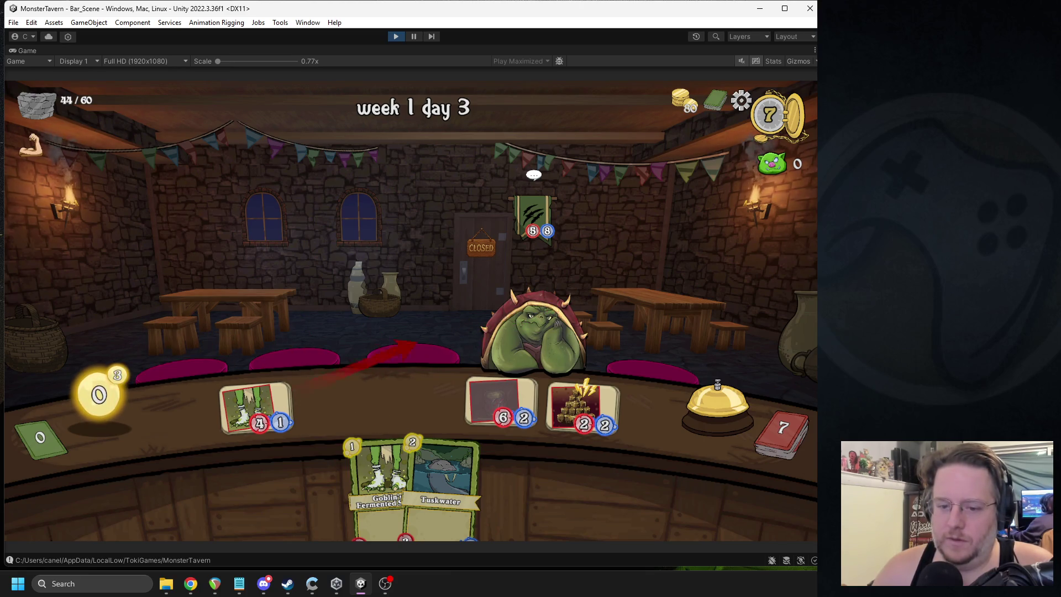
pyautogui.click(697, 401)
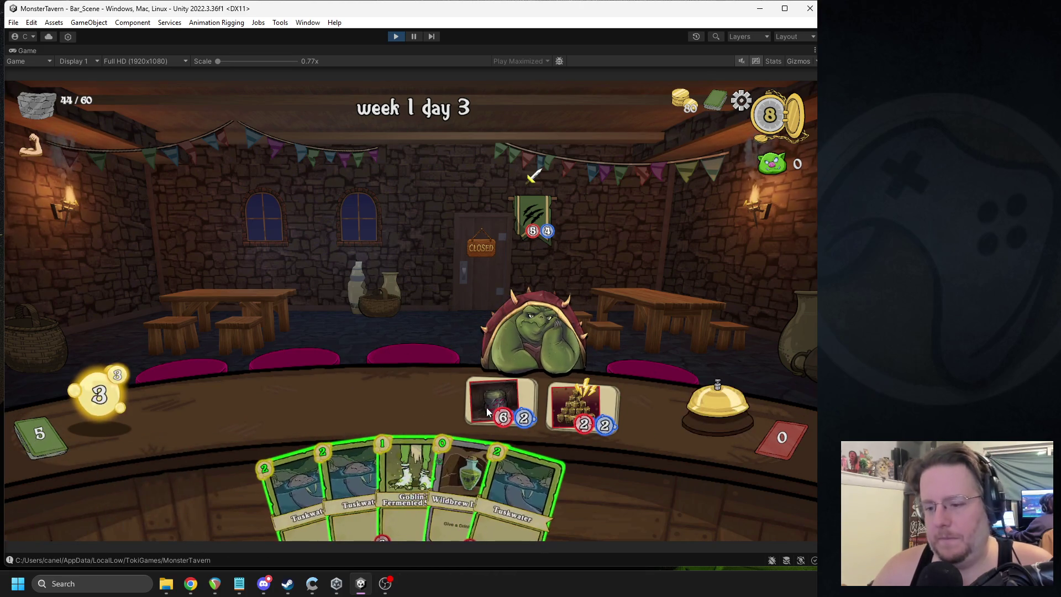
pyautogui.click(671, 393)
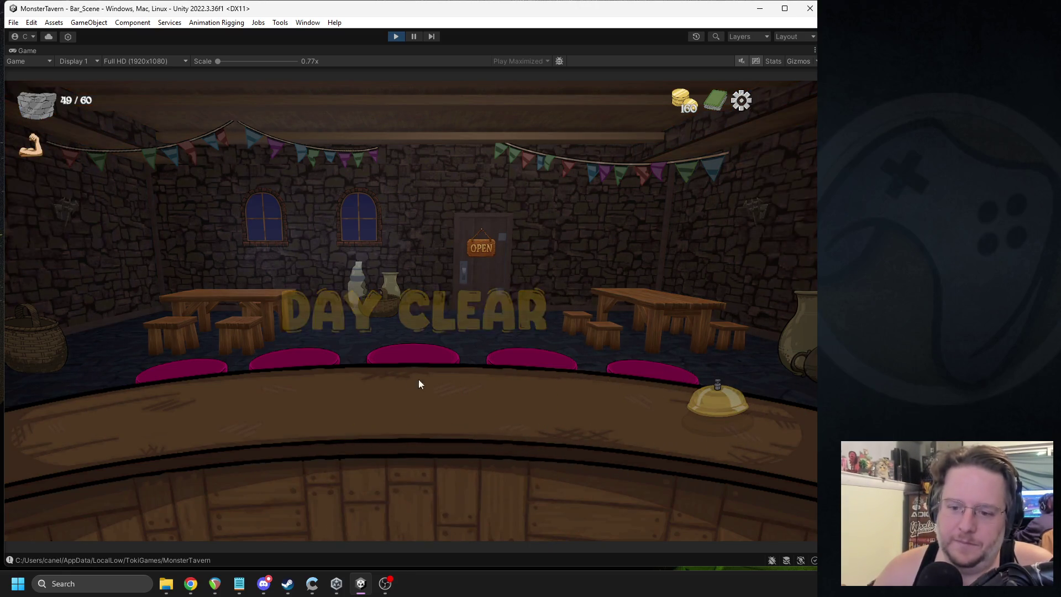
# Step: Buy Sugar Rim, reroll, buy Lucky Cork and leave the Trinket Shop with 75 gold left
pyautogui.moveTo(447, 402)
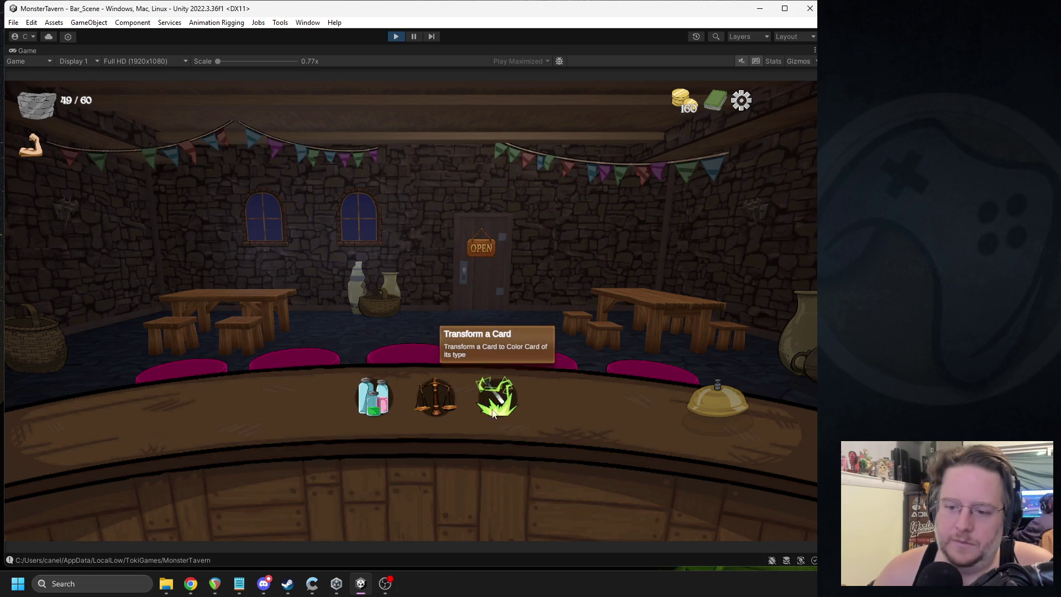
pyautogui.click(443, 398)
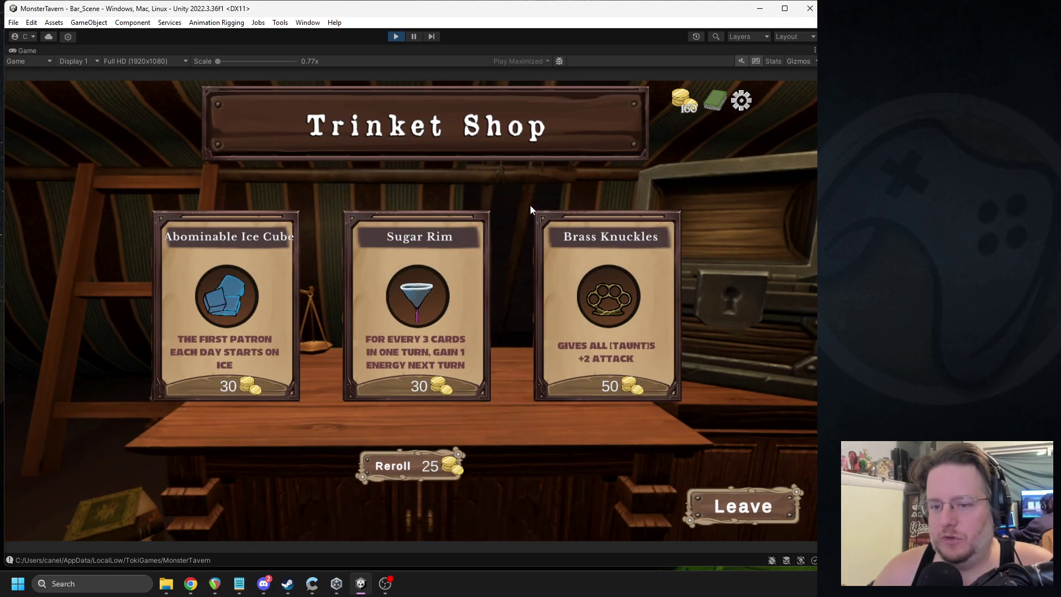
pyautogui.click(429, 299)
pyautogui.click(409, 468)
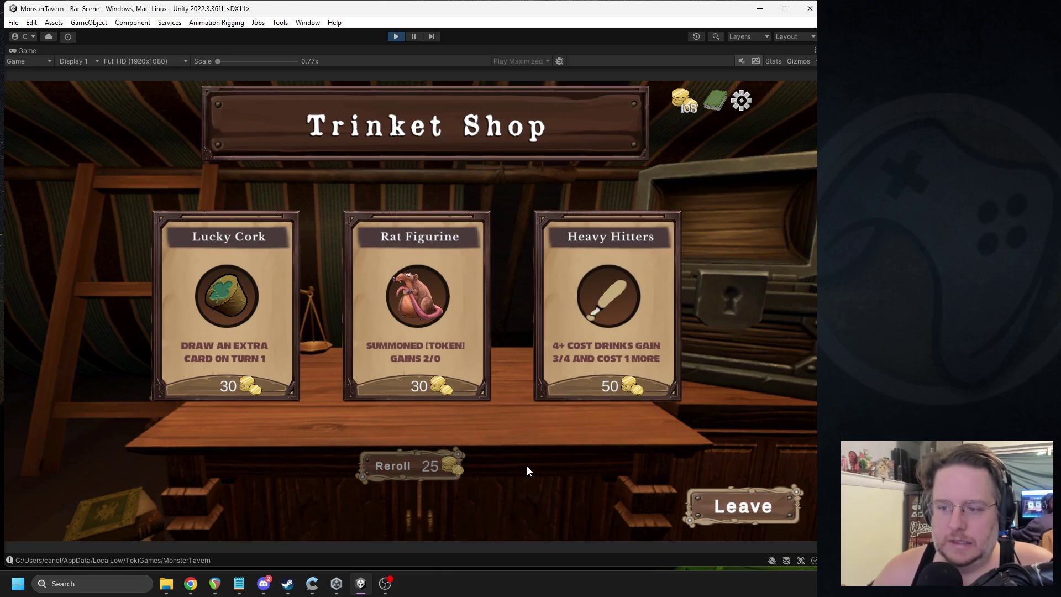
pyautogui.click(253, 386)
pyautogui.click(730, 502)
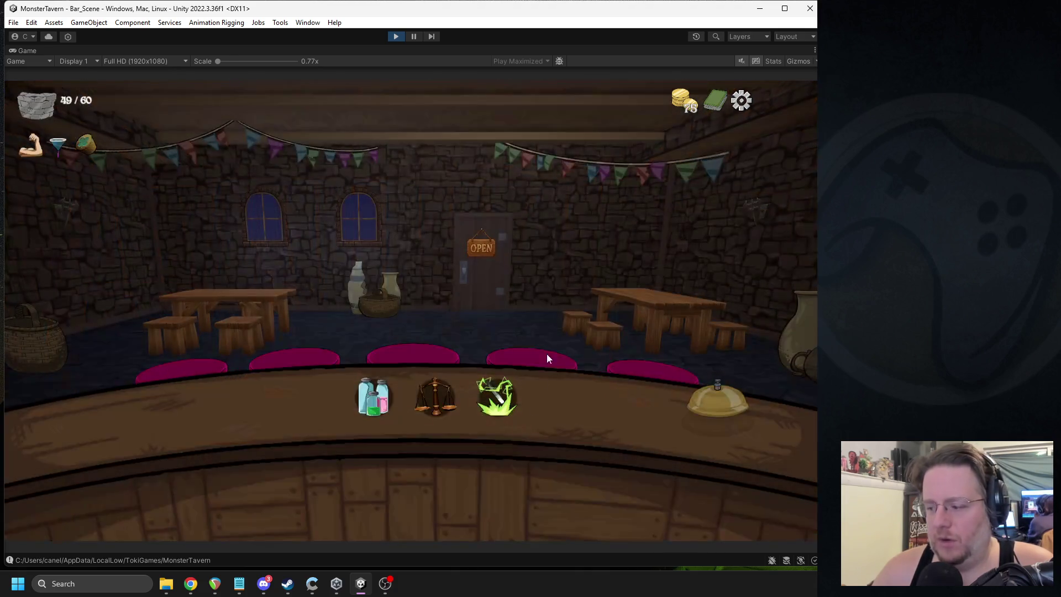
pyautogui.click(512, 389)
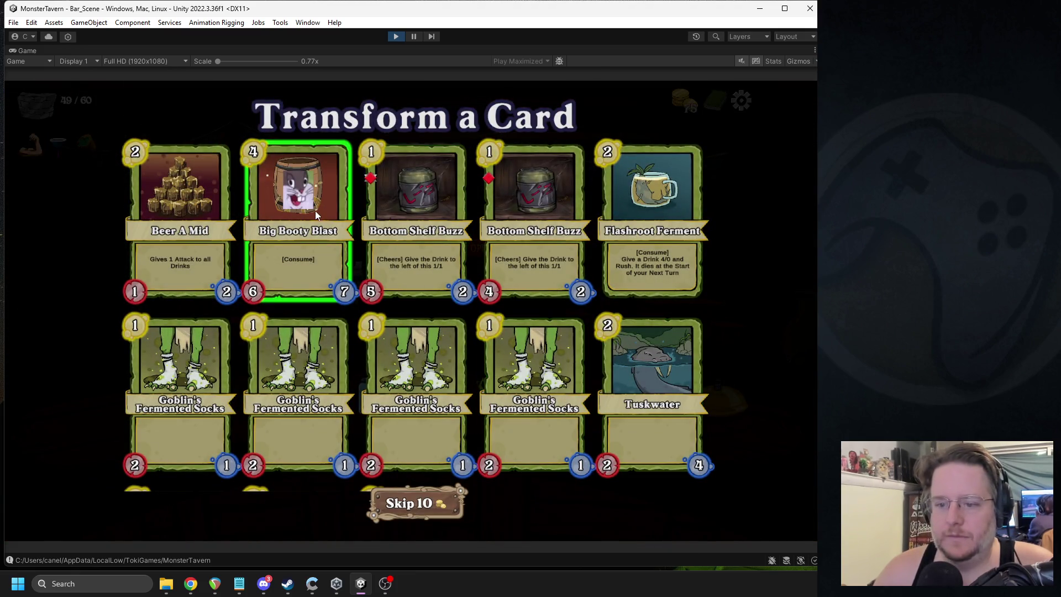
# Step: Transform Big Booty Blast into Wardens Cask and empower Wardens Cask with the Hags Hair upgrade
pyautogui.click(304, 244)
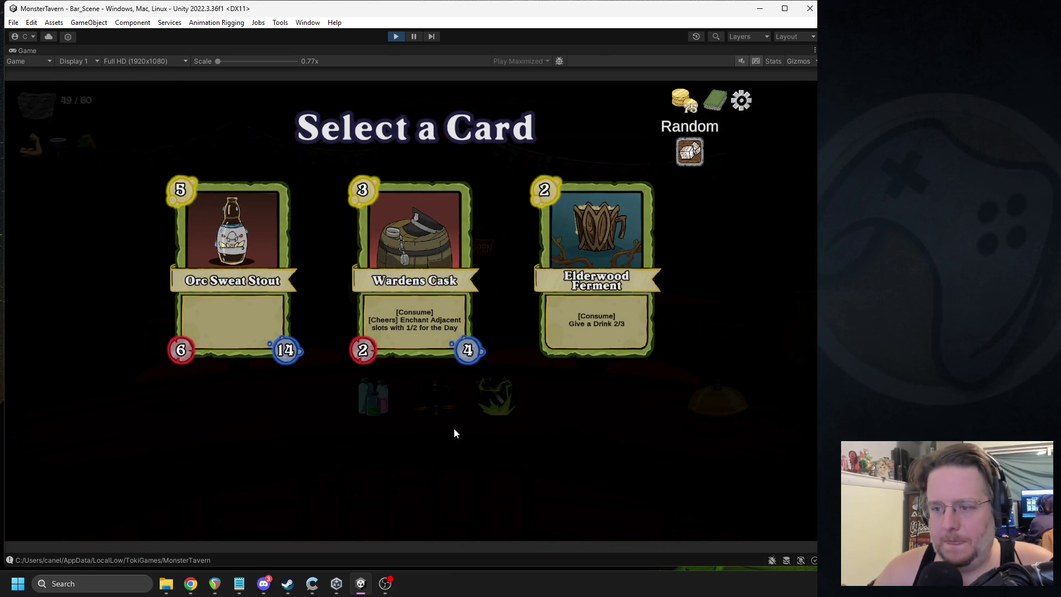
pyautogui.click(400, 314)
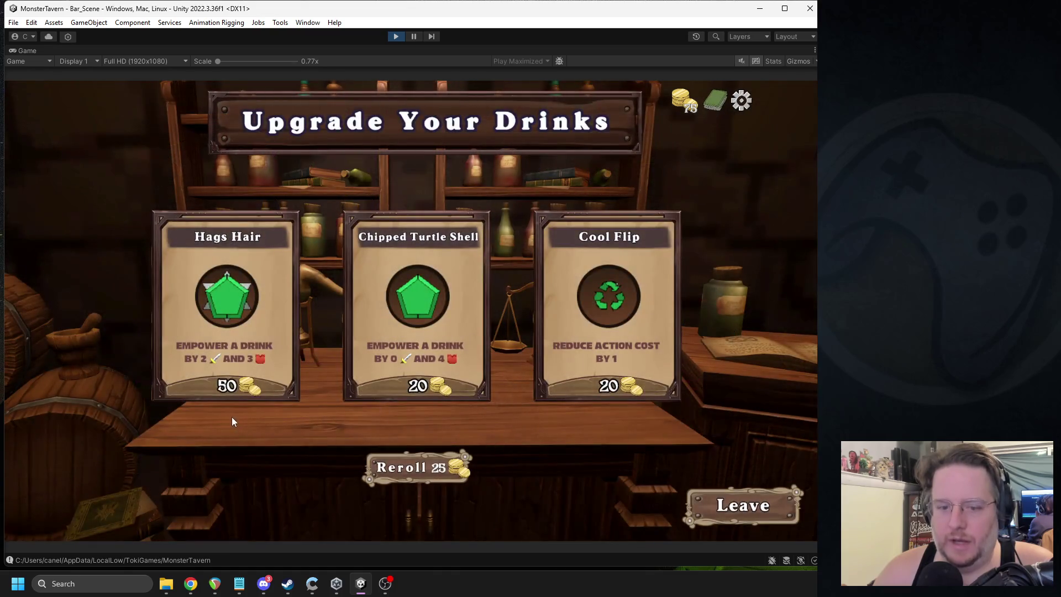
pyautogui.click(213, 384)
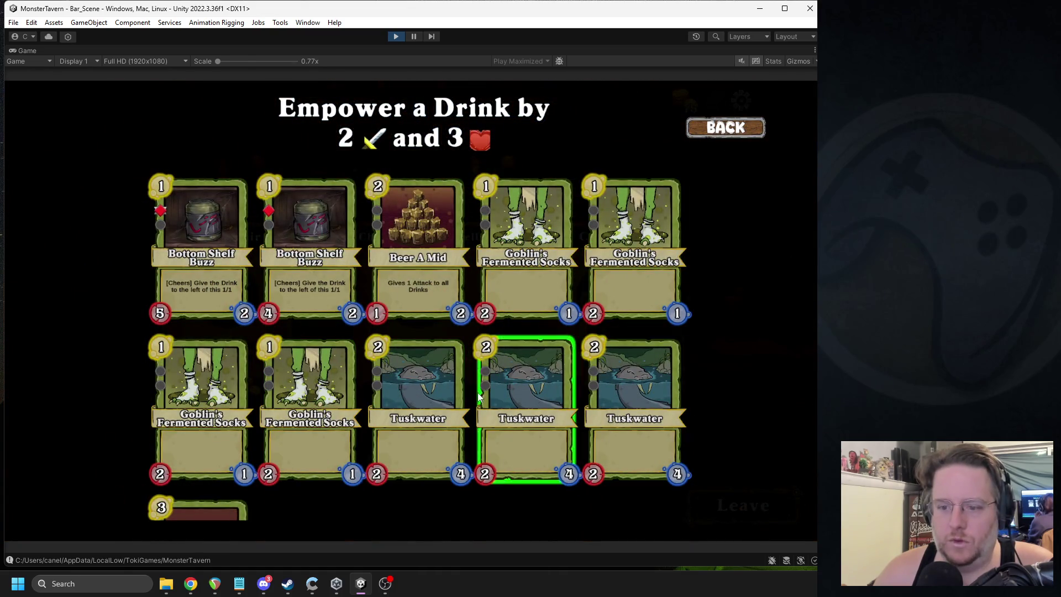
pyautogui.scroll(-3, 441, 253)
pyautogui.click(176, 406)
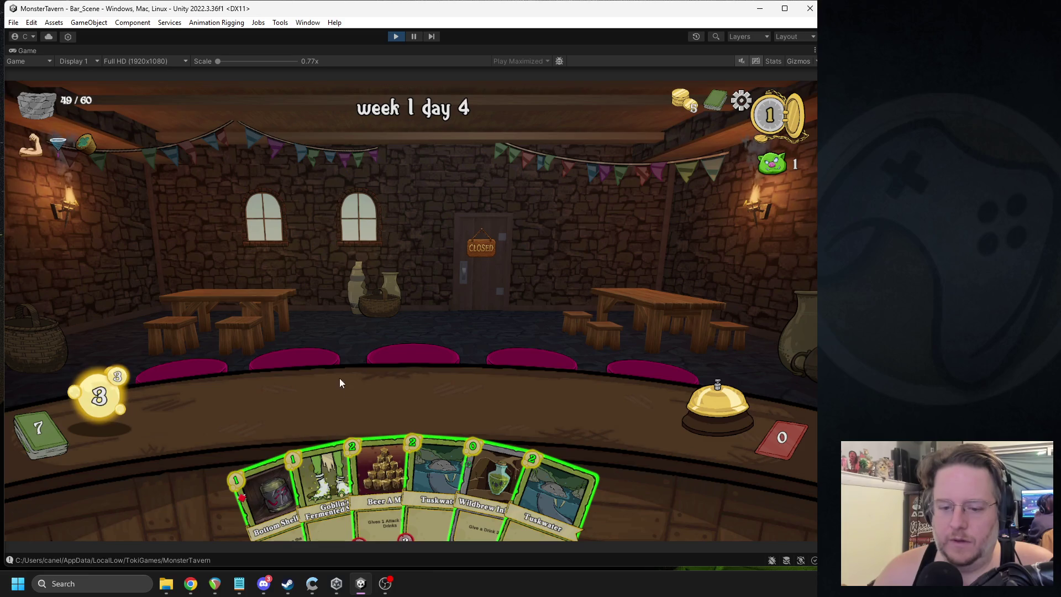
# Step: Play Socks, Bottom Shelf Buzz and Wardens Cask onto the bar over two turns, ending each
pyautogui.moveTo(314, 459); pyautogui.dragTo(255, 403)
pyautogui.moveTo(274, 497)
pyautogui.mouseDown()
pyautogui.moveTo(334, 417)
pyautogui.moveTo(337, 364)
pyautogui.moveTo(340, 402)
pyautogui.mouseUp()
pyautogui.click(684, 383)
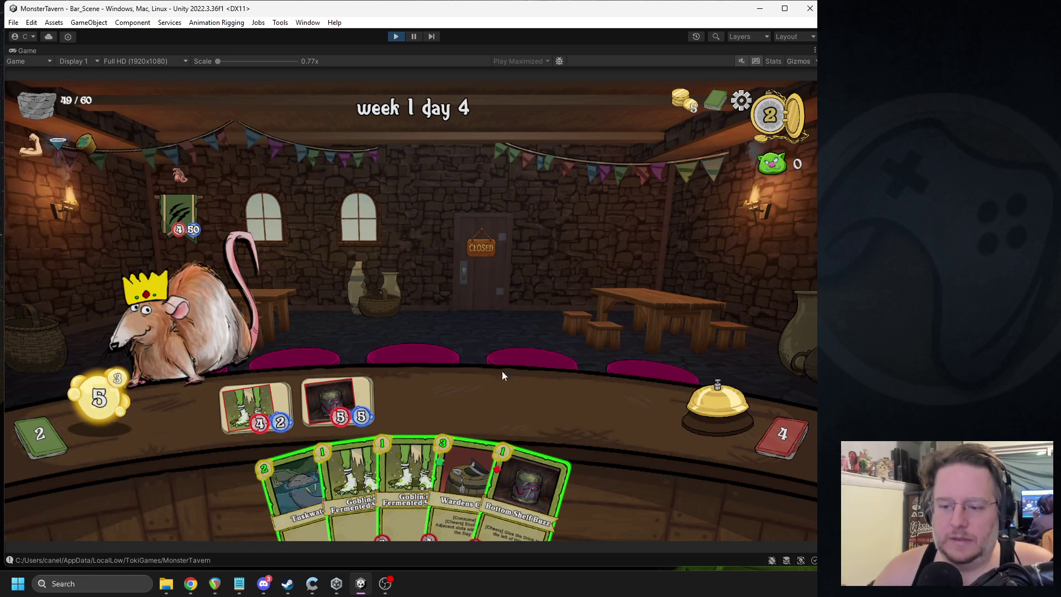
pyautogui.moveTo(456, 438); pyautogui.dragTo(407, 400)
pyautogui.moveTo(498, 475); pyautogui.dragTo(491, 399)
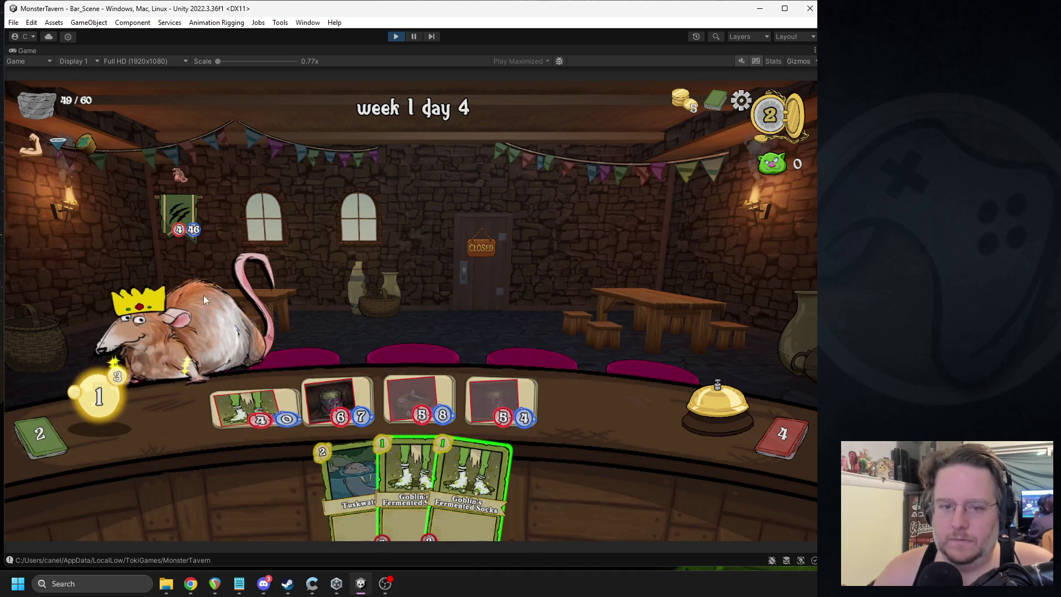
pyautogui.moveTo(470, 481); pyautogui.dragTo(279, 419)
pyautogui.click(703, 400)
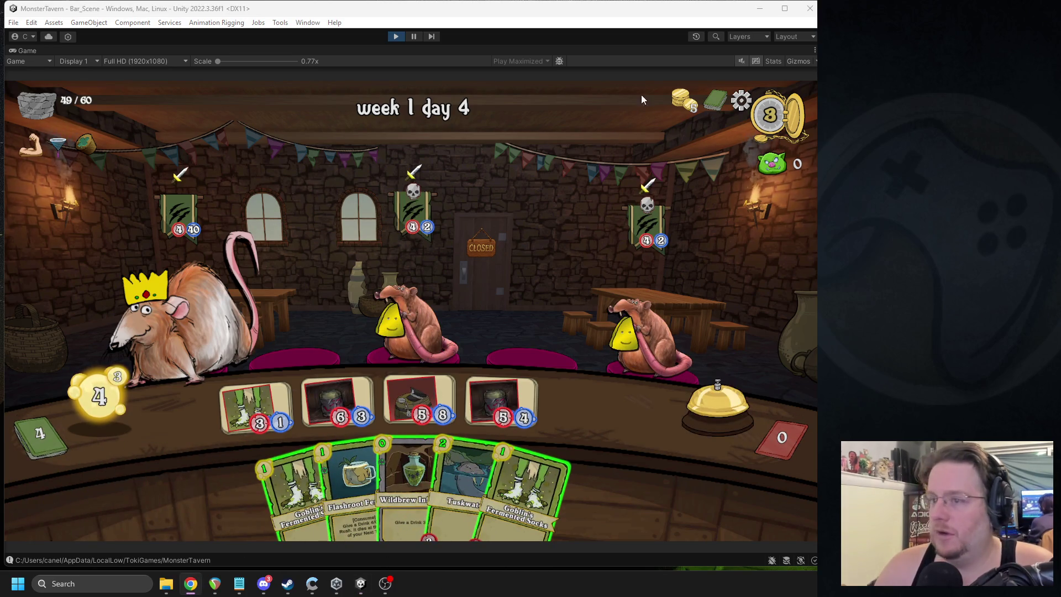
# Step: Mute the game audio, aim Wildbrew at the middle rat, and add Socks and Flashroot drinks
pyautogui.click(741, 61)
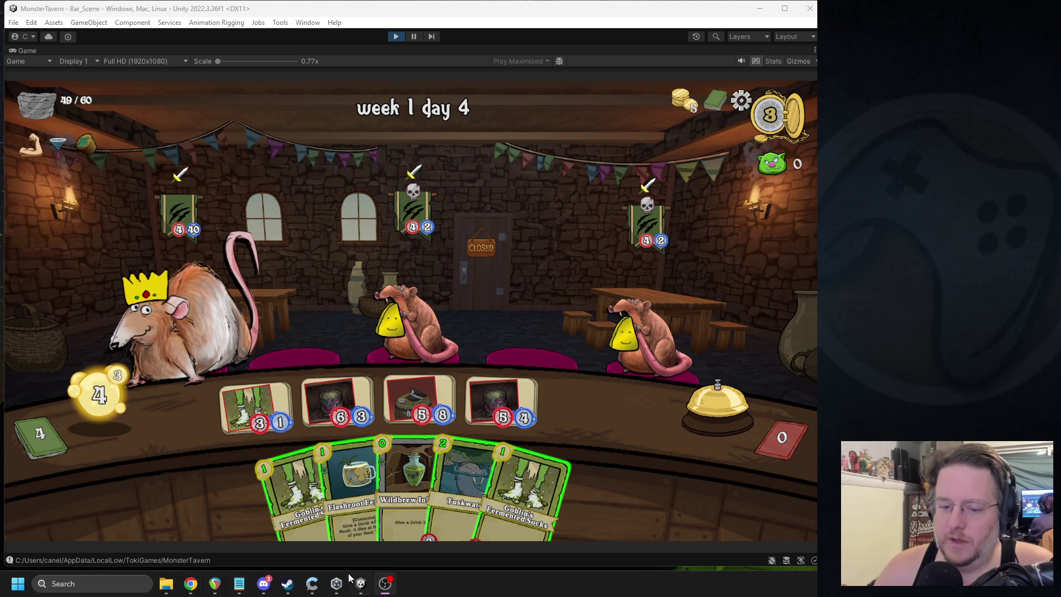
pyautogui.click(565, 269)
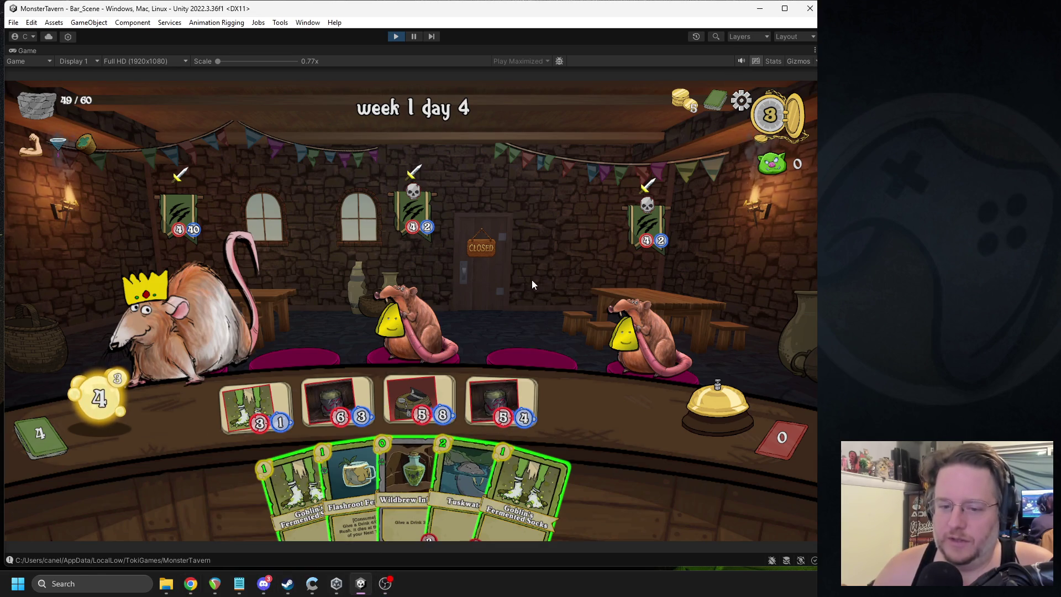
pyautogui.moveTo(409, 497)
pyautogui.mouseDown()
pyautogui.moveTo(365, 420)
pyautogui.moveTo(431, 401)
pyautogui.mouseUp()
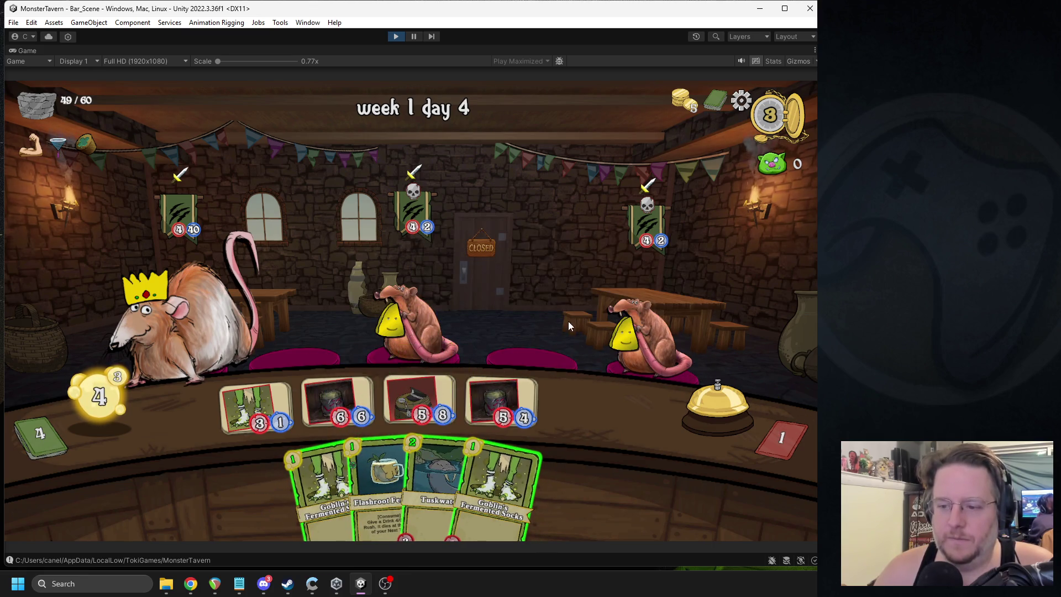
pyautogui.moveTo(477, 365); pyautogui.dragTo(426, 322)
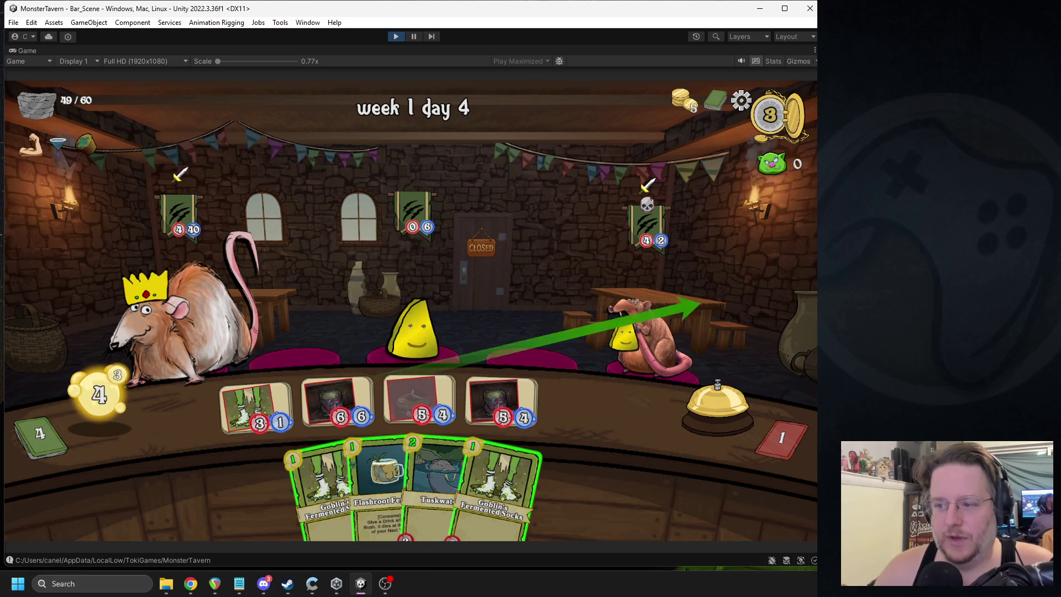
pyautogui.moveTo(325, 486); pyautogui.dragTo(260, 408)
pyautogui.moveTo(481, 481)
pyautogui.mouseDown()
pyautogui.moveTo(511, 436)
pyautogui.moveTo(581, 406)
pyautogui.mouseUp()
pyautogui.moveTo(387, 475); pyautogui.dragTo(557, 406)
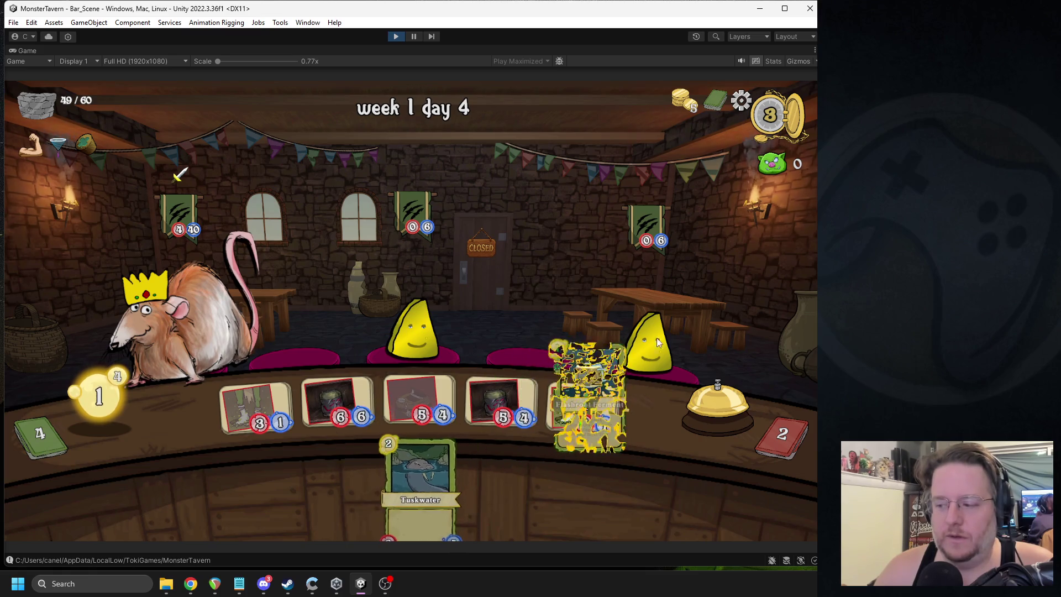
# Step: End the turn, serve Beer A Mid to the cheese customer, then play Tuskwater, Socks and Wildbrew
pyautogui.click(683, 447)
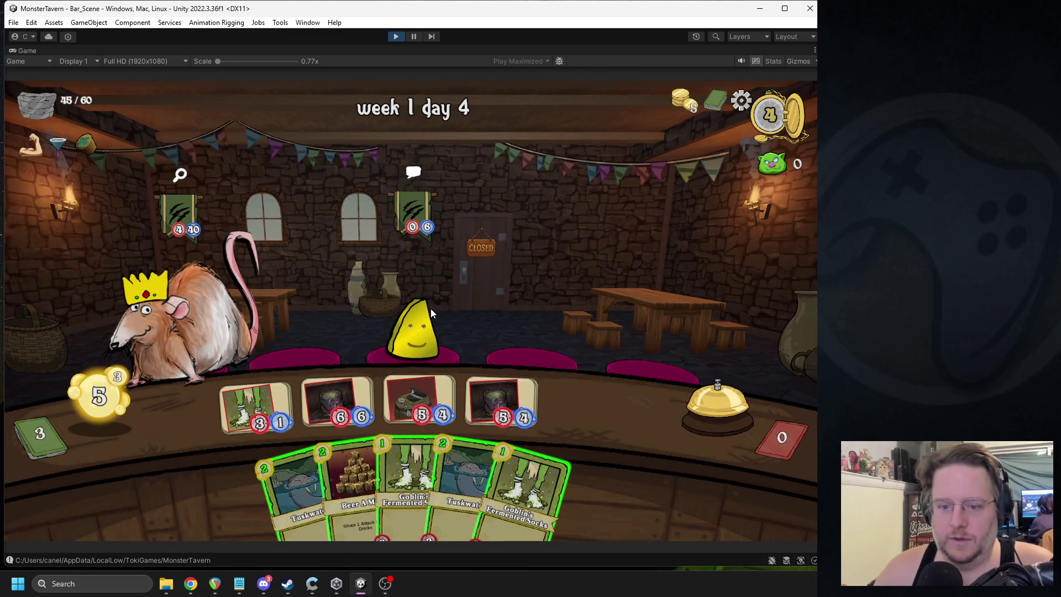
pyautogui.moveTo(353, 486); pyautogui.dragTo(584, 409)
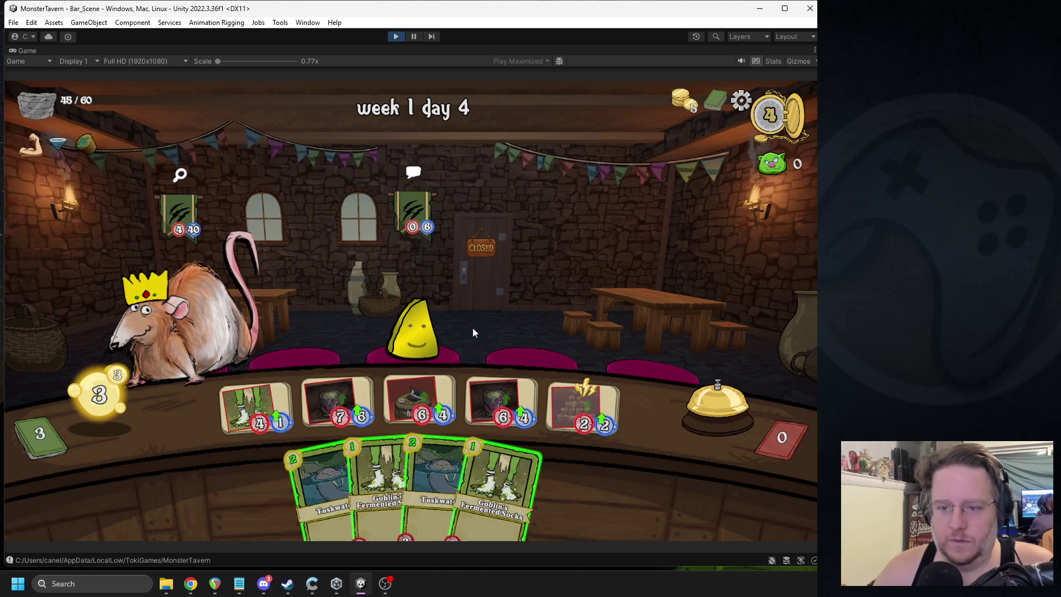
pyautogui.moveTo(426, 391); pyautogui.dragTo(413, 326)
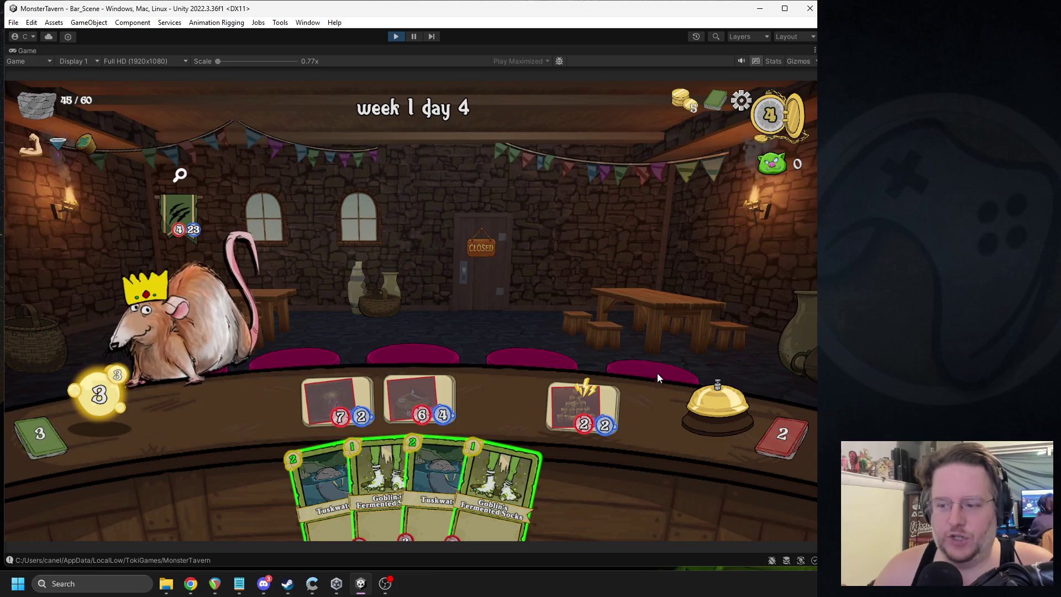
pyautogui.moveTo(323, 486); pyautogui.dragTo(256, 409)
pyautogui.moveTo(354, 481); pyautogui.dragTo(501, 407)
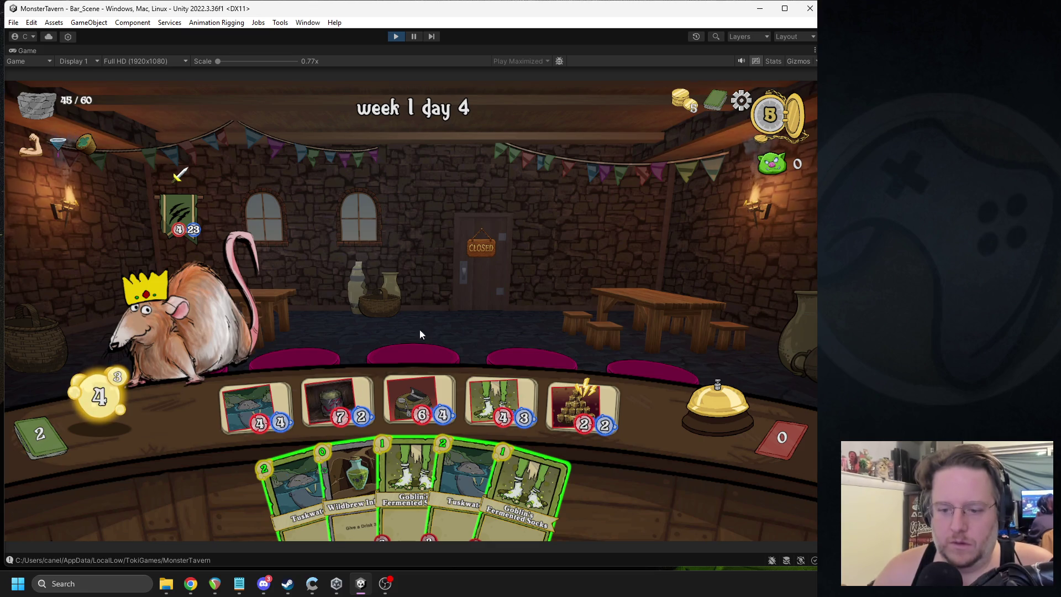
pyautogui.moveTo(193, 227)
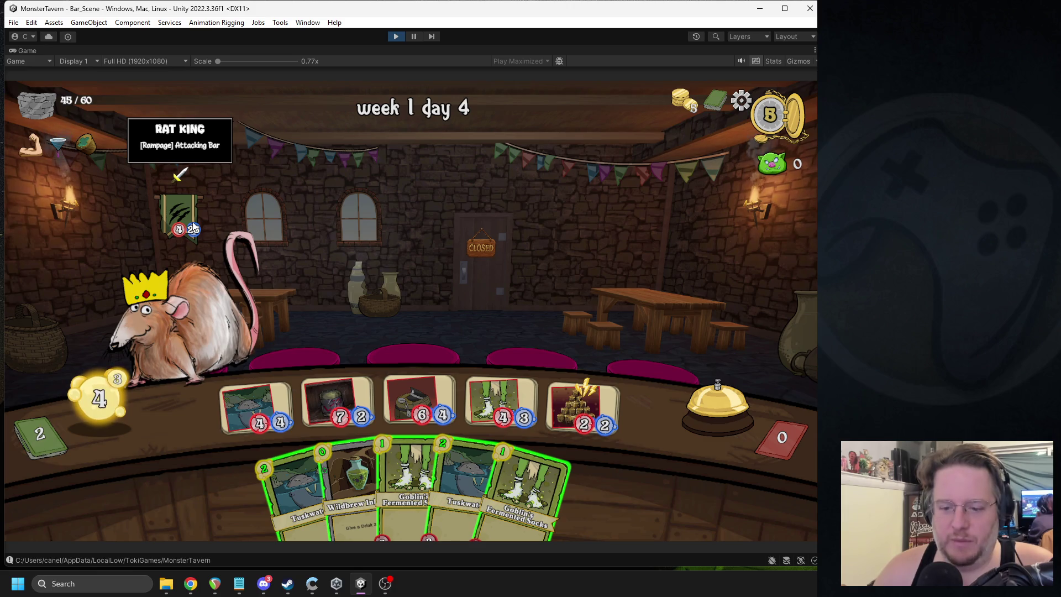
pyautogui.moveTo(353, 486)
pyautogui.mouseDown()
pyautogui.moveTo(459, 362)
pyautogui.moveTo(413, 390)
pyautogui.moveTo(216, 303)
pyautogui.mouseUp()
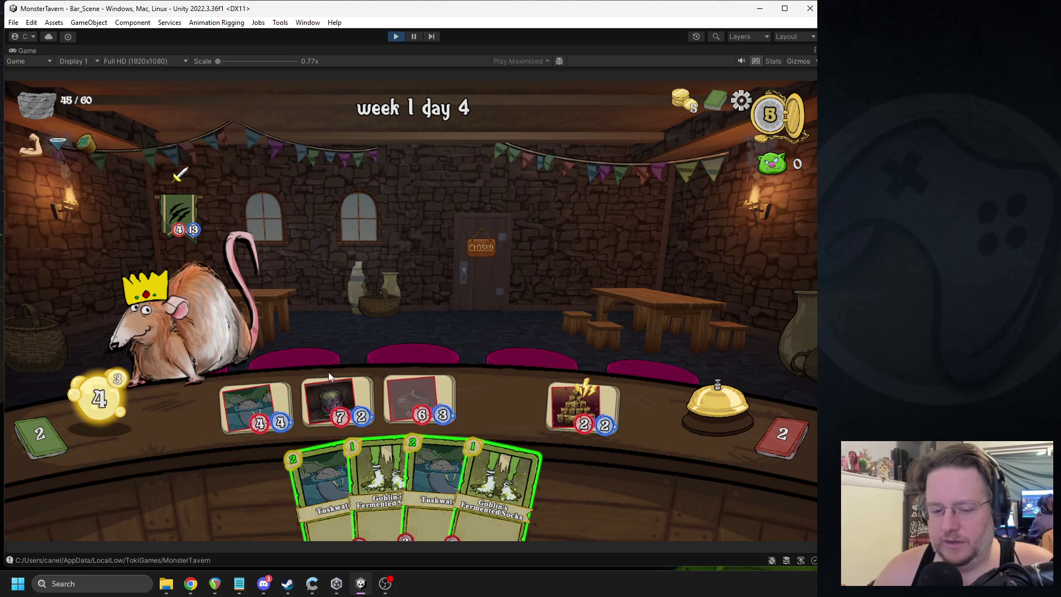
pyautogui.click(263, 583)
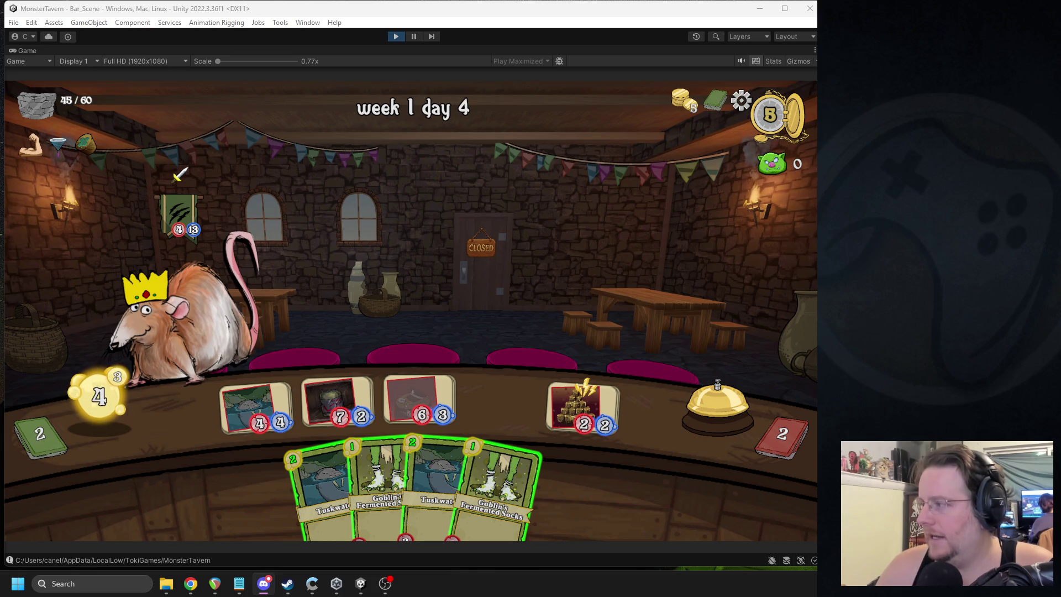
# Step: Return from Discord to Unity and end the turn so the Rat King leaves
pyautogui.click(486, 173)
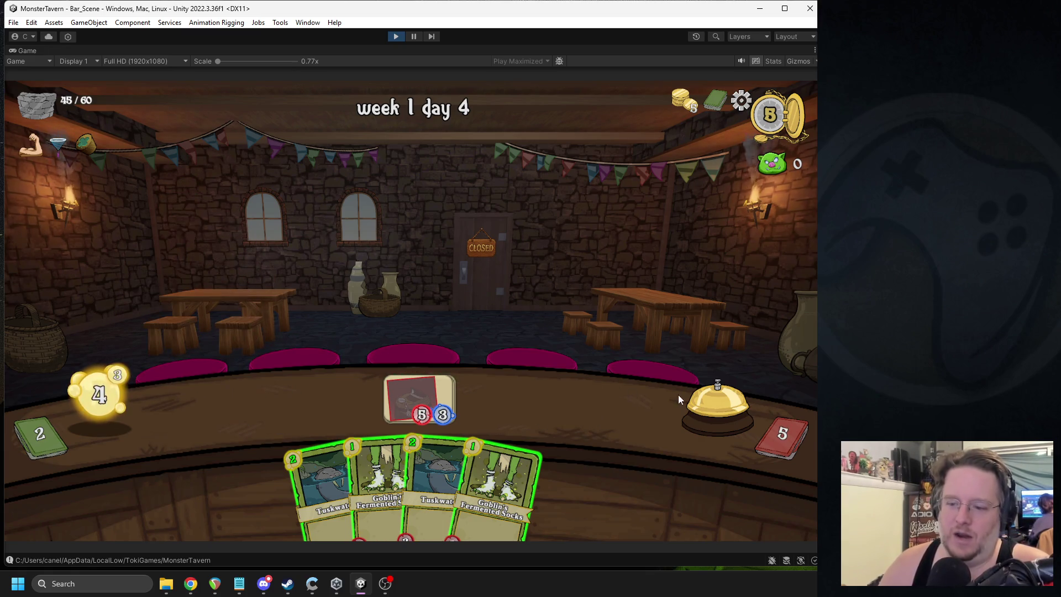
pyautogui.click(695, 393)
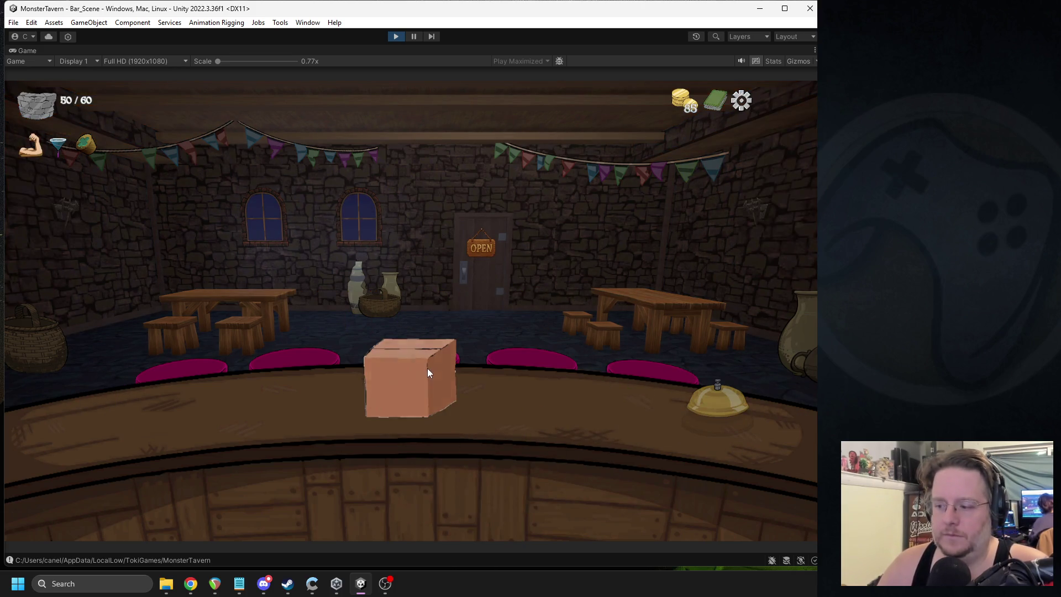
# Step: Open the end-of-day reward crate, pick the rare trinket, and un-maximize the Game view
pyautogui.click(428, 373)
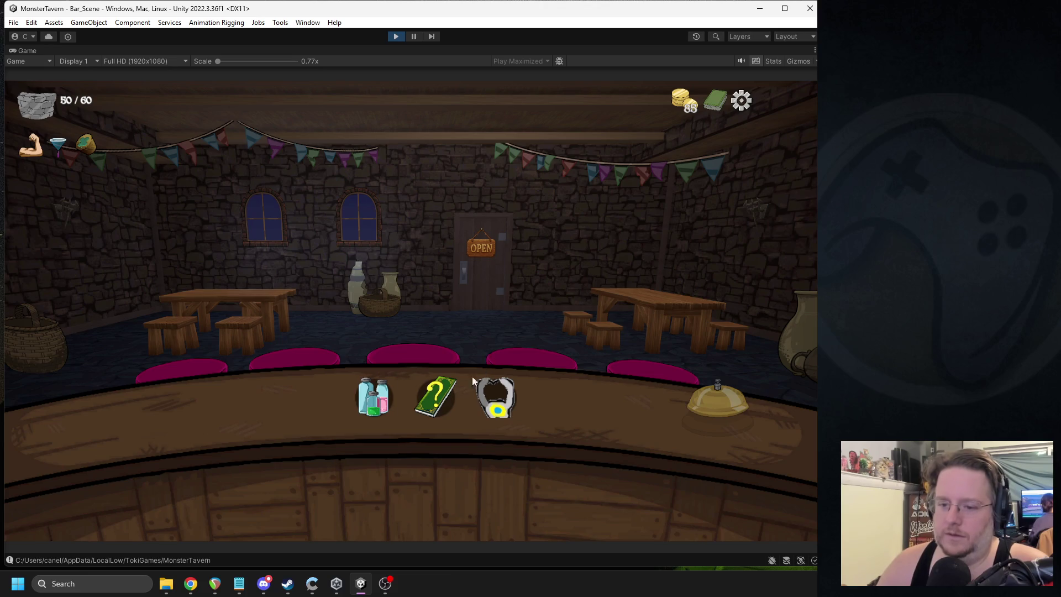
pyautogui.click(492, 407)
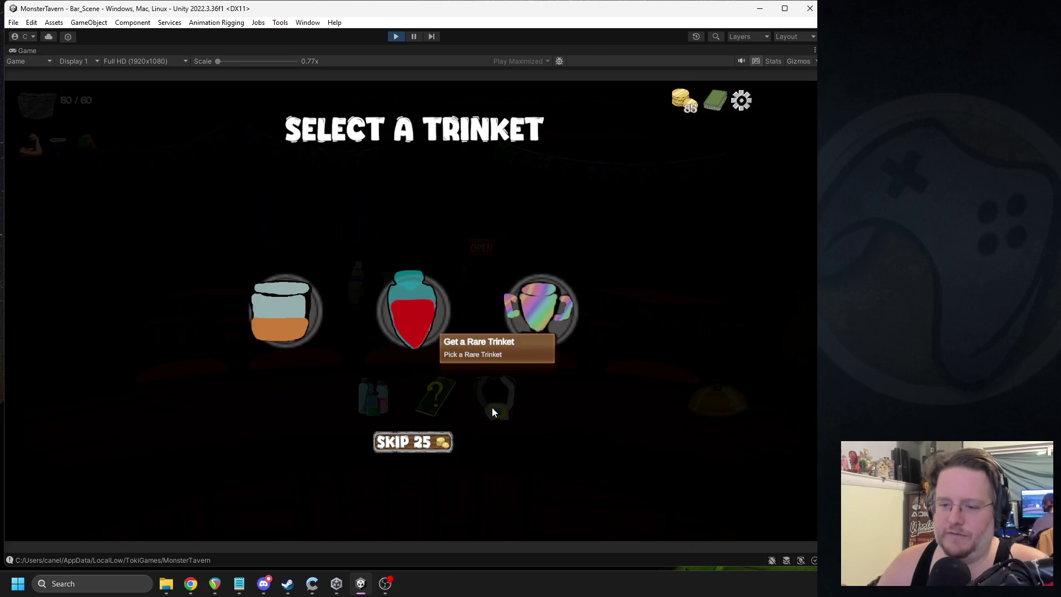
pyautogui.moveTo(306, 299)
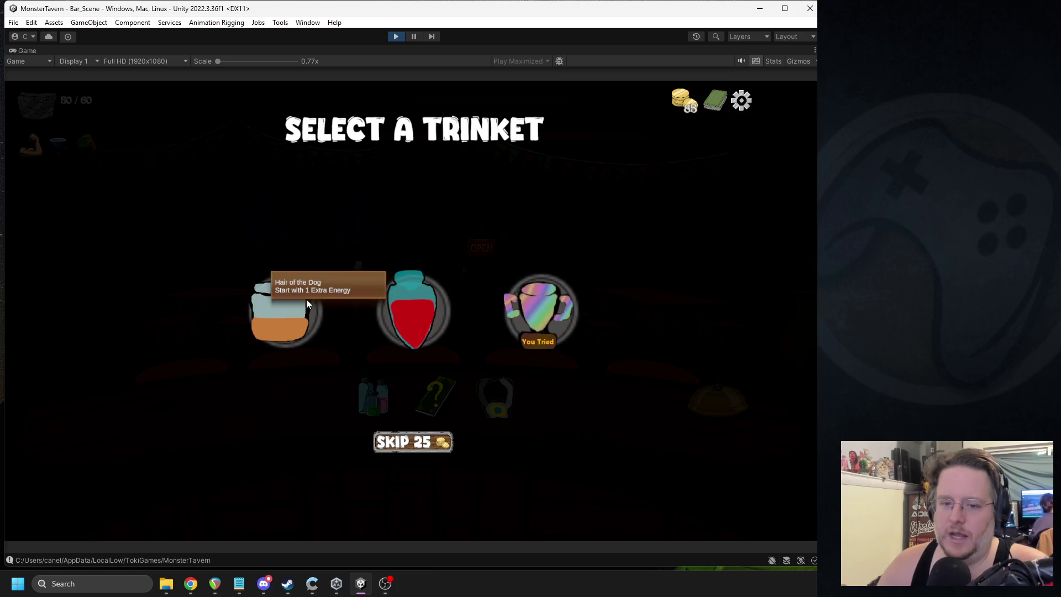
pyautogui.click(396, 36)
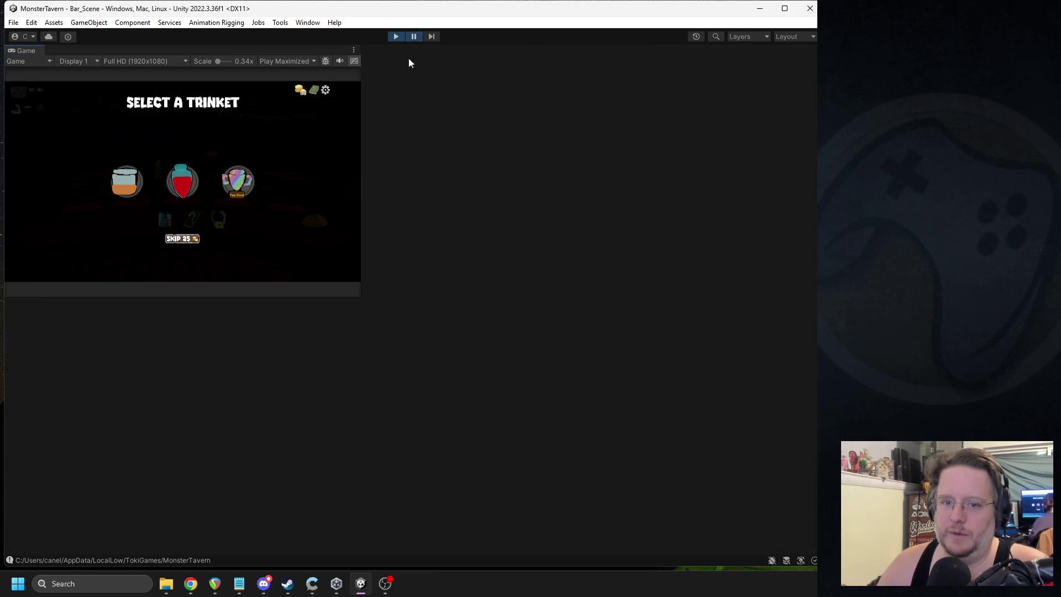
# Step: Trace the trinket jar to mUITrinketItem and its Image child, then re-enable Play Maximized
pyautogui.click(116, 433)
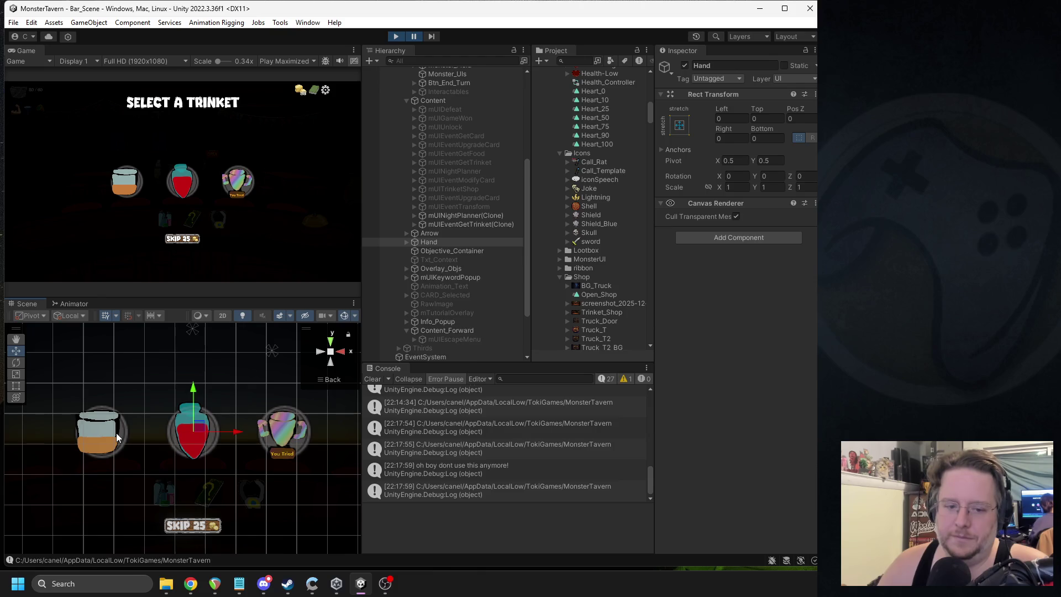
pyautogui.click(116, 433)
pyautogui.click(469, 250)
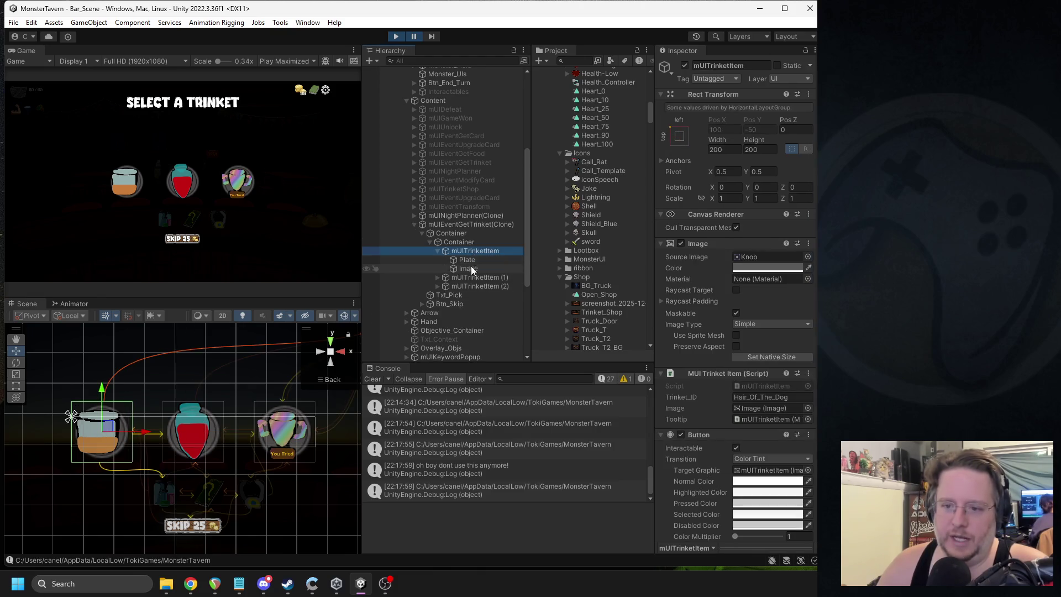
pyautogui.click(471, 269)
pyautogui.click(412, 36)
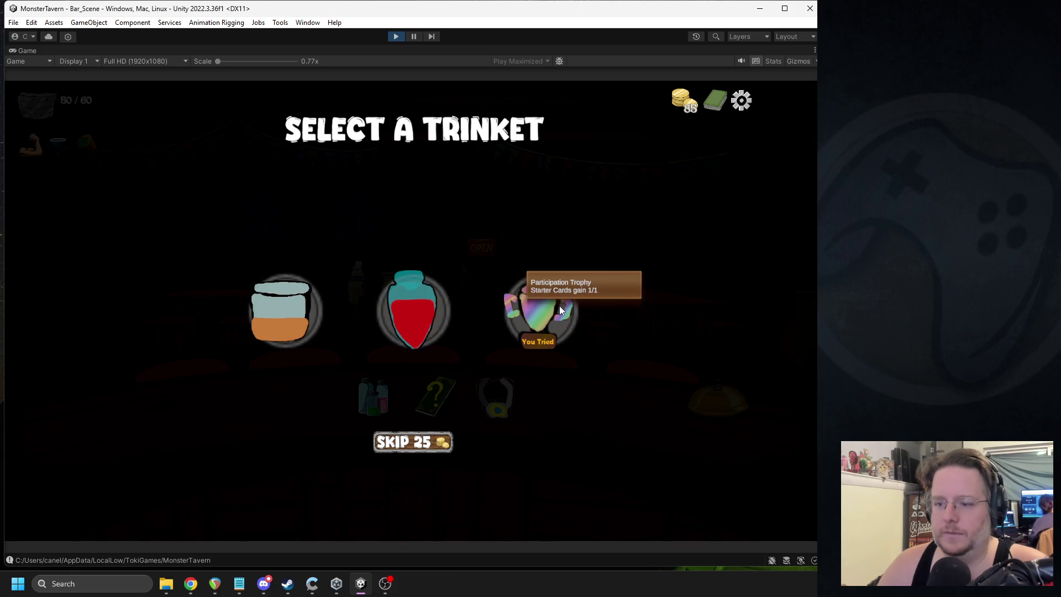
# Step: Take the Hair of the Dog trinket and Leviathan Lager card, then enhance Leviathan Lager
pyautogui.click(263, 303)
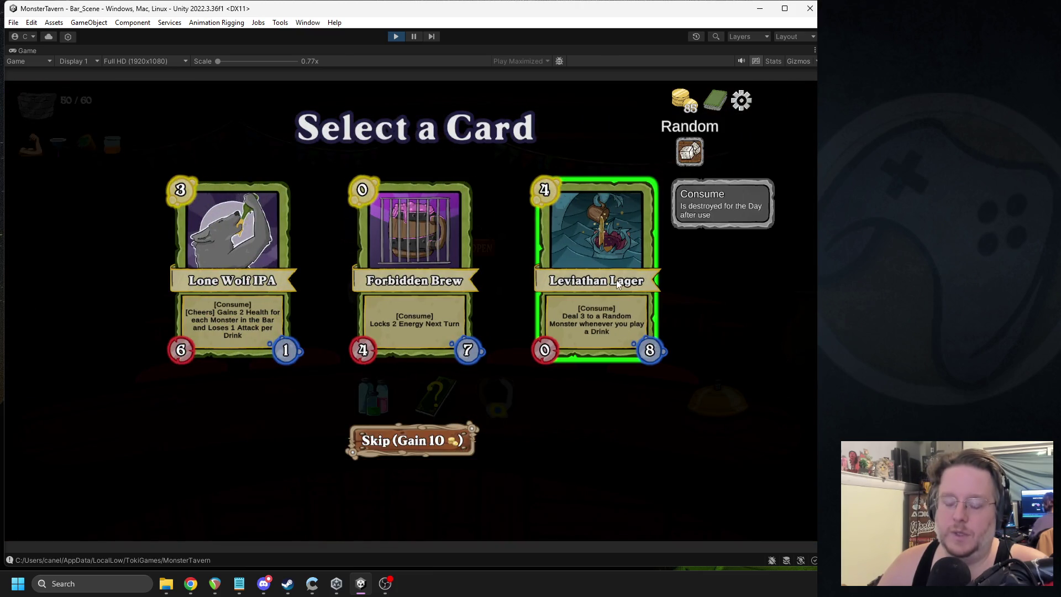
pyautogui.click(609, 287)
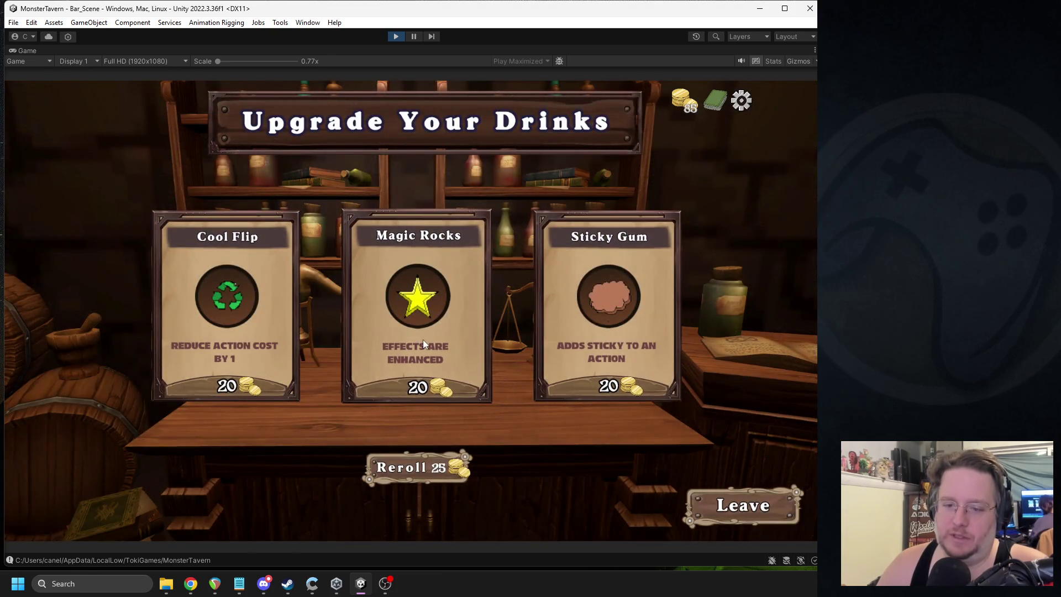
pyautogui.click(422, 339)
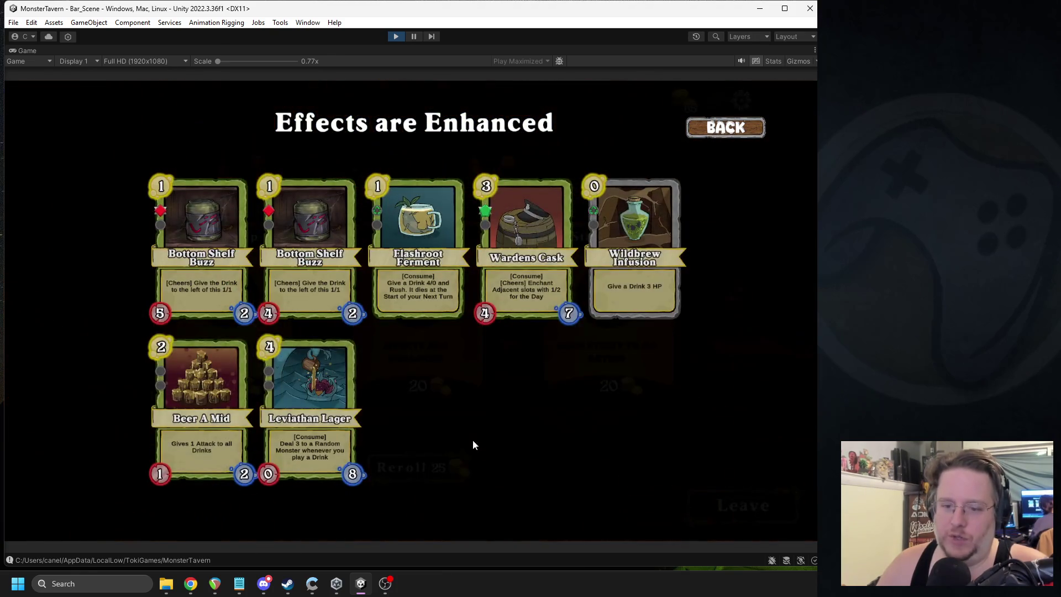
pyautogui.click(330, 417)
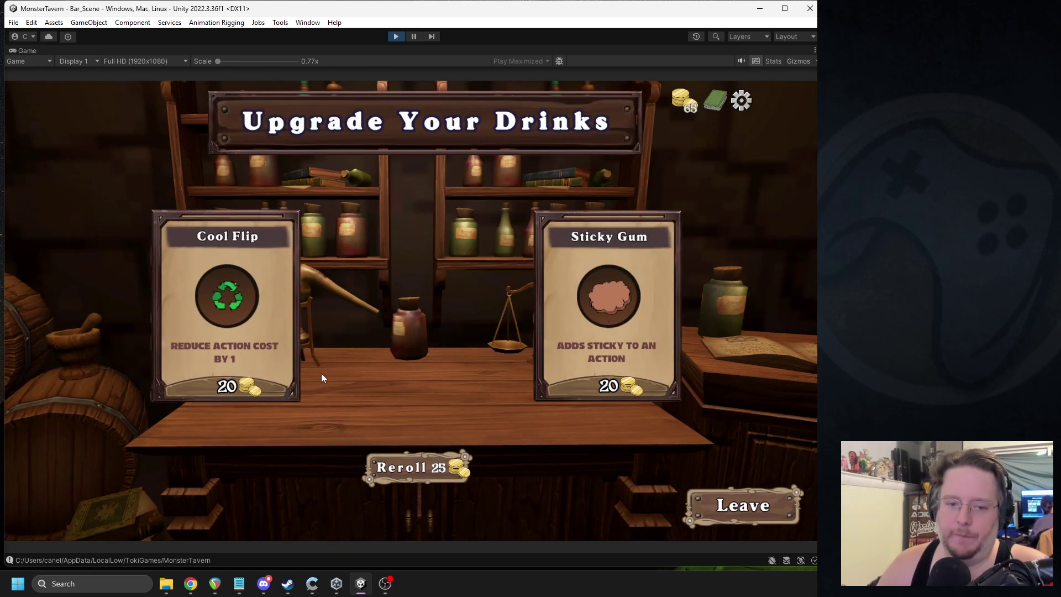
# Step: Preview the Cool Flip and Sticky Gum upgrades, then leave the drinks shop
pyautogui.click(262, 339)
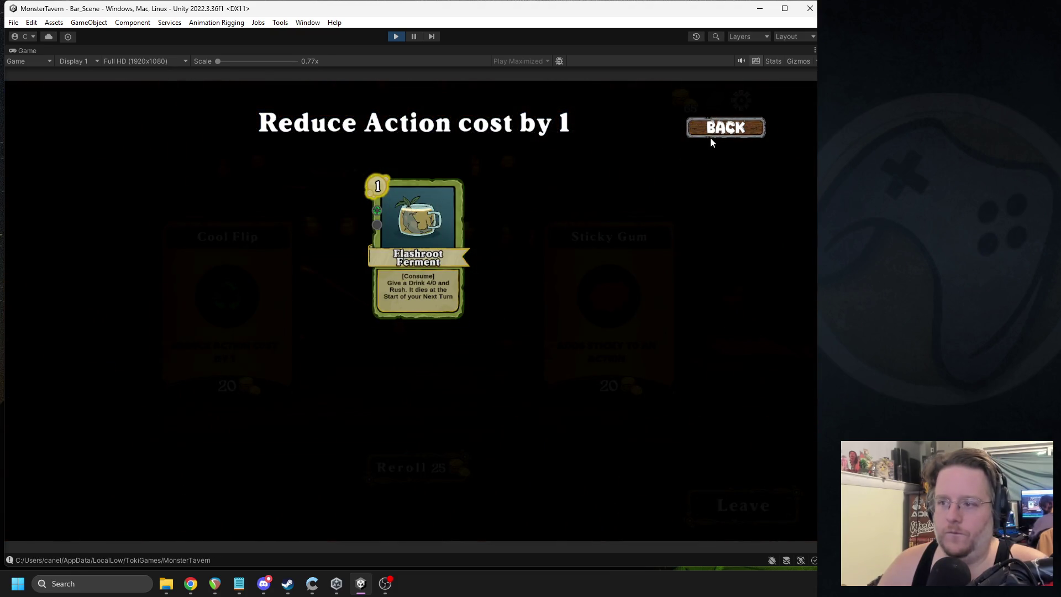
pyautogui.click(710, 137)
pyautogui.click(594, 325)
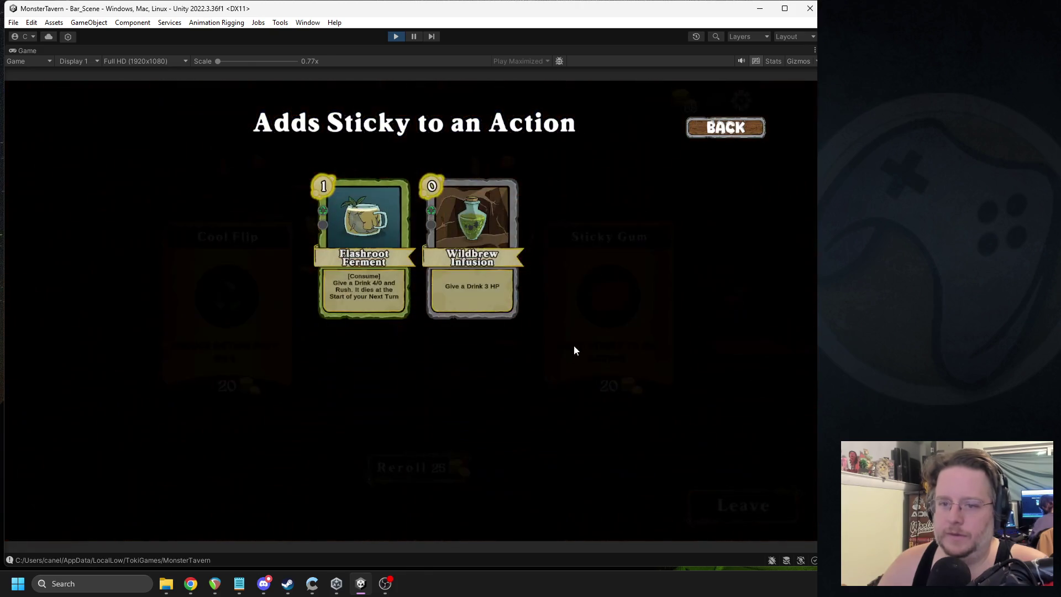
pyautogui.click(732, 128)
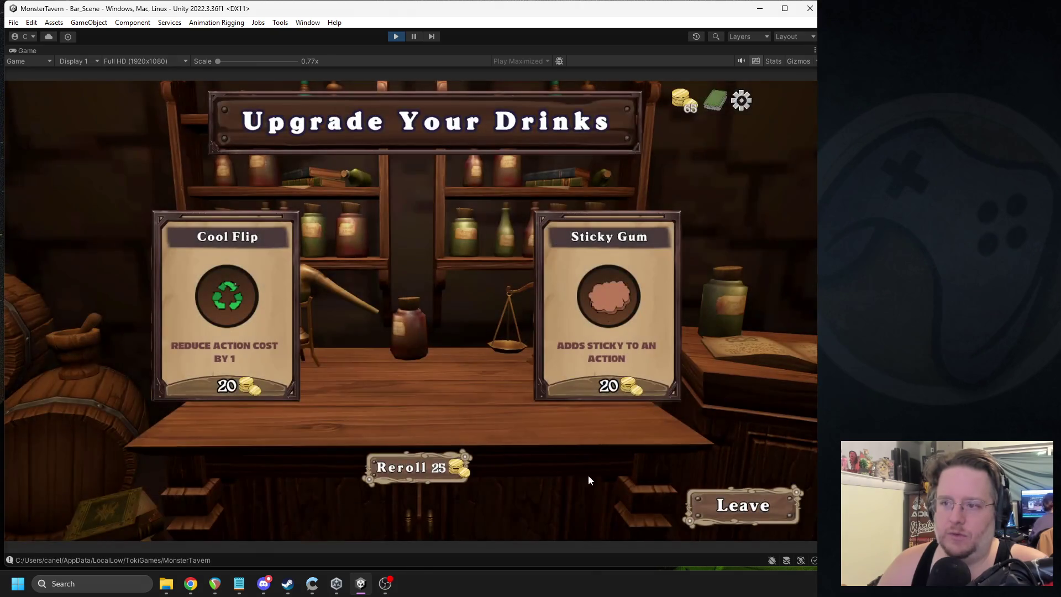
pyautogui.click(712, 505)
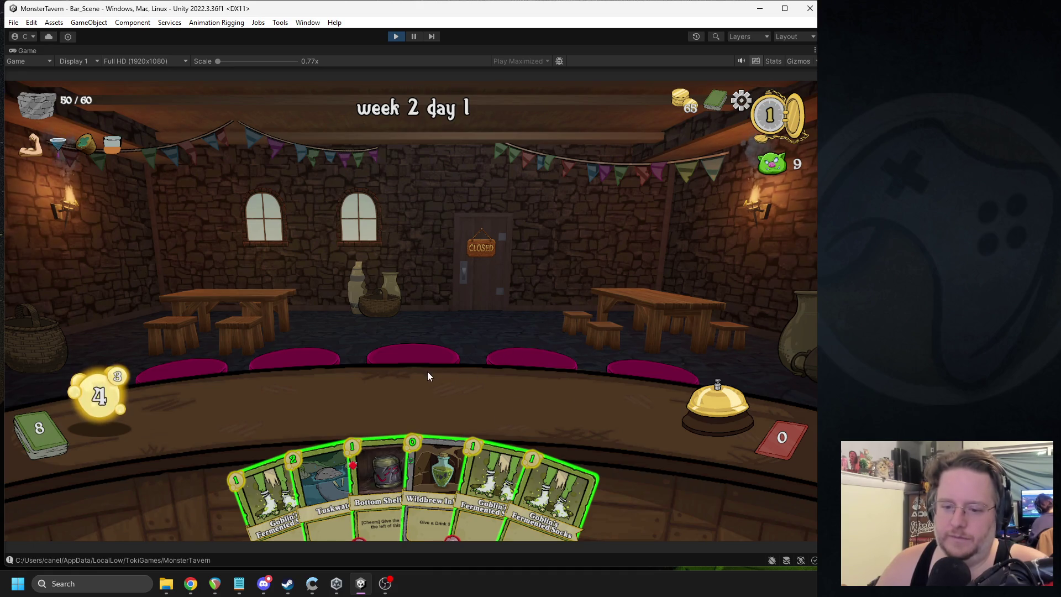
# Step: Place Tuskwater, Bottom Shelf Buzz and Leviathan Lager on the bar and ring the bell
pyautogui.moveTo(329, 470); pyautogui.dragTo(271, 411)
pyautogui.moveTo(352, 440); pyautogui.dragTo(466, 387)
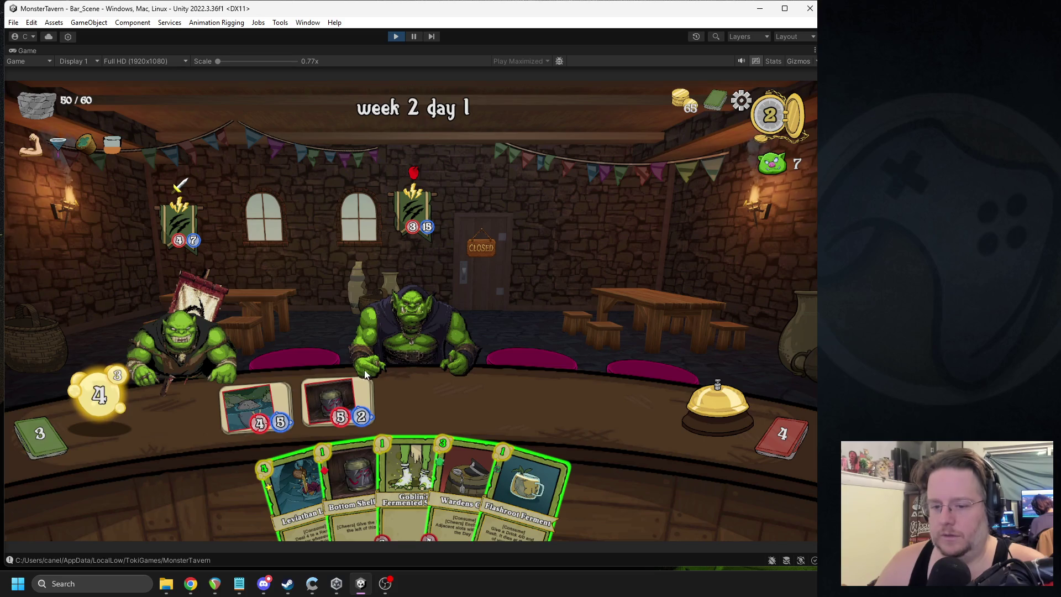
pyautogui.moveTo(464, 478); pyautogui.dragTo(331, 403)
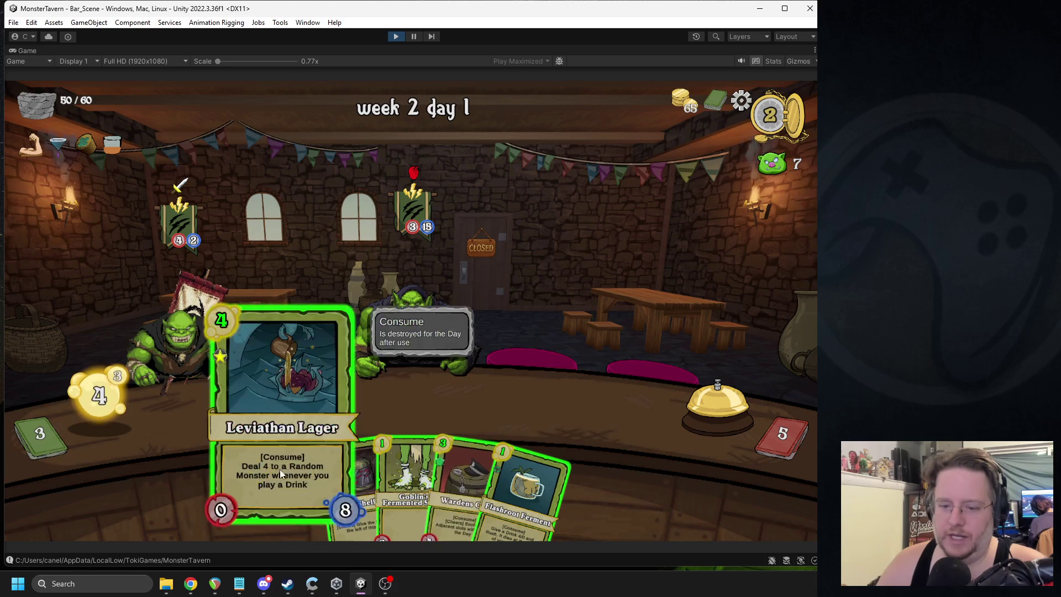
pyautogui.moveTo(279, 469); pyautogui.dragTo(580, 403)
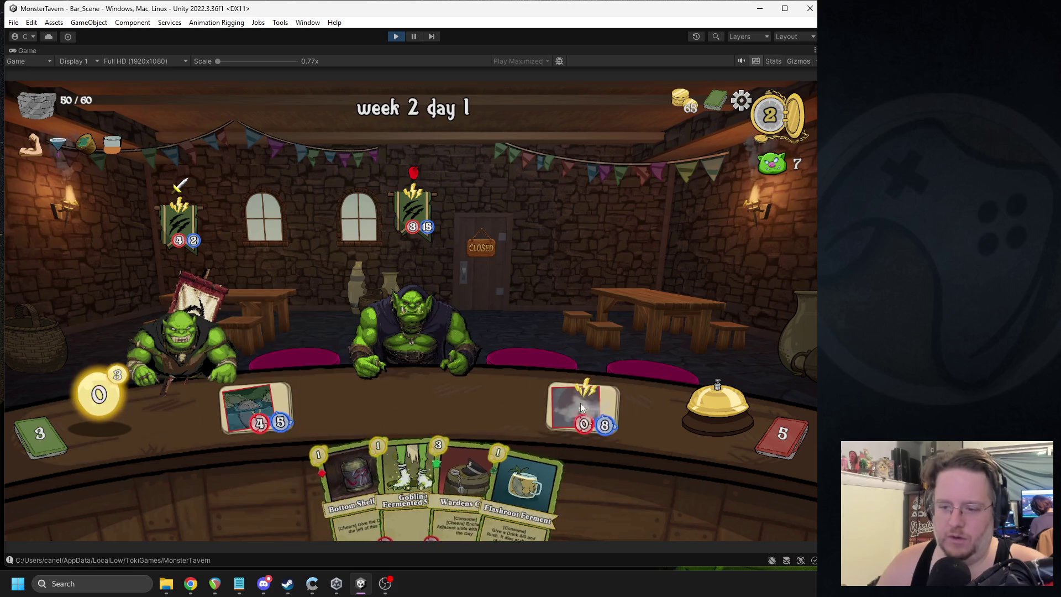
pyautogui.click(712, 407)
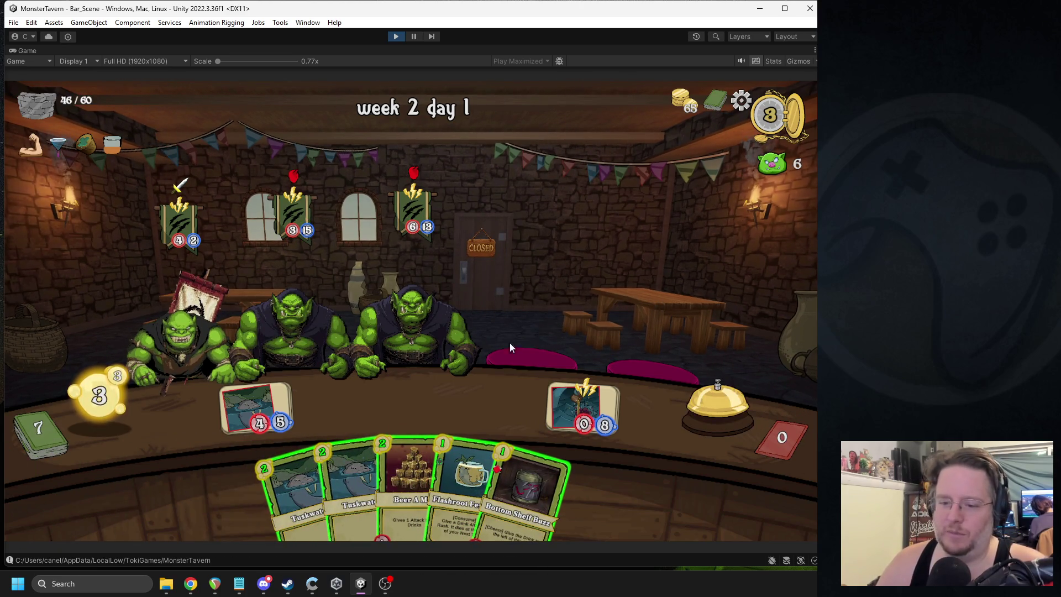
# Step: Play Beer A Mid to boost drink attack, then stop play mode
pyautogui.moveTo(409, 452); pyautogui.dragTo(513, 402)
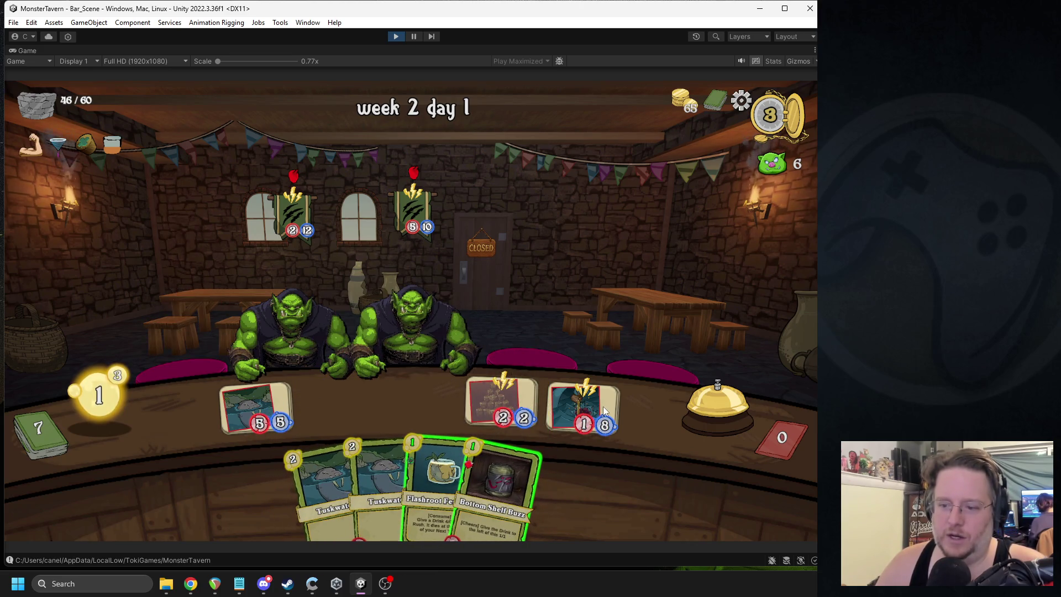
pyautogui.moveTo(601, 408)
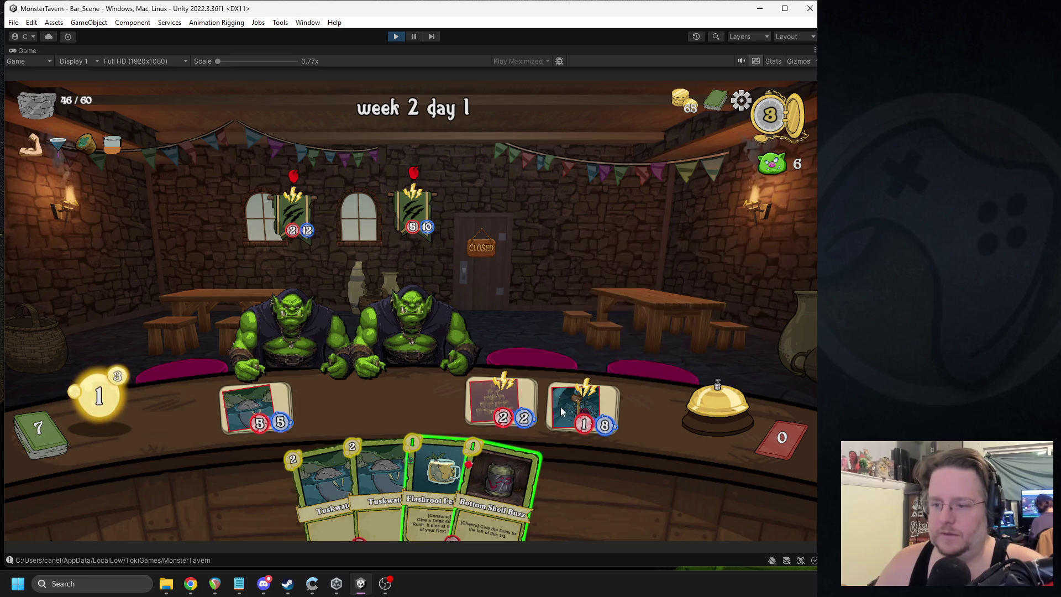
pyautogui.moveTo(513, 407)
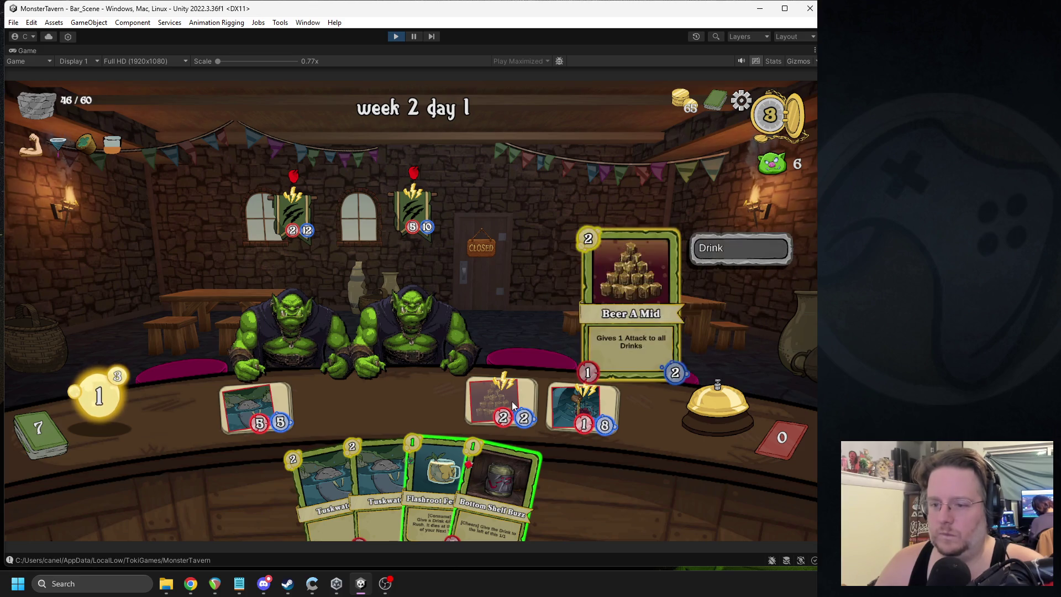
pyautogui.click(396, 36)
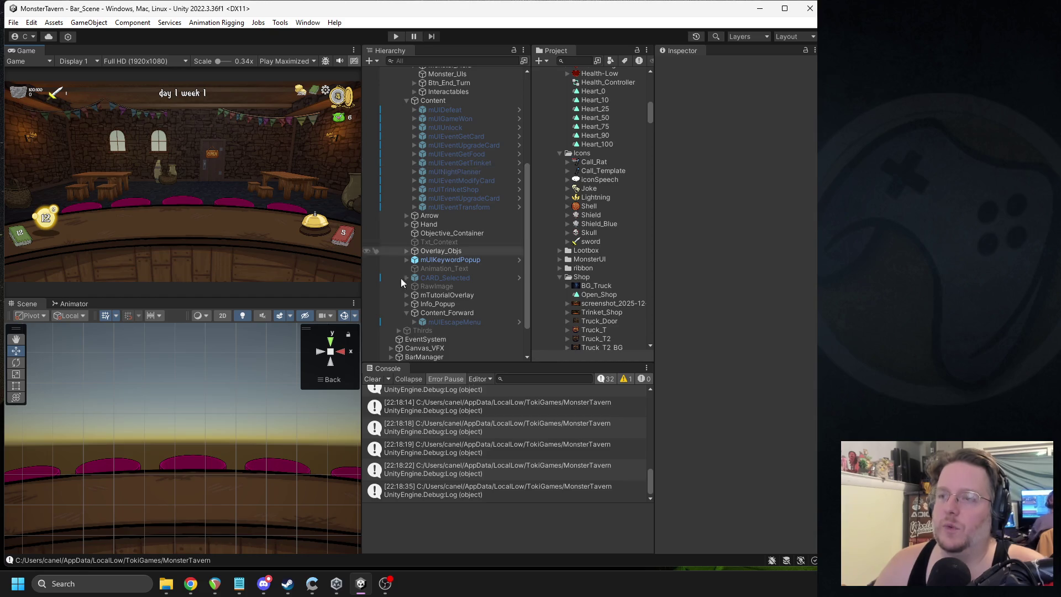
# Step: Restart play mode and place Leviathan Lager and Beer A Mid on the bar
pyautogui.click(396, 36)
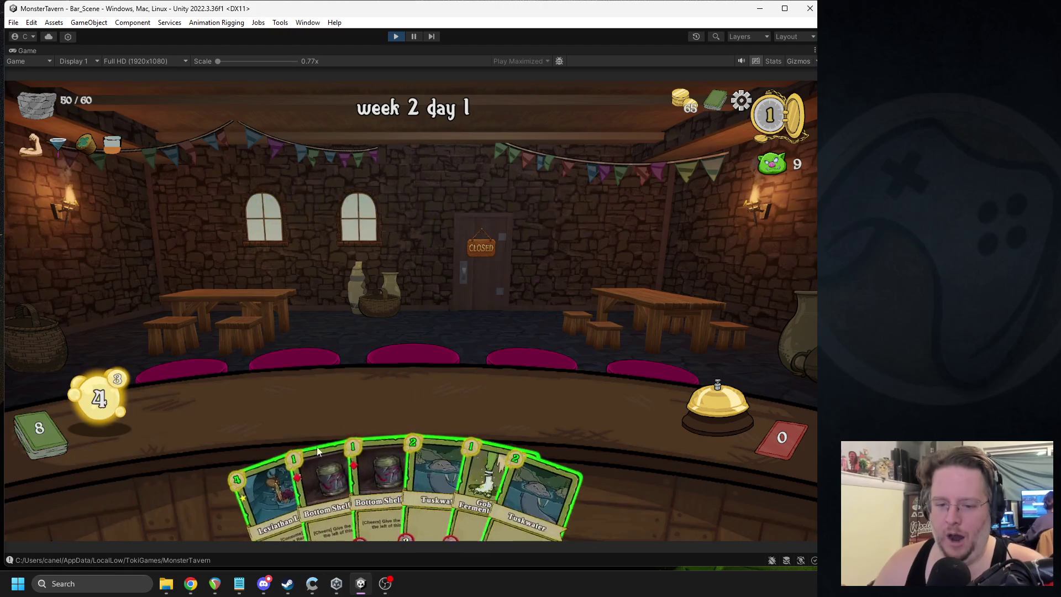
pyautogui.moveTo(265, 493)
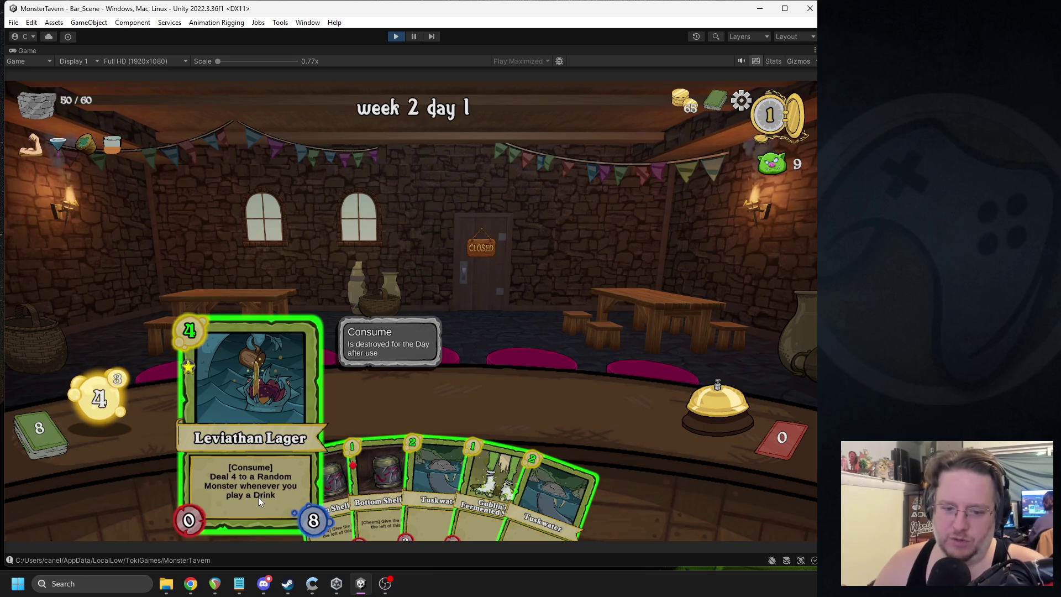
pyautogui.moveTo(258, 496); pyautogui.dragTo(589, 402)
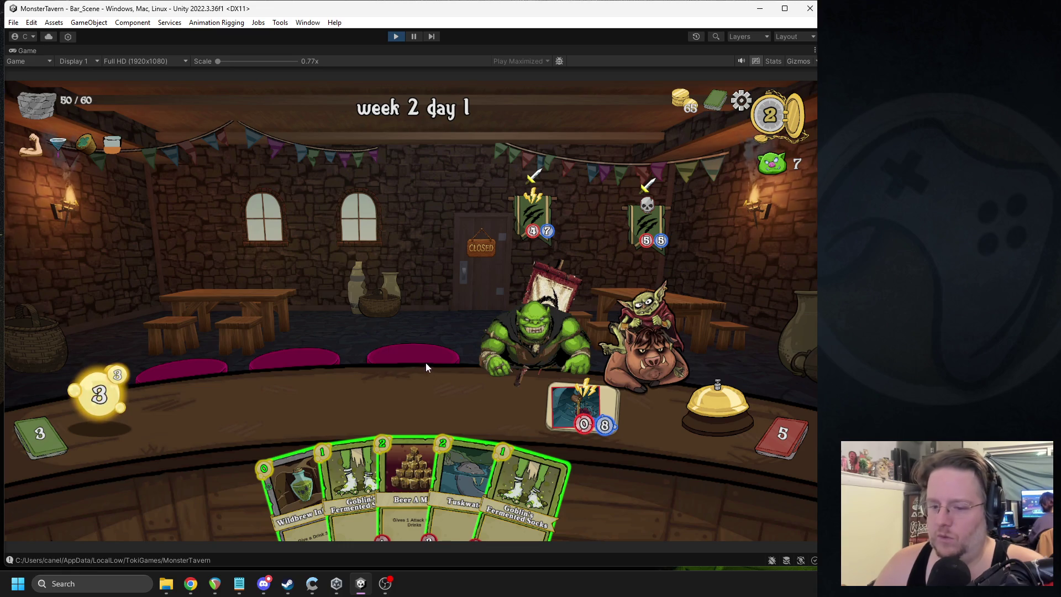
pyautogui.moveTo(409, 445); pyautogui.dragTo(246, 395)
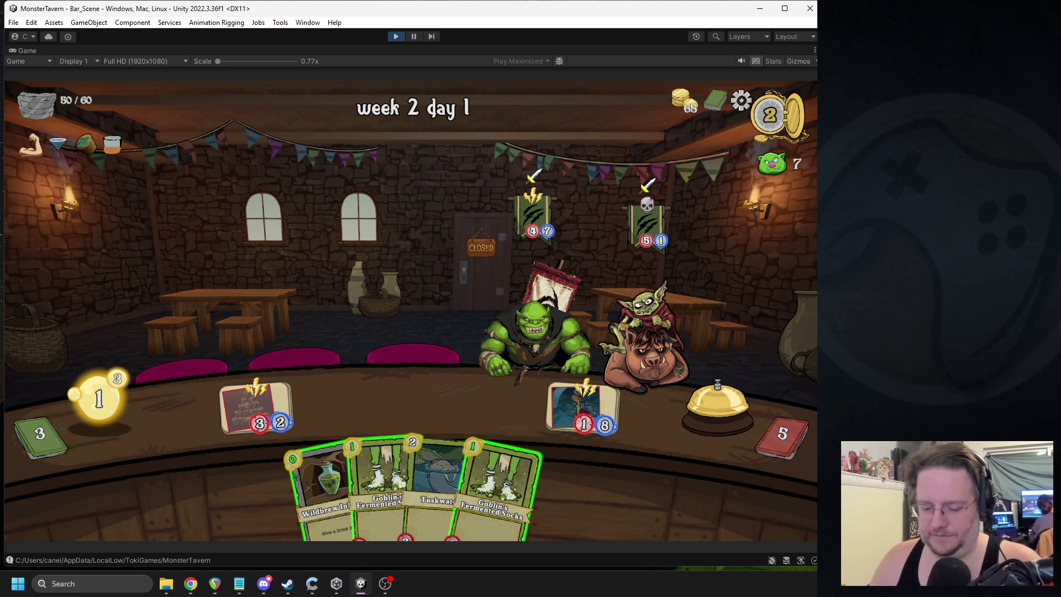
# Step: Snip a screenshot of the Game view with Win+Shift+S and stop play mode
pyautogui.press('super+shift+s')
pyautogui.moveTo(768, 138)
pyautogui.mouseDown()
pyautogui.moveTo(3, 438)
pyautogui.moveTo(7, 548)
pyautogui.mouseUp()
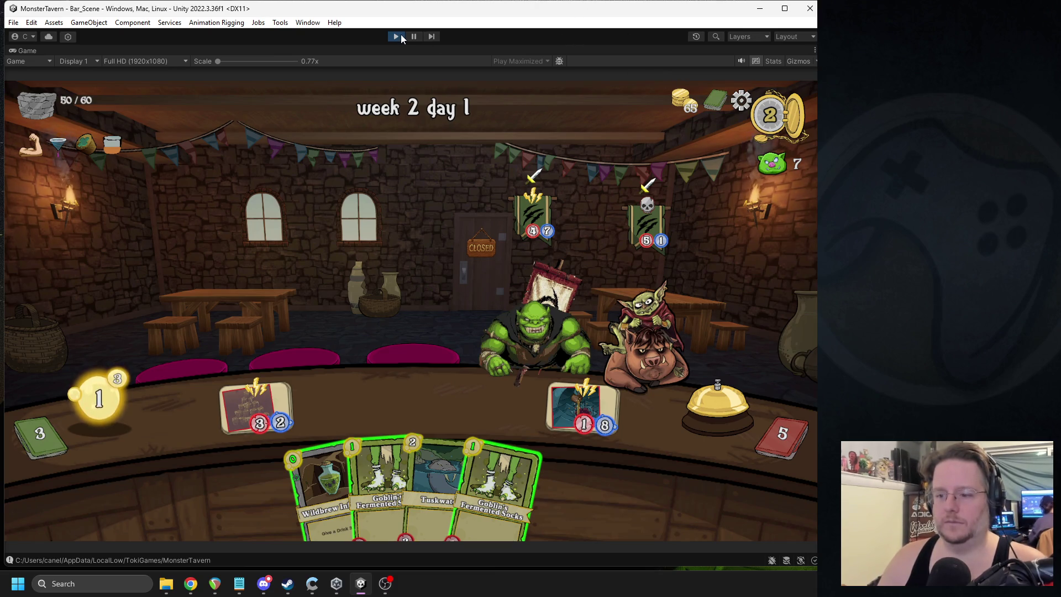
pyautogui.click(396, 37)
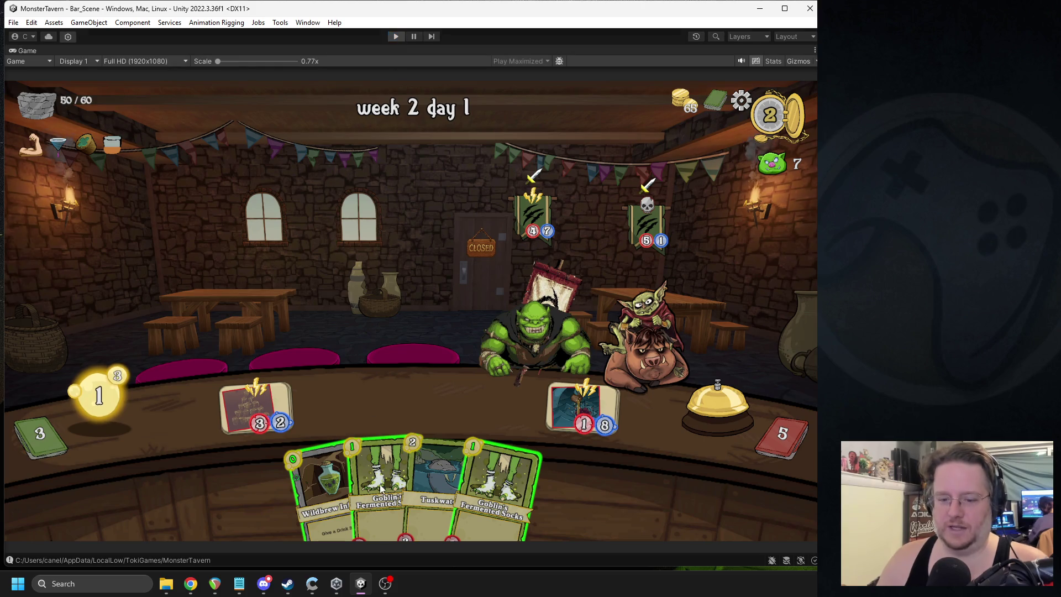
pyautogui.click(127, 583)
# Step: Launch Paint, paste the game screenshot, and enlarge the Paint window to full height
pyautogui.write('paint')
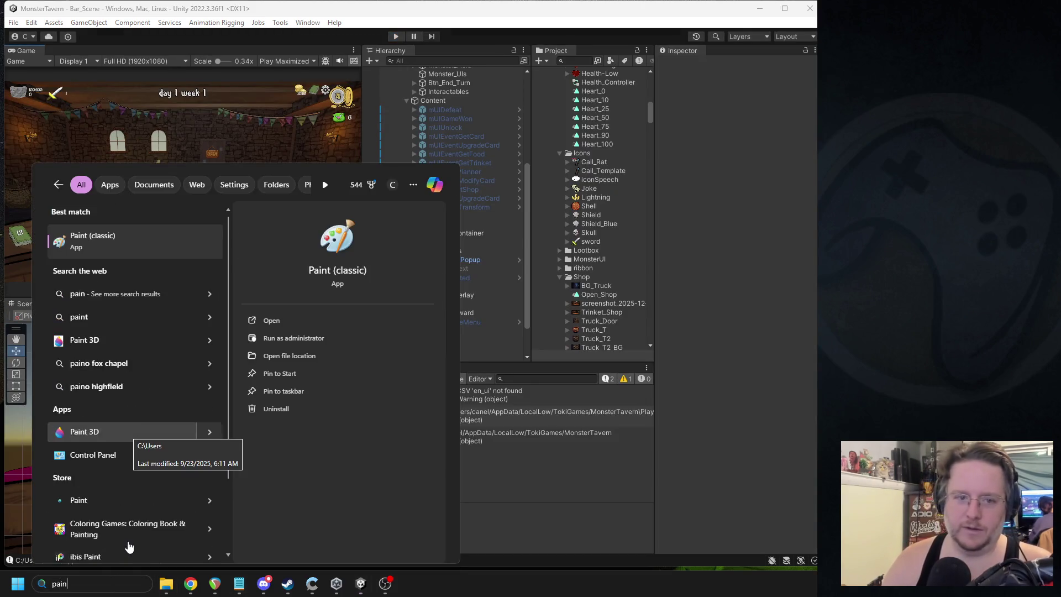
pyautogui.press('Return')
pyautogui.hotkey('ctrl', 'v')
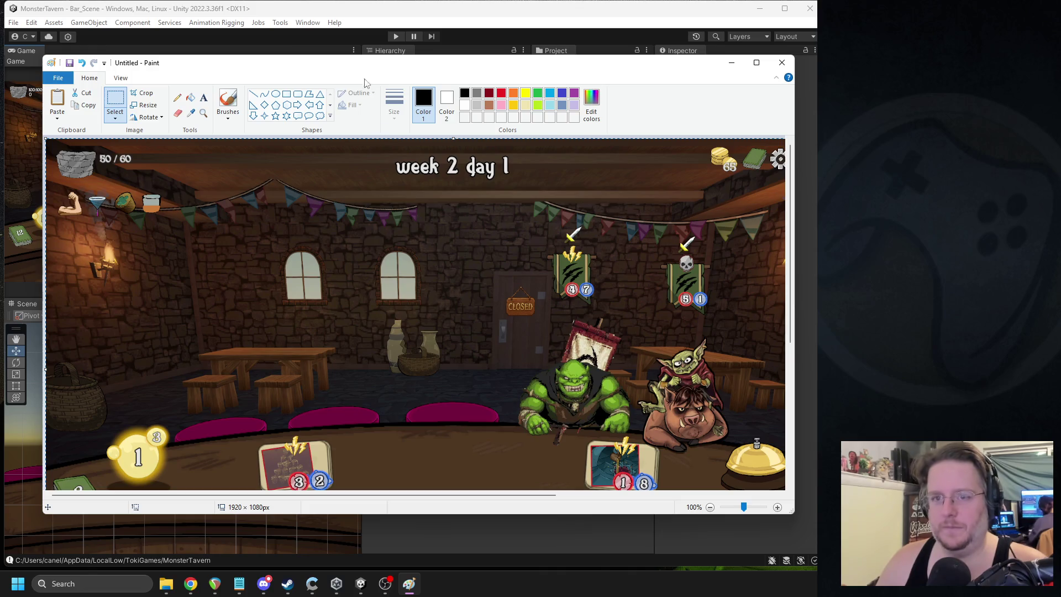
pyautogui.moveTo(361, 65); pyautogui.dragTo(293, 43)
pyautogui.moveTo(430, 502); pyautogui.dragTo(450, 570)
pyautogui.moveTo(566, 14)
pyautogui.mouseDown()
pyautogui.moveTo(646, 14)
pyautogui.moveTo(634, 14)
pyautogui.mouseUp()
# Step: Sketch light blue swirl marks beside the orc with the Brushes tool
pyautogui.click(548, 44)
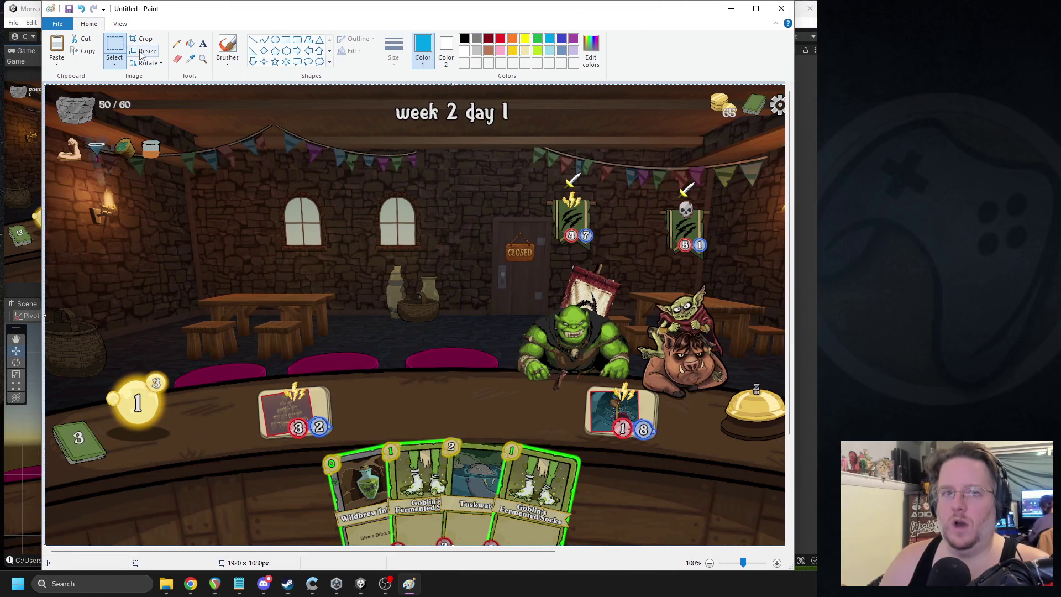
pyautogui.click(227, 48)
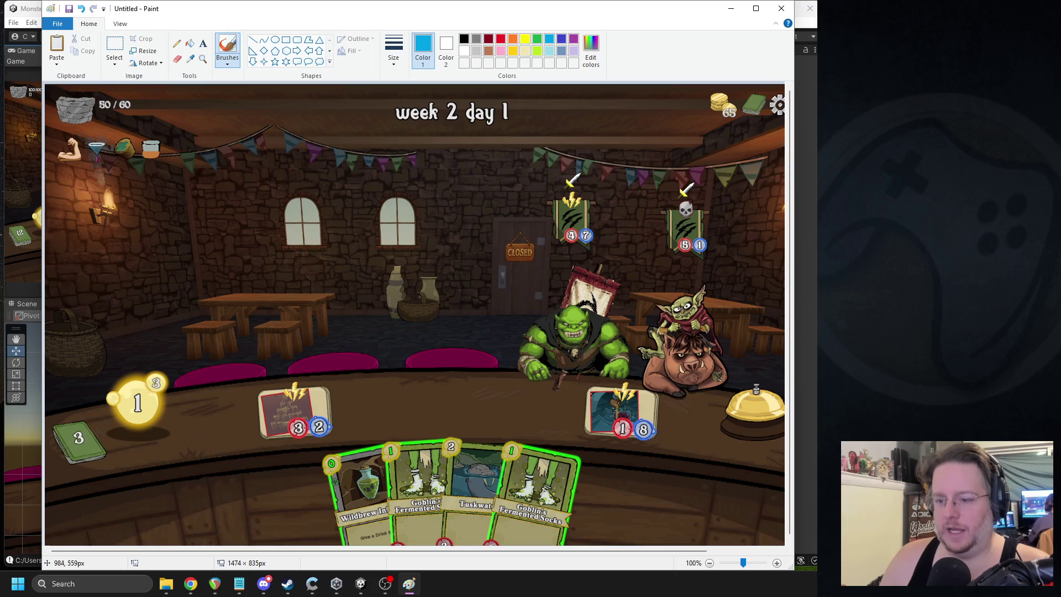
pyautogui.moveTo(591, 394)
pyautogui.mouseDown()
pyautogui.moveTo(580, 390)
pyautogui.moveTo(595, 381)
pyautogui.moveTo(579, 360)
pyautogui.moveTo(569, 369)
pyautogui.moveTo(546, 344)
pyautogui.moveTo(557, 355)
pyautogui.mouseUp()
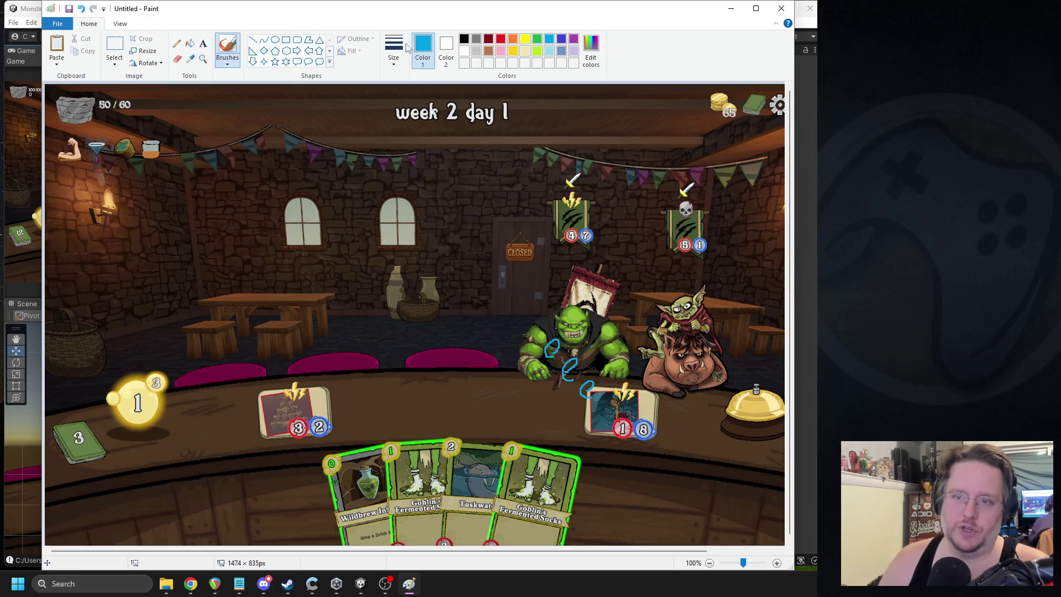
# Step: Choose a brush size and draw a white slash across the goblin
pyautogui.click(464, 39)
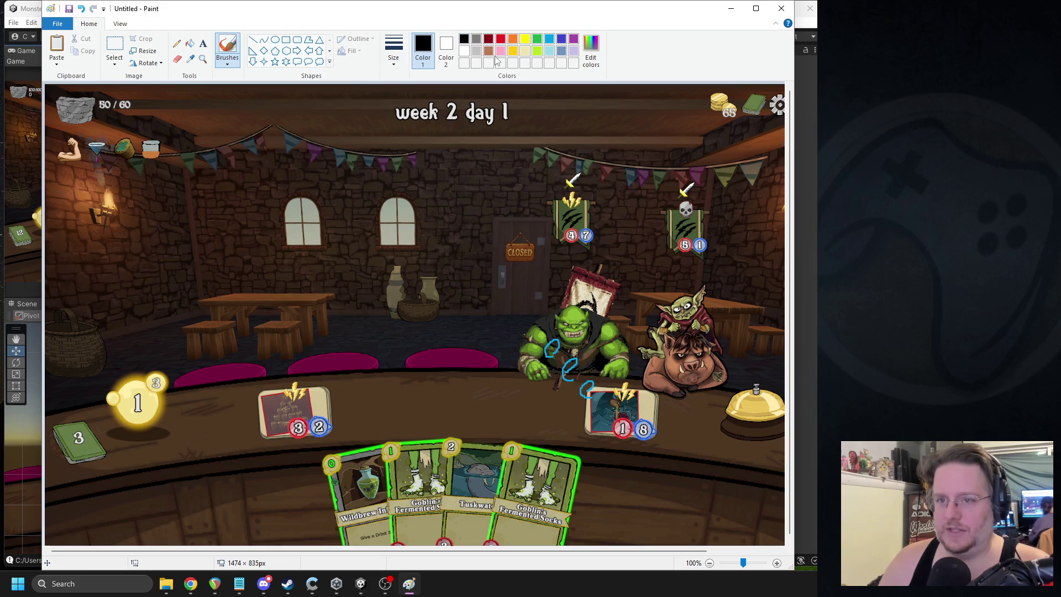
pyautogui.click(393, 48)
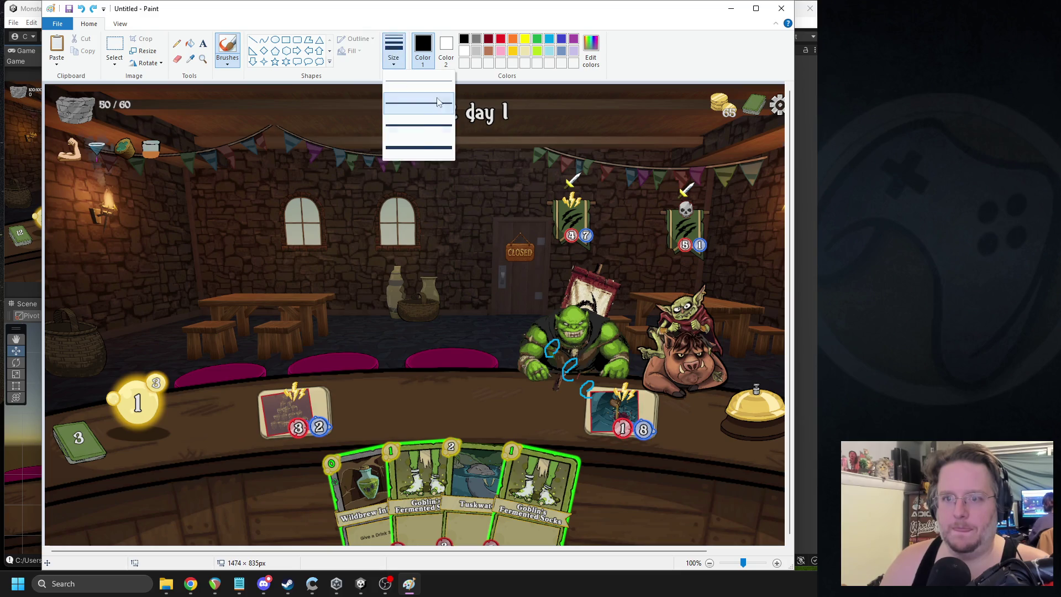
pyautogui.click(418, 97)
pyautogui.click(464, 51)
pyautogui.moveTo(685, 349); pyautogui.dragTo(696, 318)
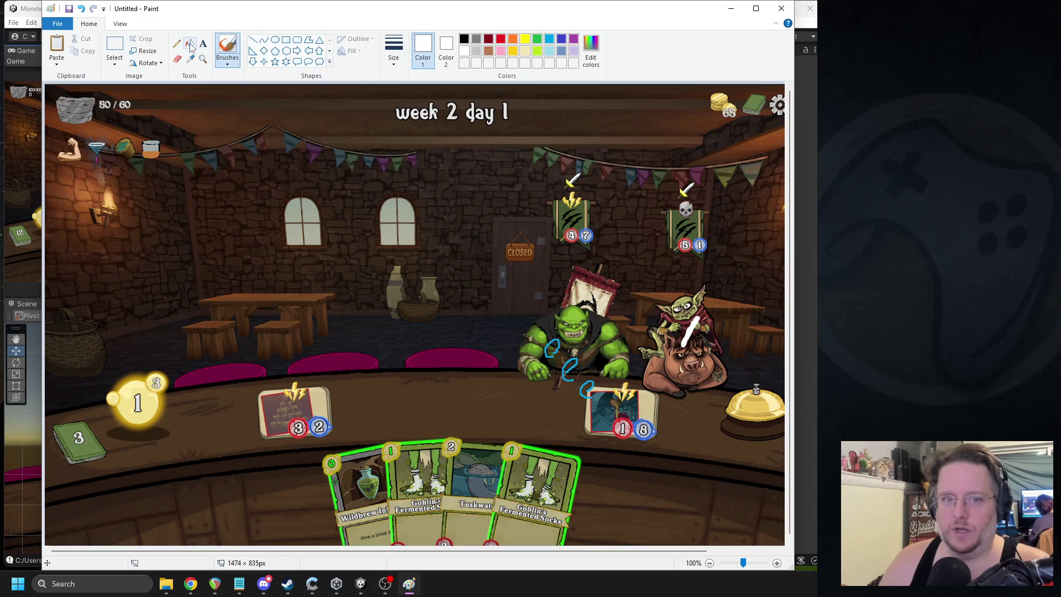
pyautogui.click(464, 39)
pyautogui.click(393, 49)
# Step: Edge both sides of the goblin's white slash with black brush strokes
pyautogui.click(418, 105)
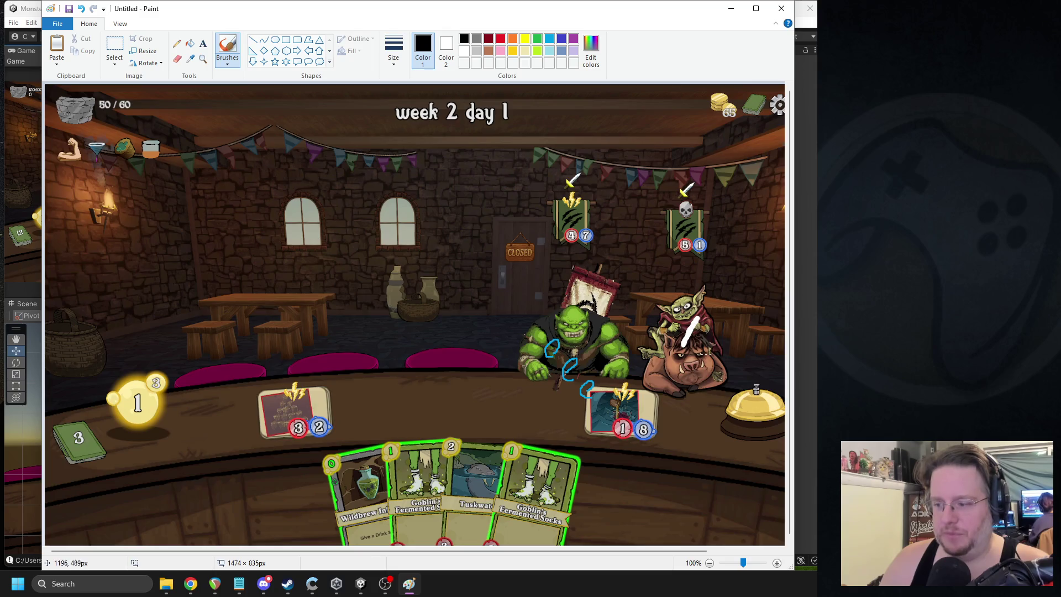
pyautogui.scroll(3, 706, 354)
pyautogui.scroll(-1, 706, 355)
pyautogui.hscroll(3, 599, 515)
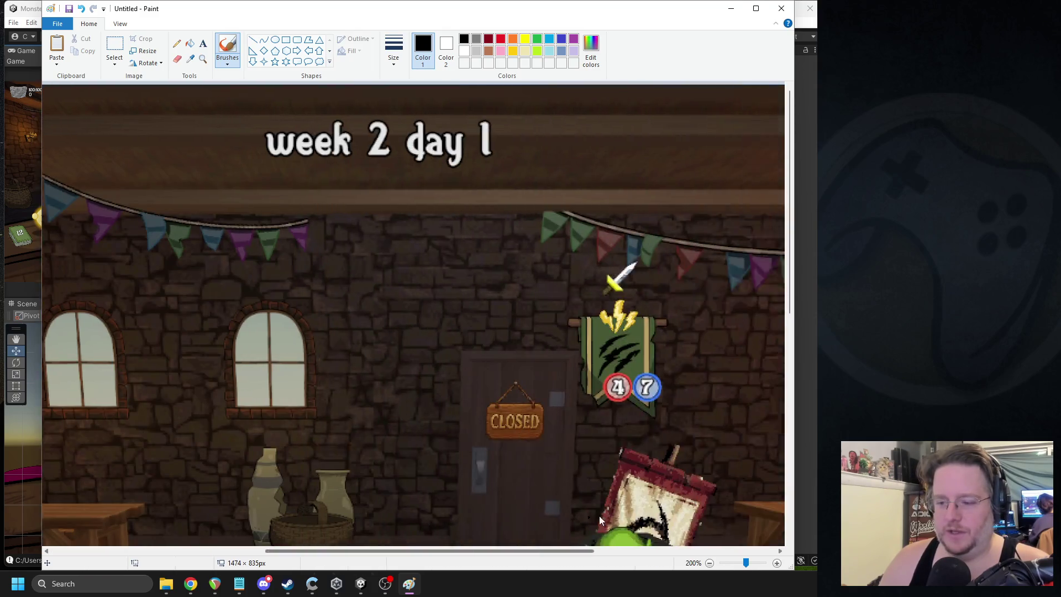
pyautogui.hscroll(5, 599, 515)
pyautogui.scroll(-4, 590, 378)
pyautogui.moveTo(531, 323); pyautogui.dragTo(501, 379)
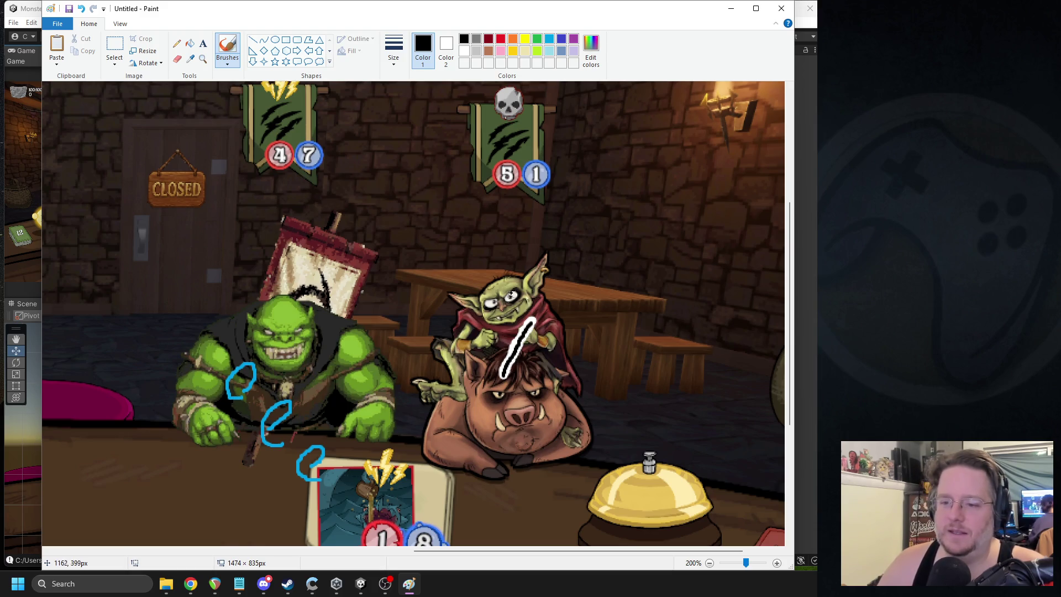
pyautogui.moveTo(540, 338); pyautogui.dragTo(519, 370)
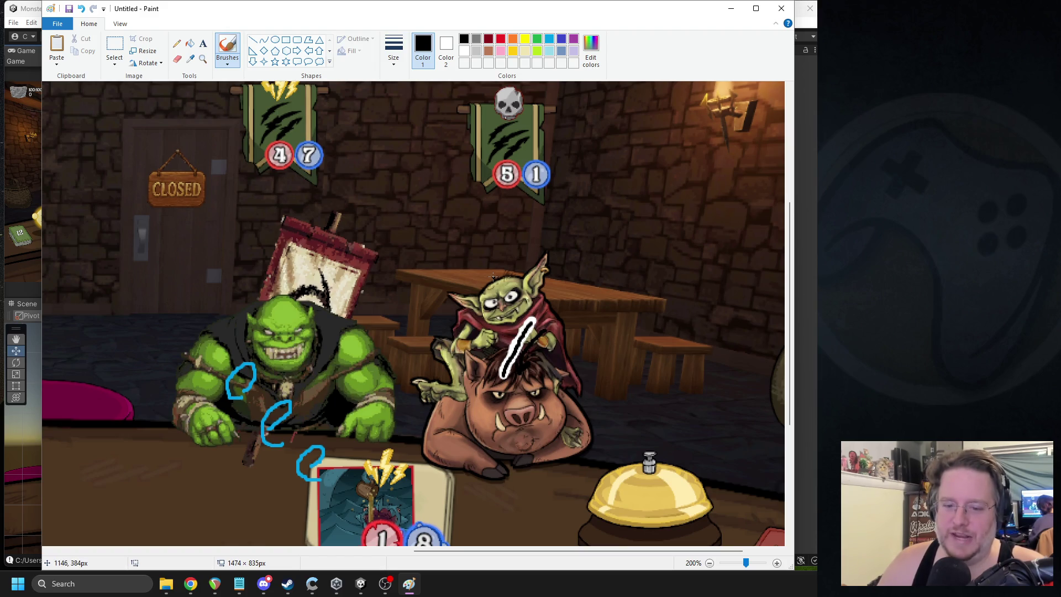
# Step: Undo a stray line on the orc's chest and close Paint without saving
pyautogui.moveTo(278, 354)
pyautogui.mouseDown()
pyautogui.moveTo(281, 390)
pyautogui.moveTo(275, 383)
pyautogui.mouseUp()
pyautogui.hotkey('ctrl', 'z')
pyautogui.click(772, 13)
pyautogui.click(433, 288)
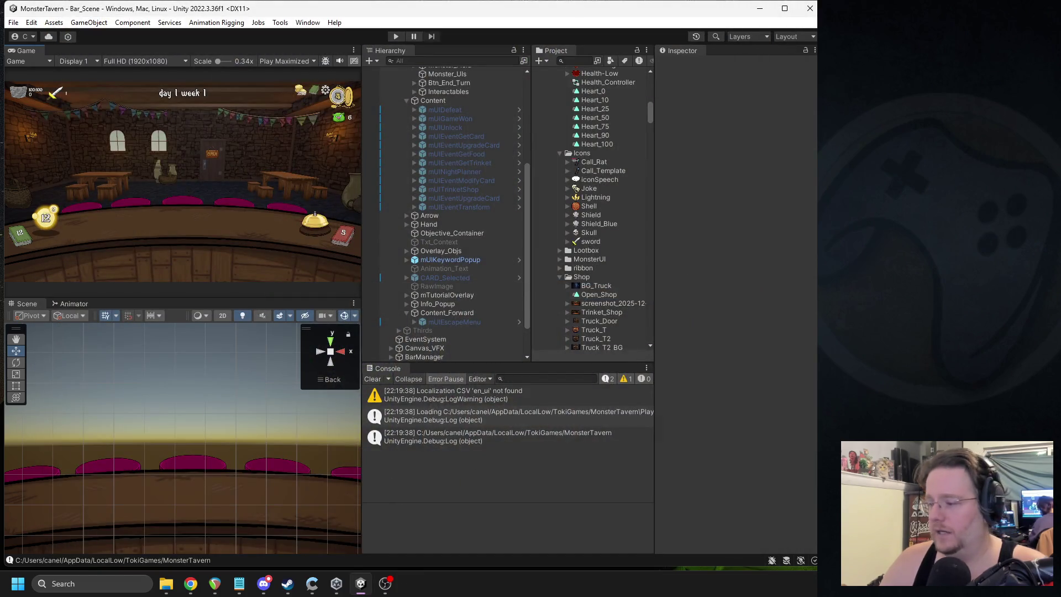
# Step: Collapse the Music and UI folders and expand Assets/VFX in the Project window
pyautogui.moveTo(649, 123); pyautogui.dragTo(640, 81)
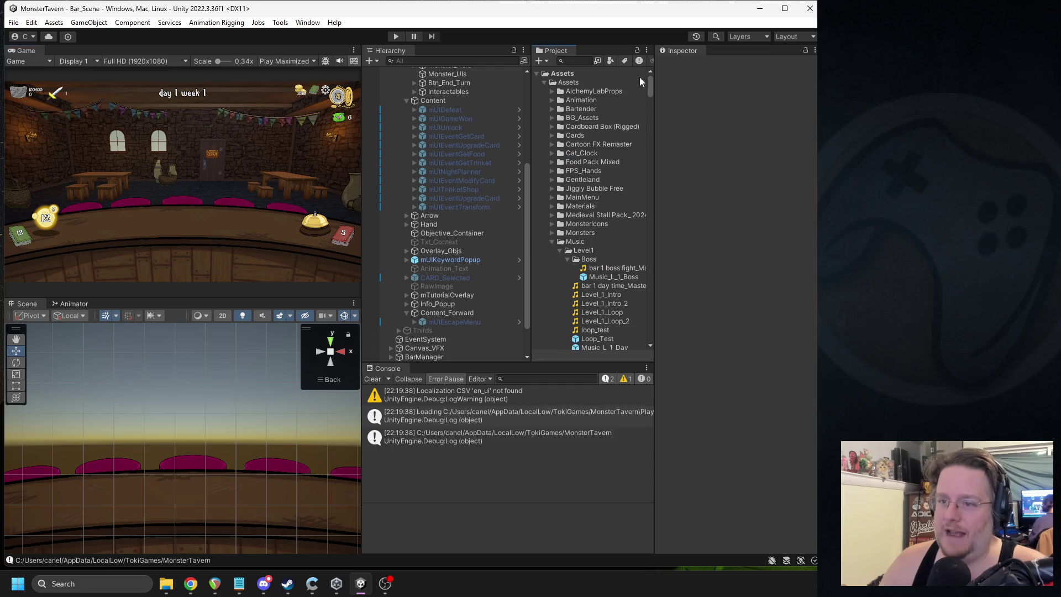
pyautogui.click(551, 241)
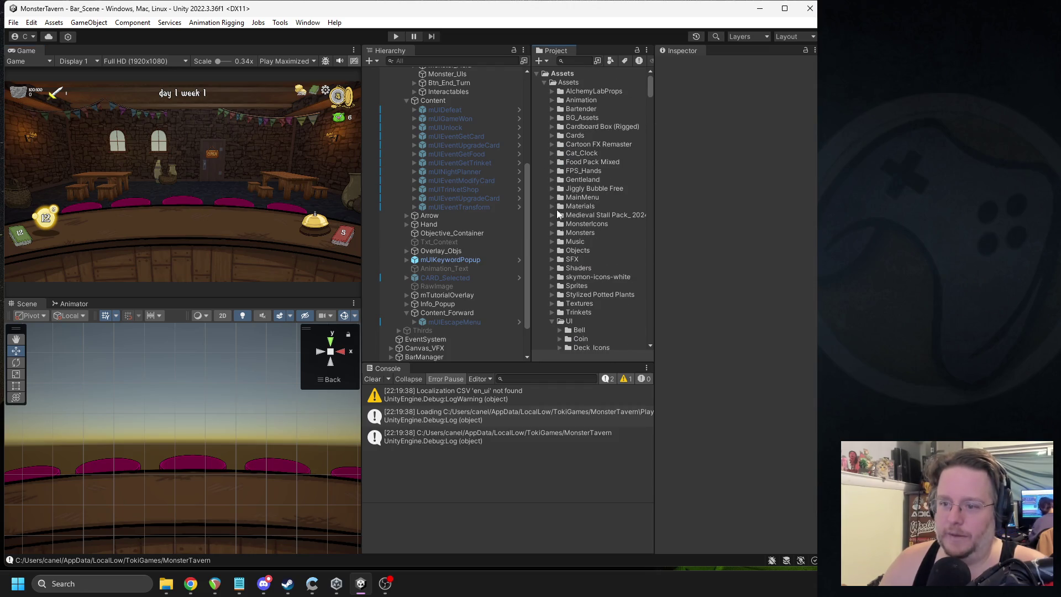
pyautogui.click(551, 321)
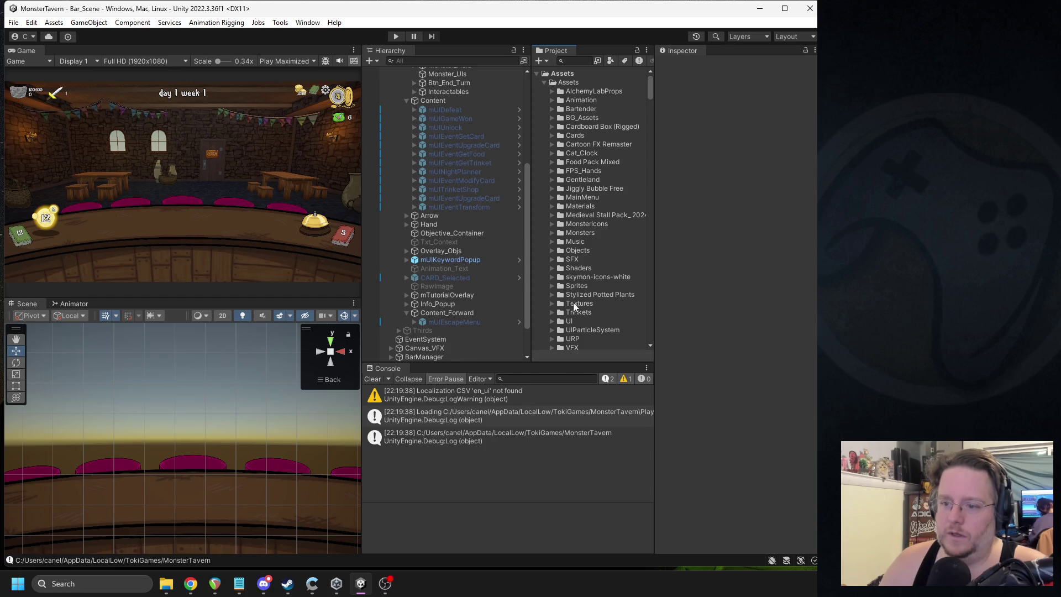
pyautogui.scroll(-3, 575, 306)
pyautogui.click(552, 314)
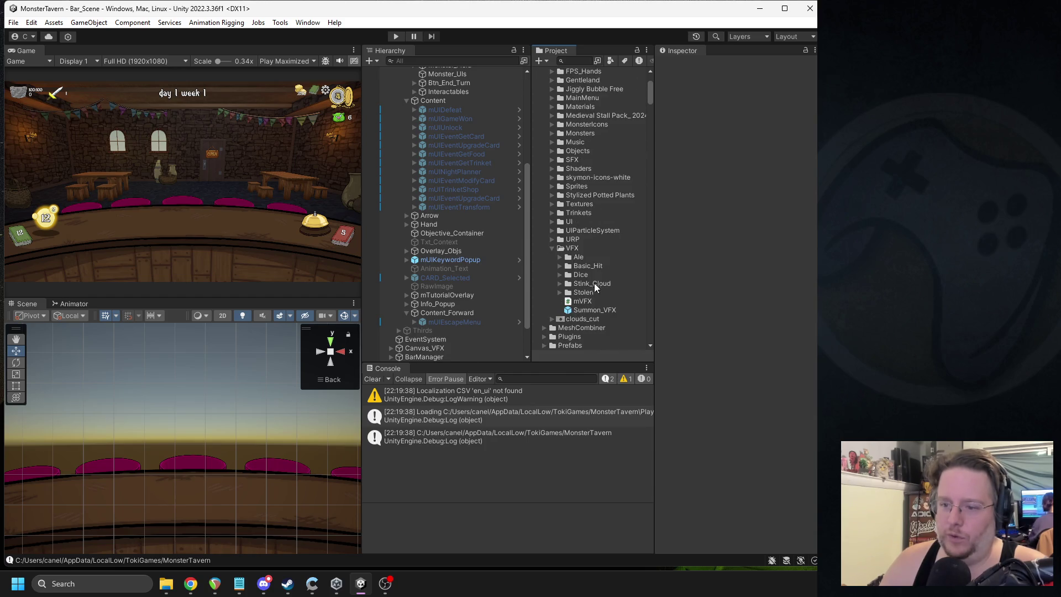
# Step: Inspect the Summon_Ale clip, VFX_Ale controller and mVFX script, then open the Stink_Cloud prefab
pyautogui.click(560, 258)
pyautogui.click(585, 268)
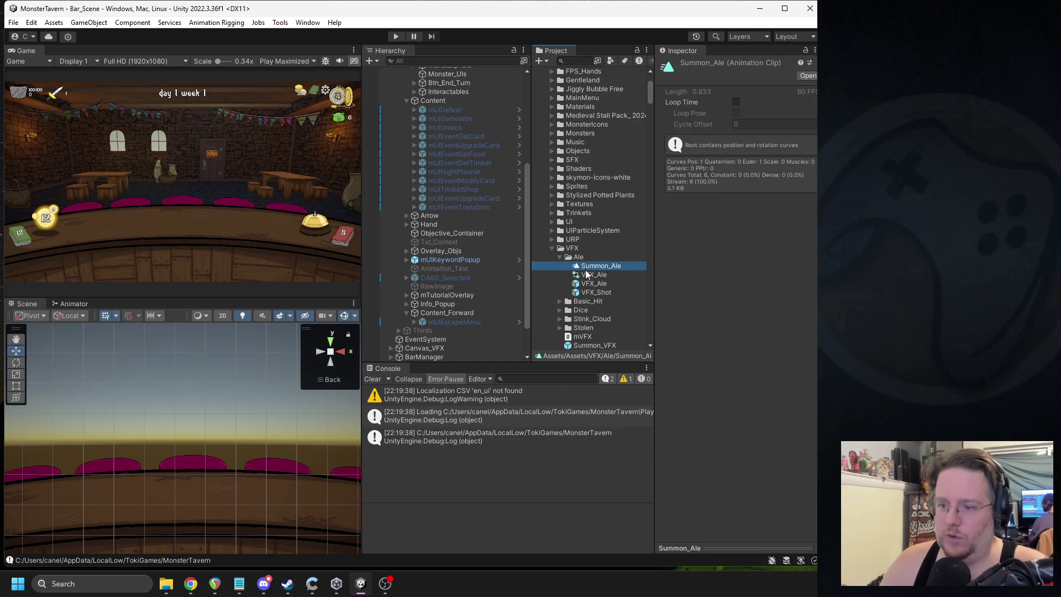
pyautogui.click(596, 275)
pyautogui.click(559, 257)
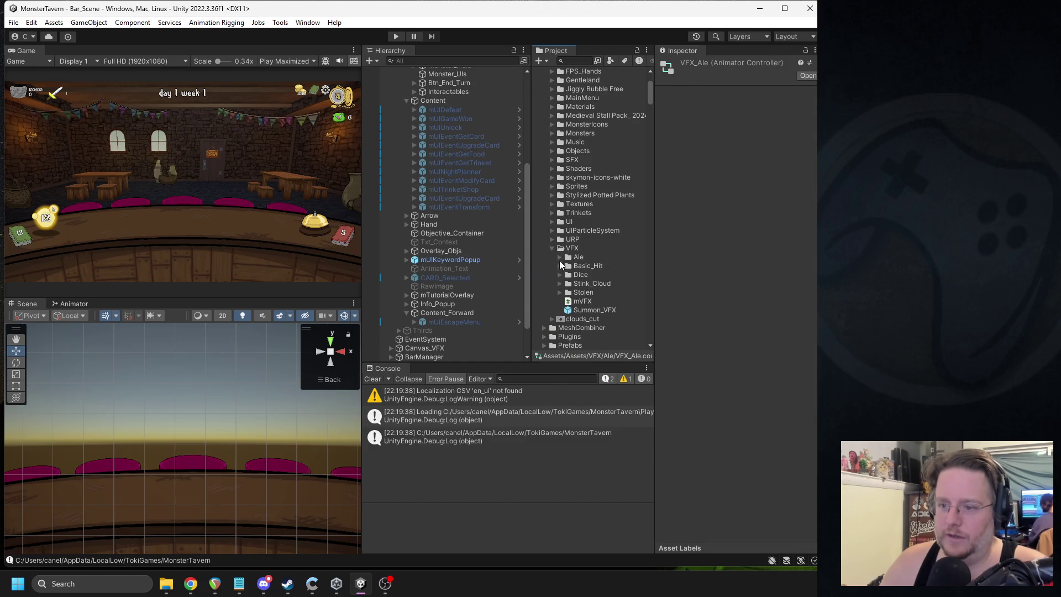
pyautogui.click(582, 301)
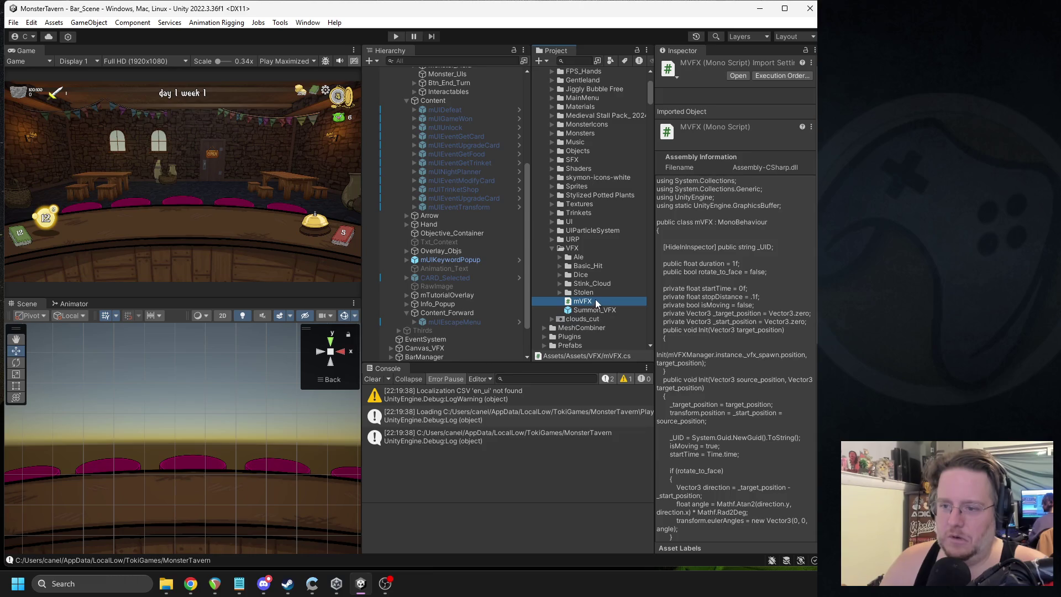
pyautogui.click(560, 283)
pyautogui.doubleClick(575, 292)
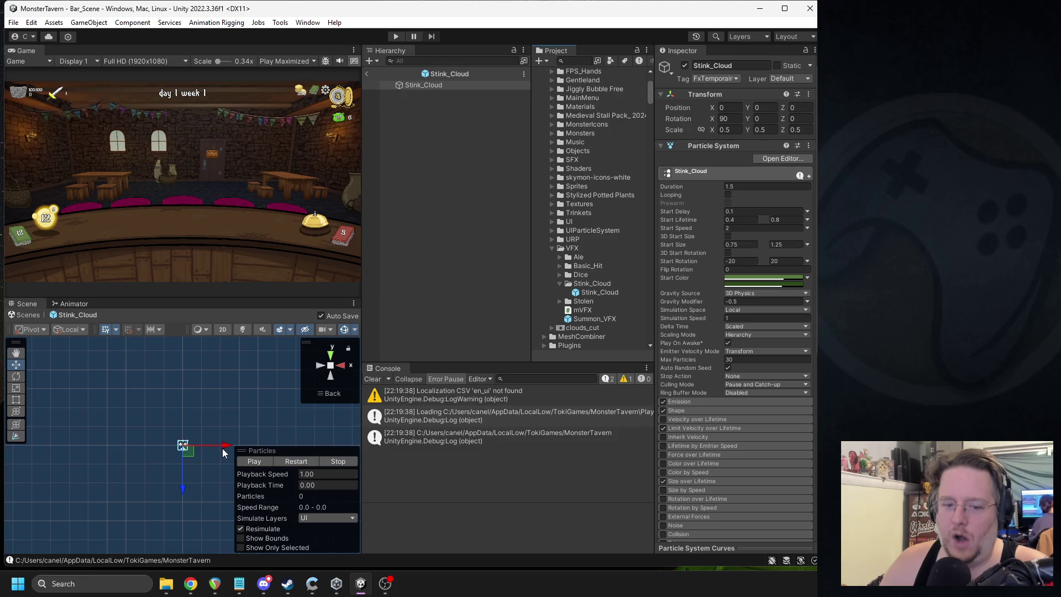
pyautogui.scroll(5, 210, 453)
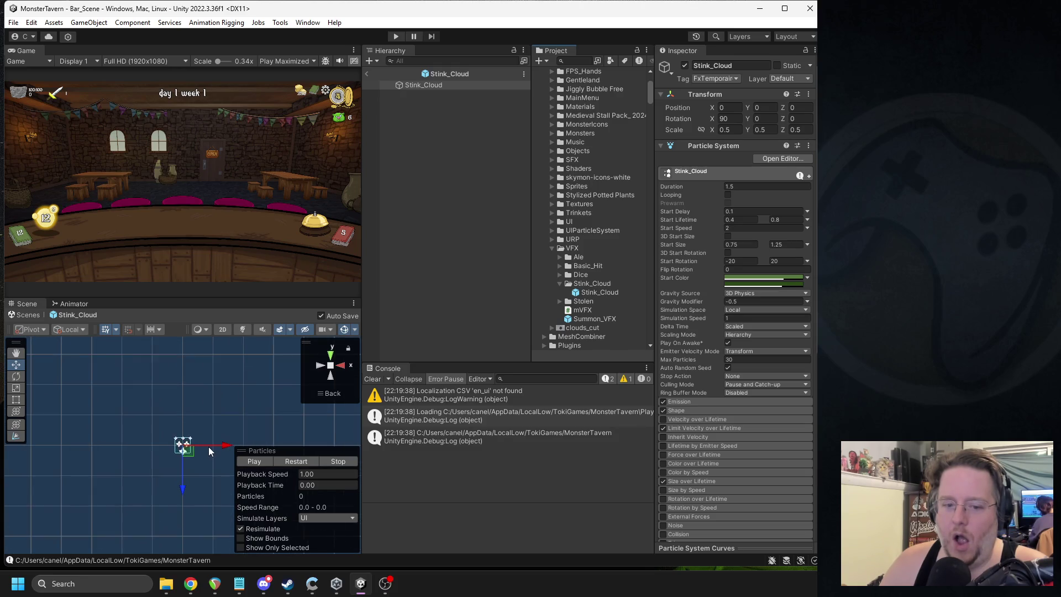
pyautogui.click(251, 460)
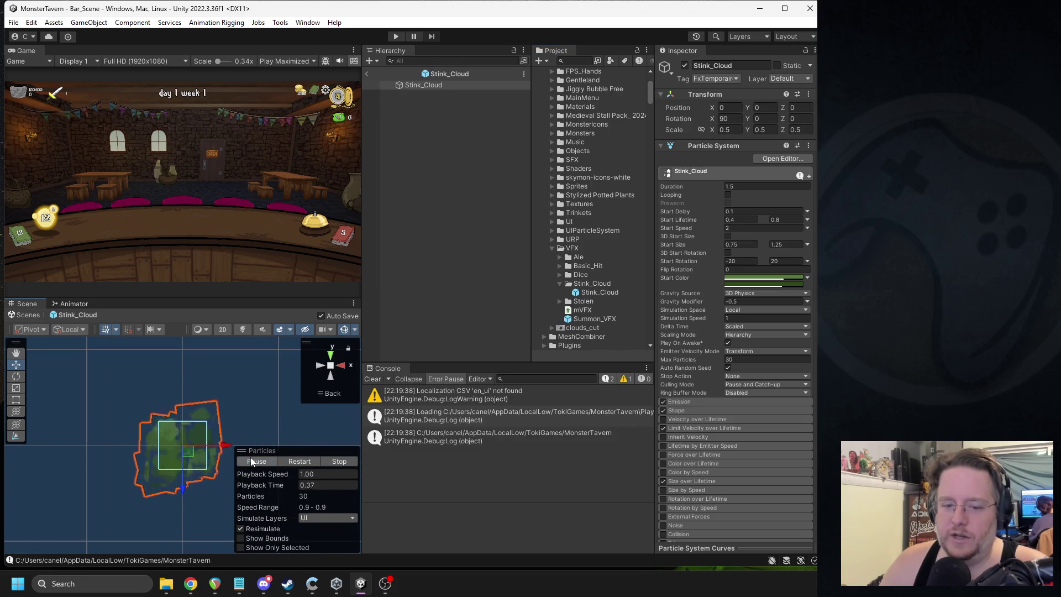
pyautogui.click(327, 461)
pyautogui.click(256, 461)
pyautogui.click(325, 461)
pyautogui.click(263, 460)
pyautogui.click(340, 461)
pyautogui.click(266, 460)
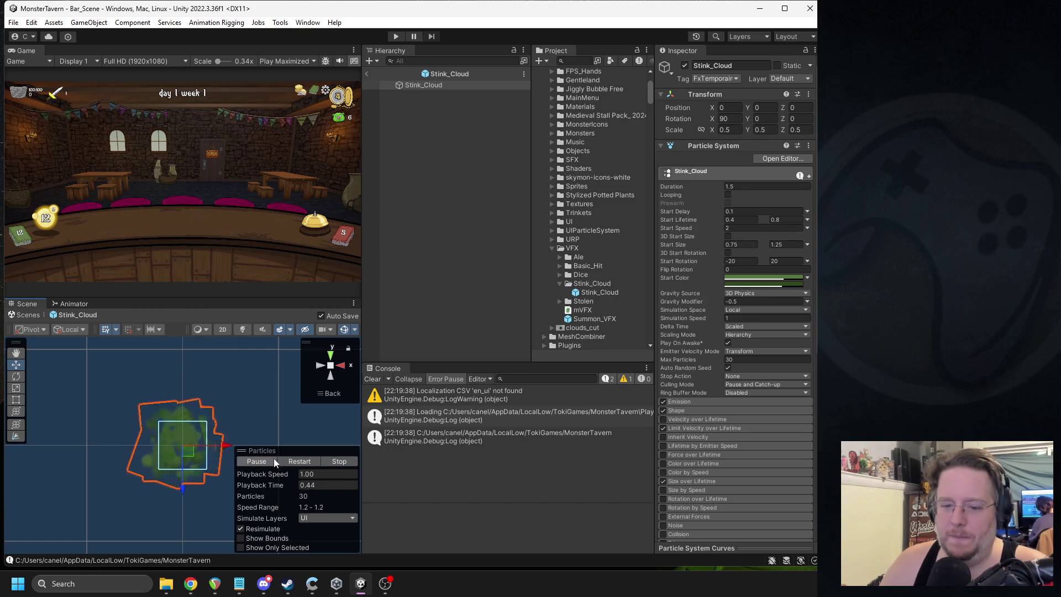
pyautogui.click(337, 461)
pyautogui.click(268, 459)
pyautogui.click(346, 459)
pyautogui.click(258, 462)
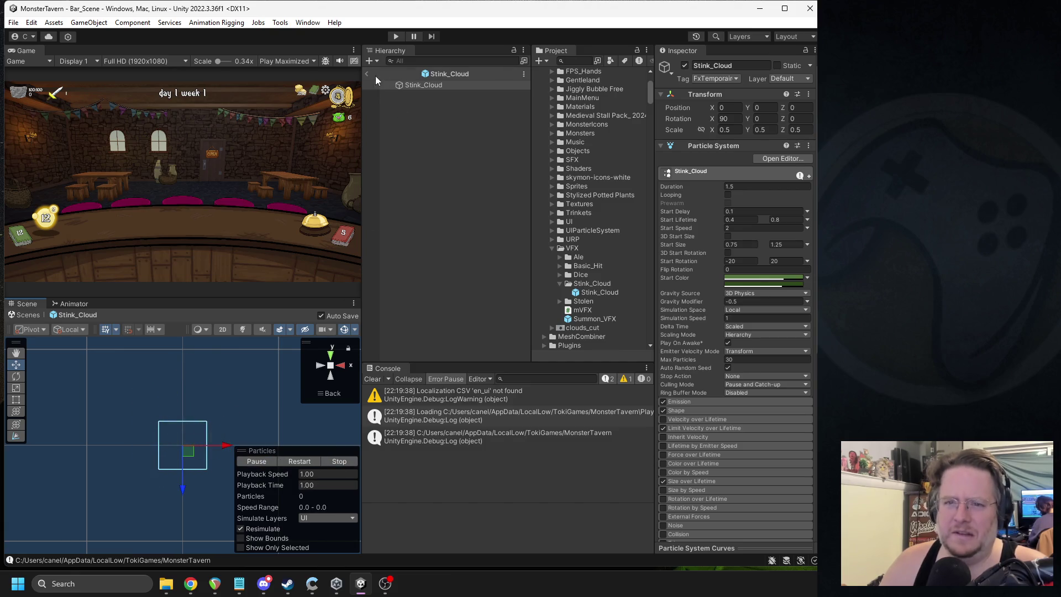
pyautogui.click(367, 74)
pyautogui.click(560, 283)
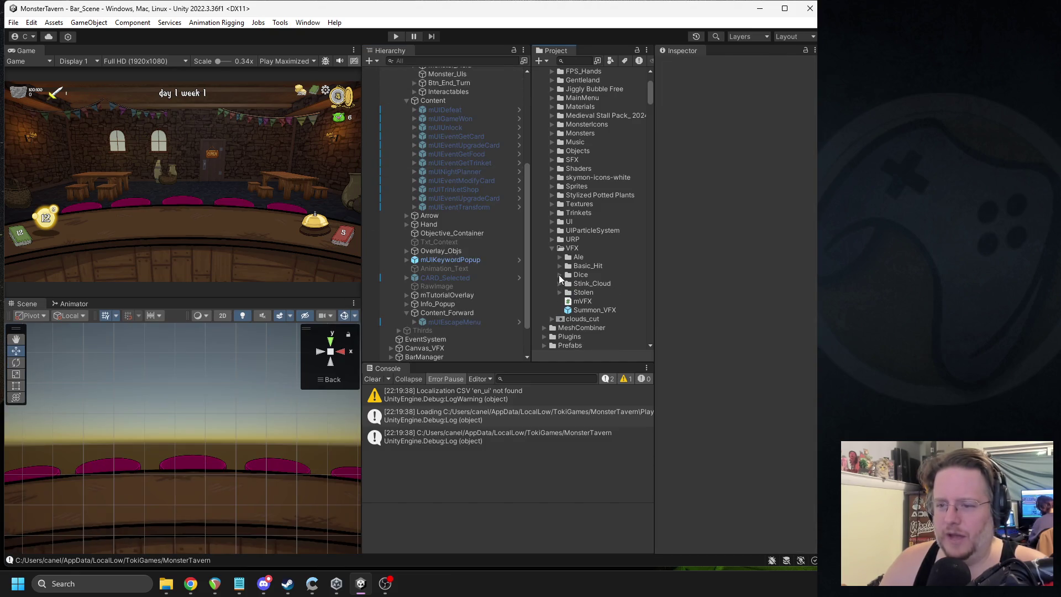
# Step: Open the VFX_Dice prefab, inspect its Cup and Dice(3) children, then exit
pyautogui.click(559, 275)
pyautogui.click(592, 301)
pyautogui.doubleClick(592, 301)
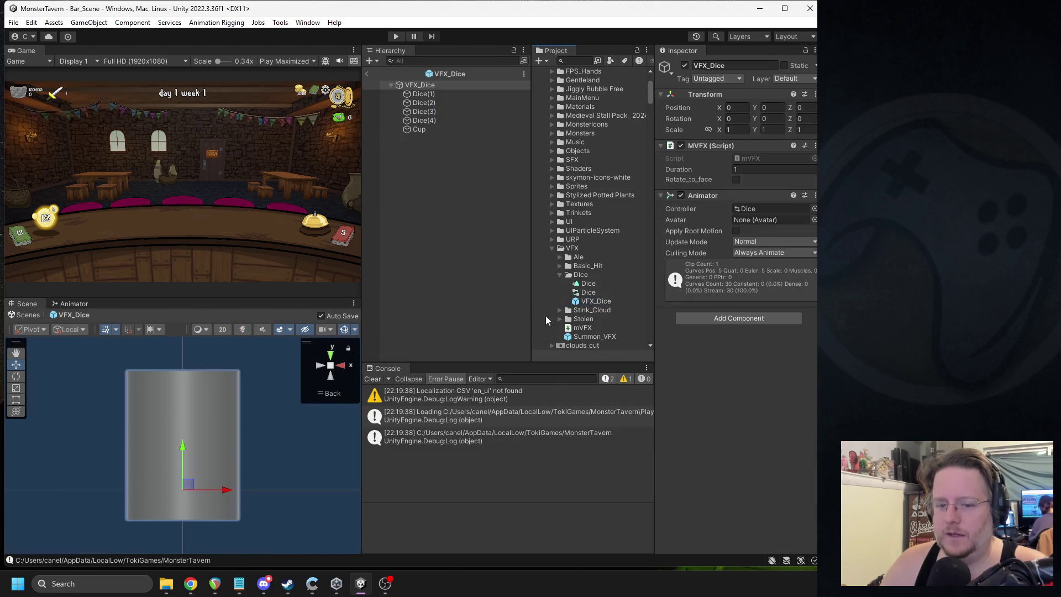
pyautogui.click(423, 128)
pyautogui.click(427, 111)
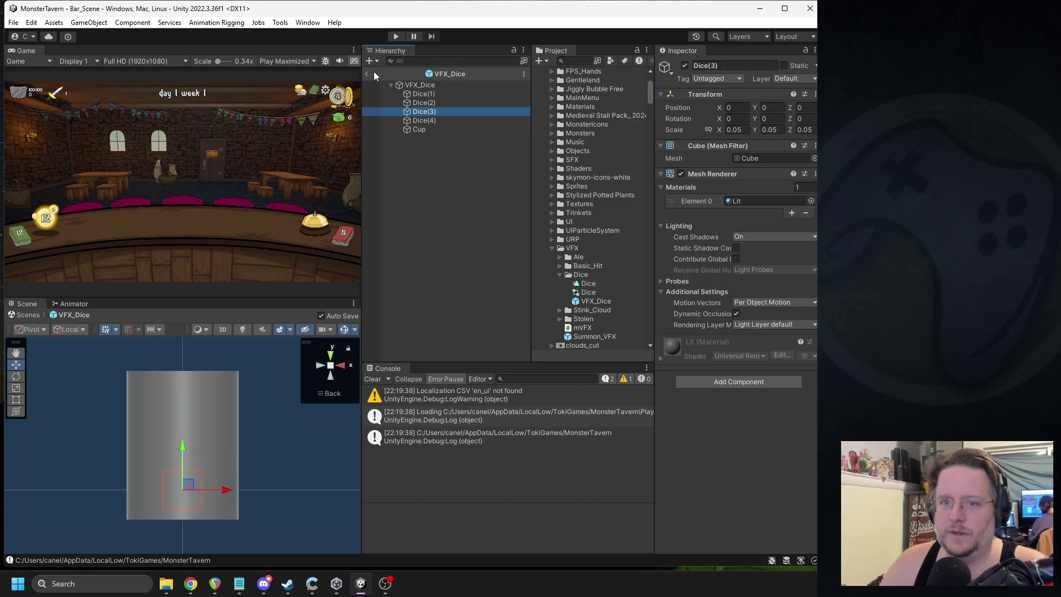
pyautogui.click(366, 74)
# Step: Delete the Dice folder and select the Basic_Hit prefab
pyautogui.click(579, 275)
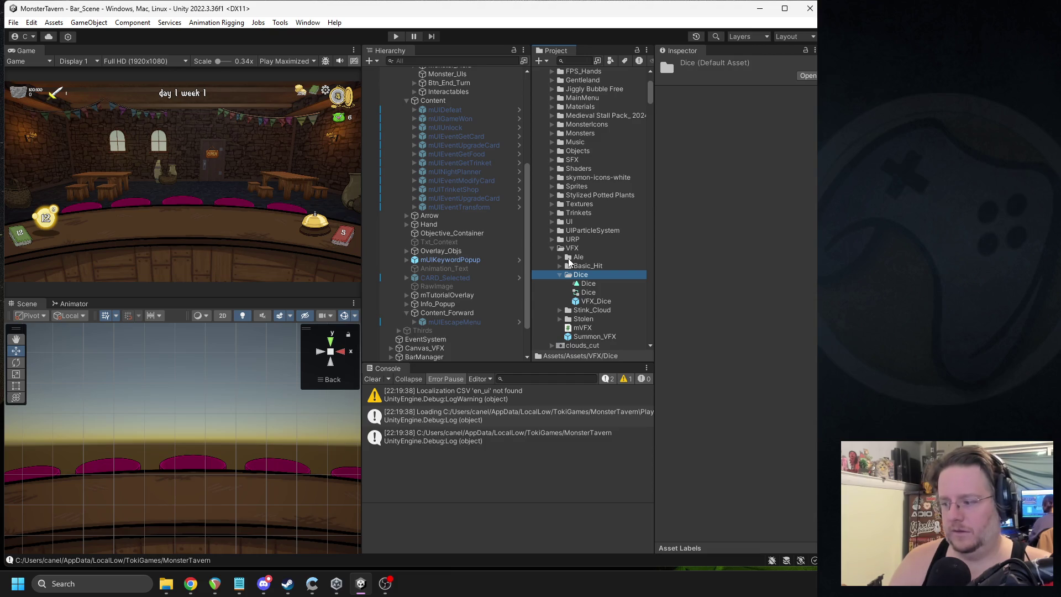
pyautogui.press('Delete')
pyautogui.press('Return')
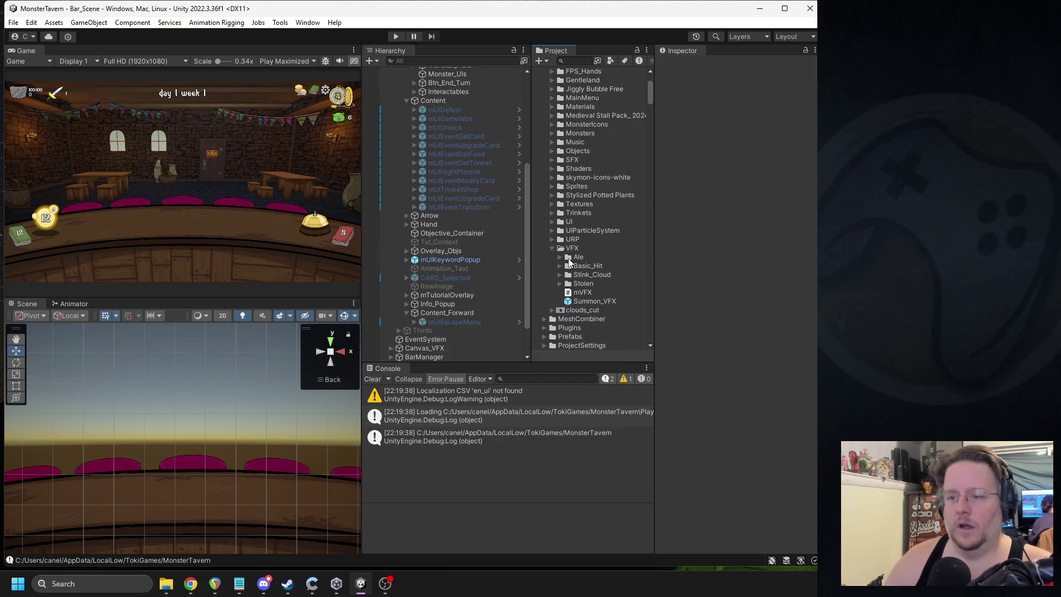
pyautogui.click(559, 266)
pyautogui.click(579, 275)
# Step: Preview the Basic_Hit particle effect in prefab mode, then exit and collapse its folder
pyautogui.doubleClick(585, 272)
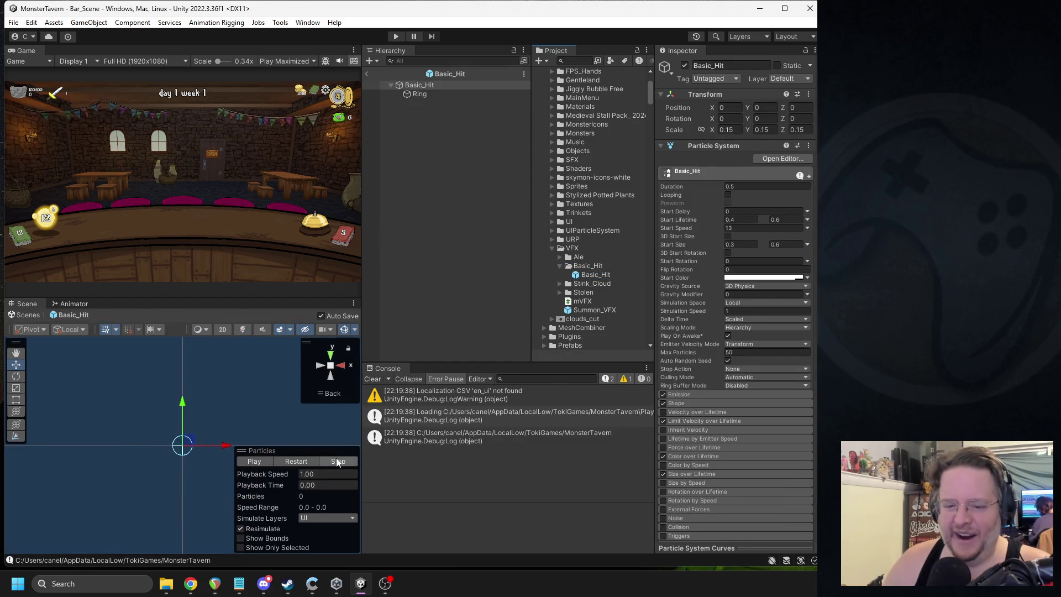
pyautogui.click(262, 463)
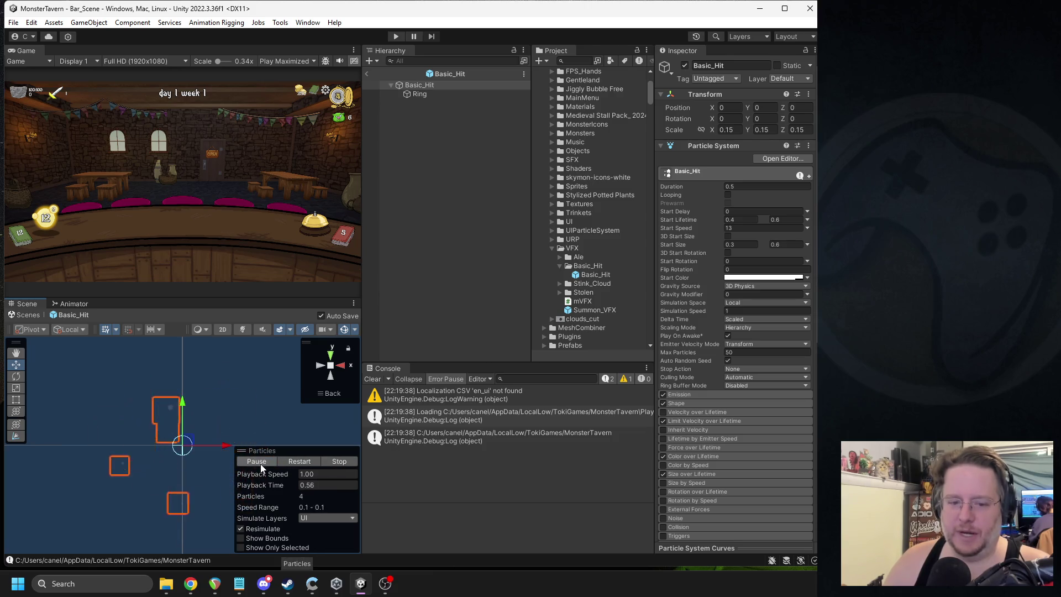
pyautogui.click(338, 461)
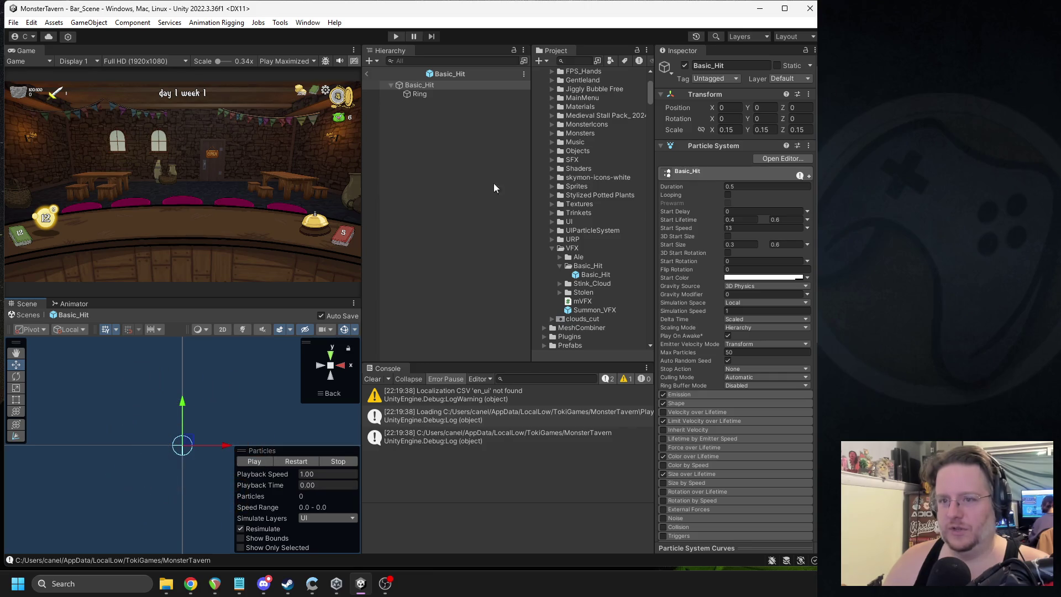
pyautogui.click(366, 73)
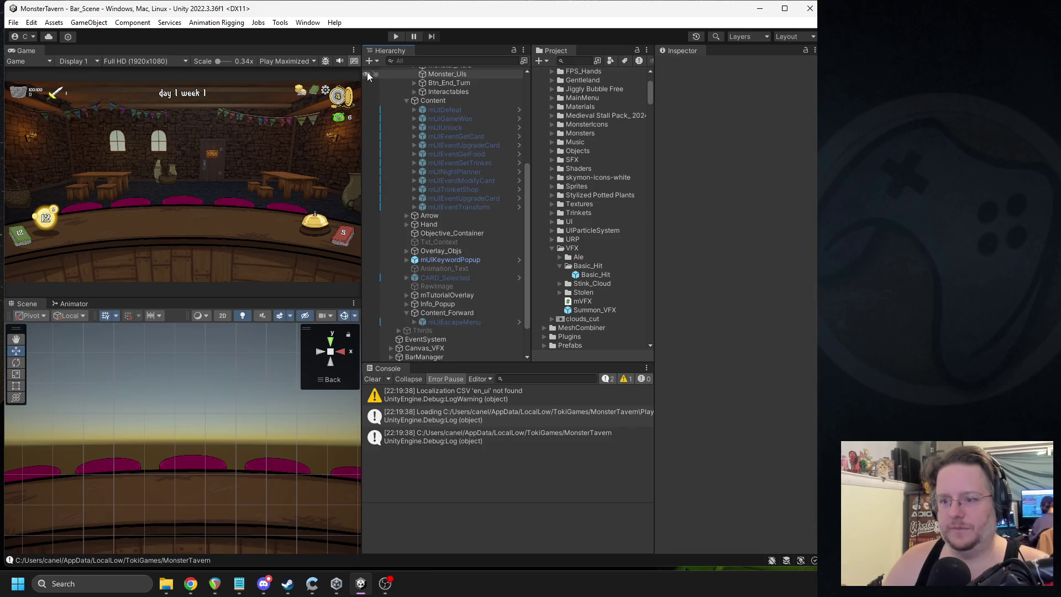
pyautogui.click(560, 266)
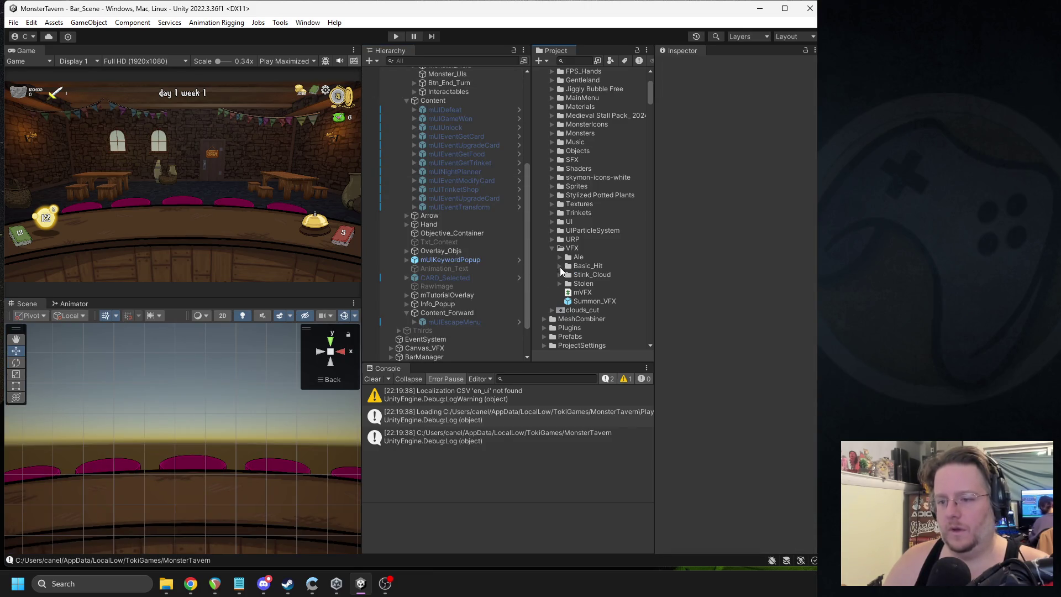
# Step: View the Summon_VFX prefab's cloud, return to the scene, and bring the browser window up
pyautogui.click(589, 303)
pyautogui.doubleClick(589, 302)
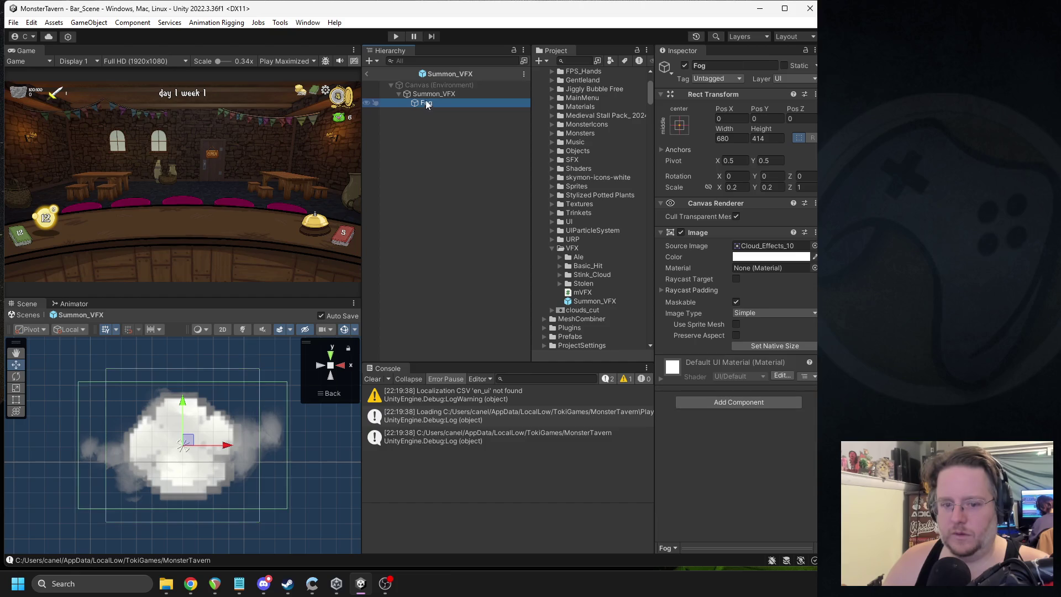
pyautogui.click(367, 74)
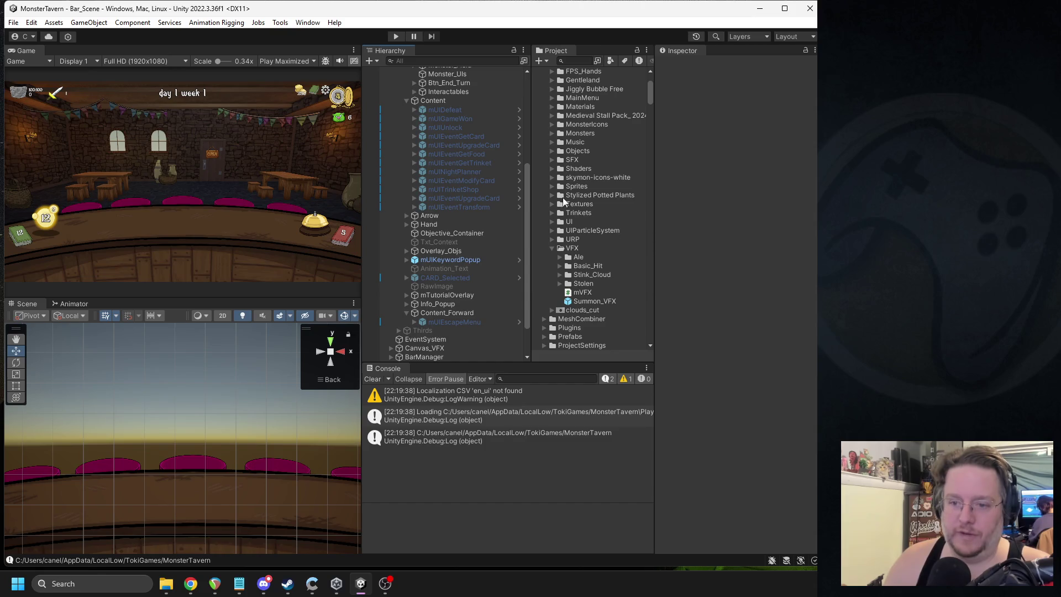
pyautogui.click(558, 286)
pyautogui.click(558, 285)
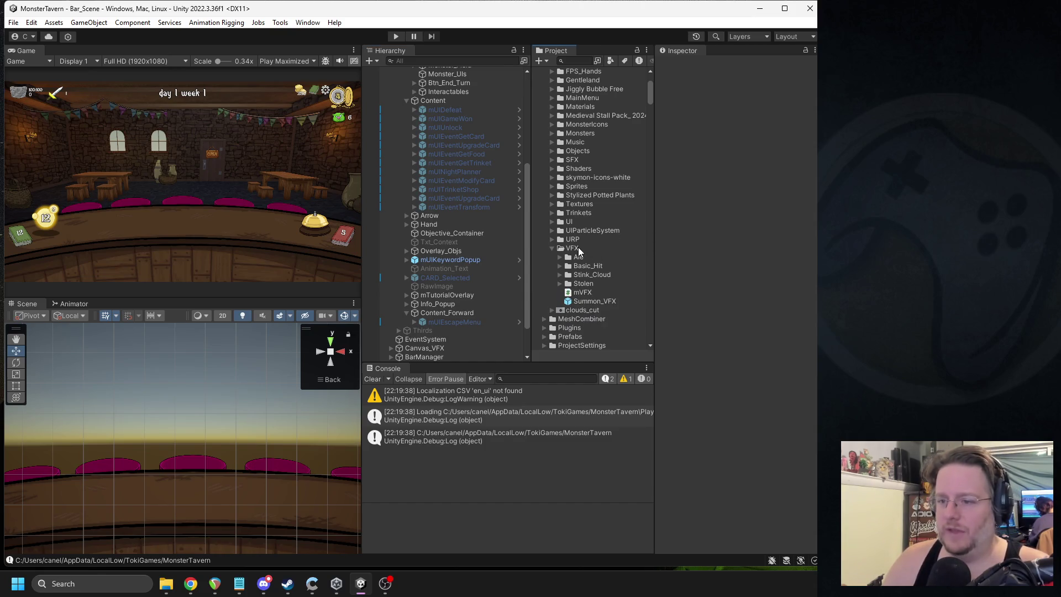
pyautogui.hotkey('alt', 'Tab')
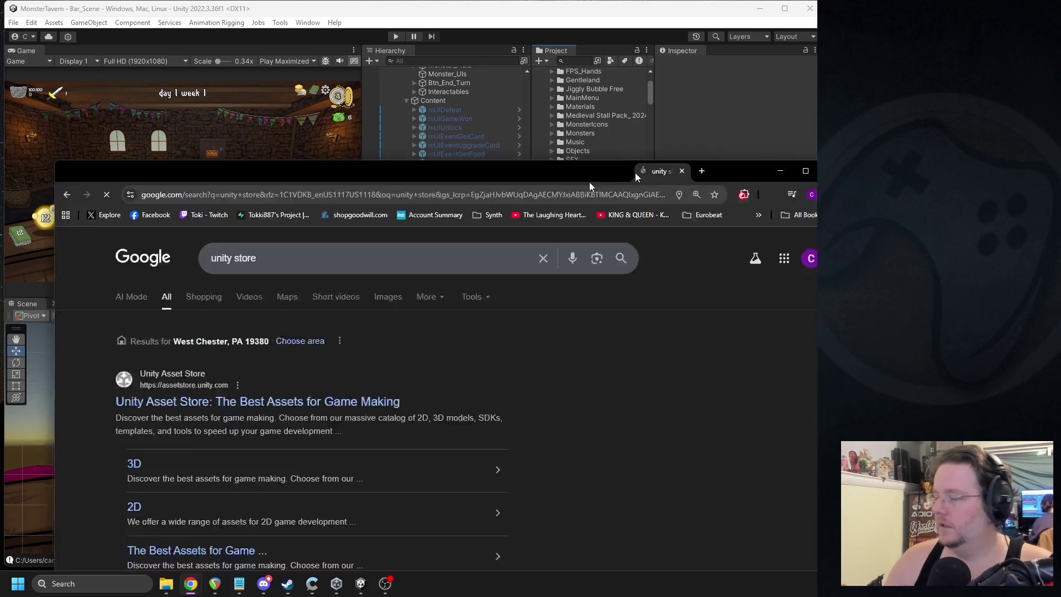
pyautogui.moveTo(589, 181)
pyautogui.mouseDown()
pyautogui.moveTo(611, 75)
pyautogui.moveTo(597, 53)
pyautogui.mouseUp()
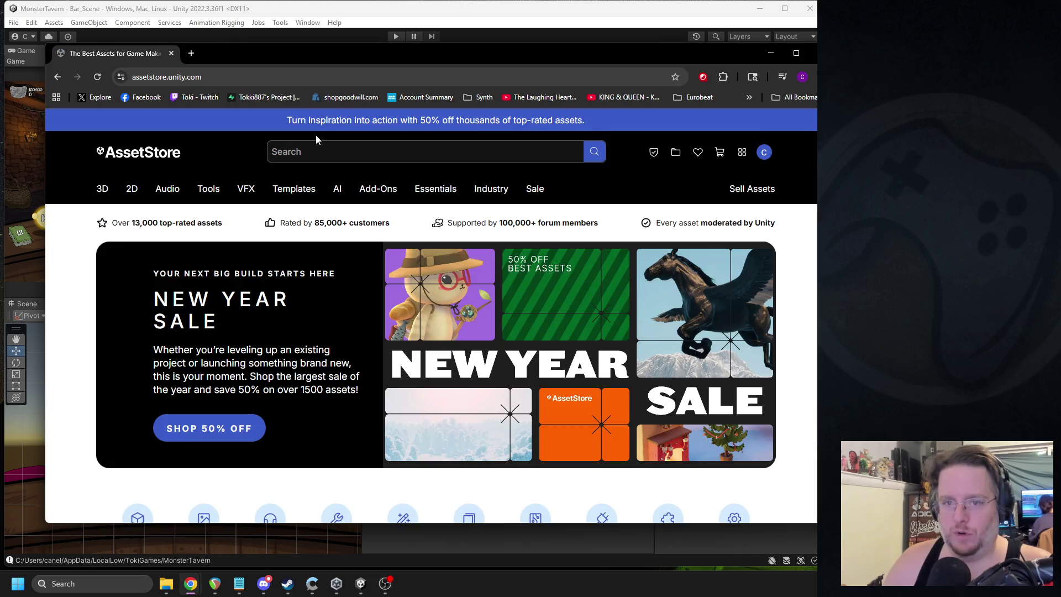
# Step: Search the Asset Store for VFX and filter the results to free assets only
pyautogui.click(306, 147)
pyautogui.write('VFX')
pyautogui.press('Return')
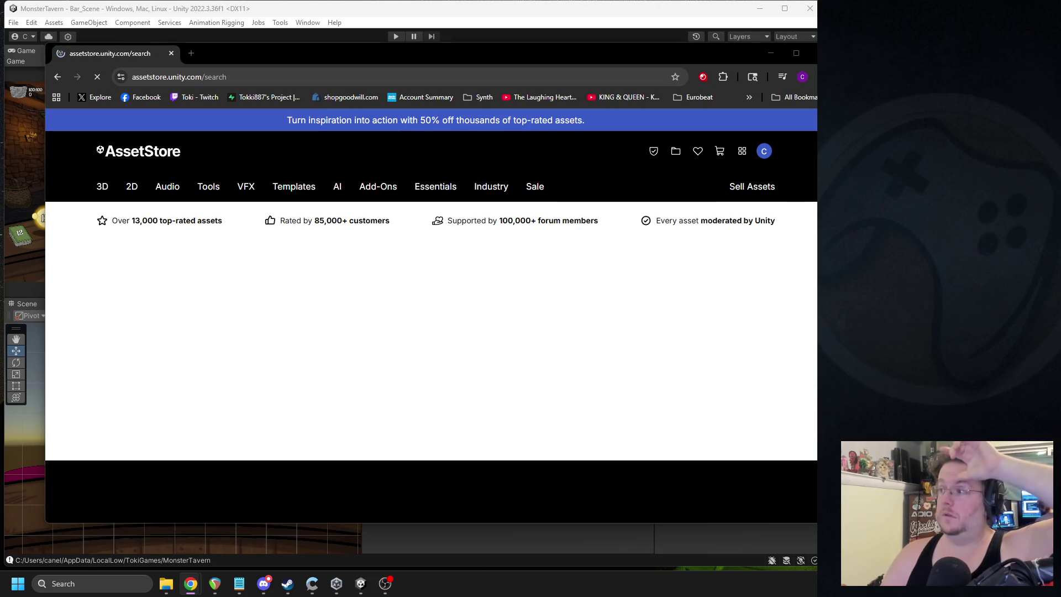
pyautogui.scroll(-5, 494, 318)
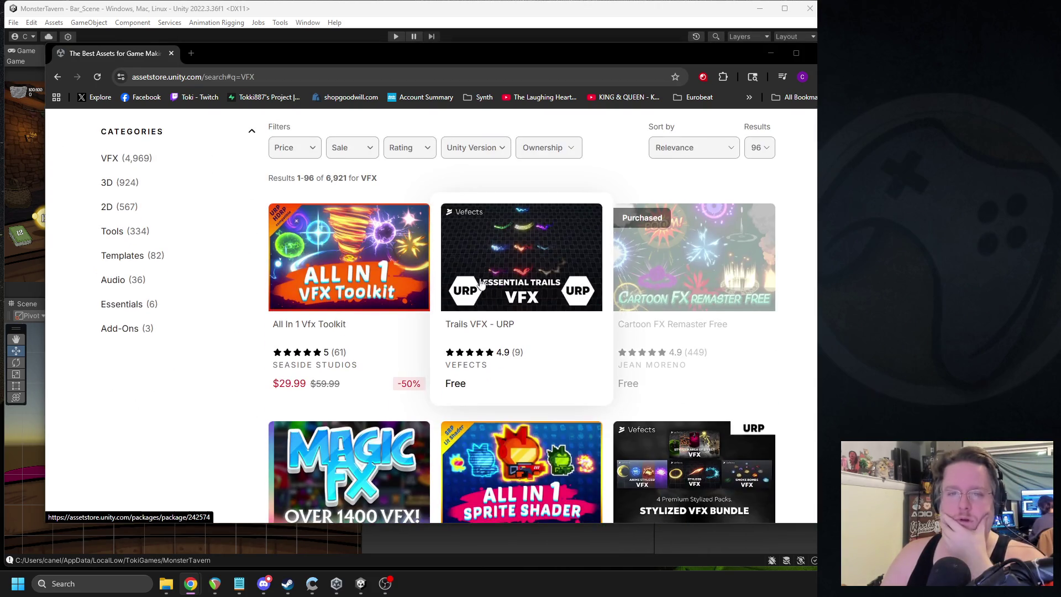
pyautogui.click(306, 148)
pyautogui.click(280, 178)
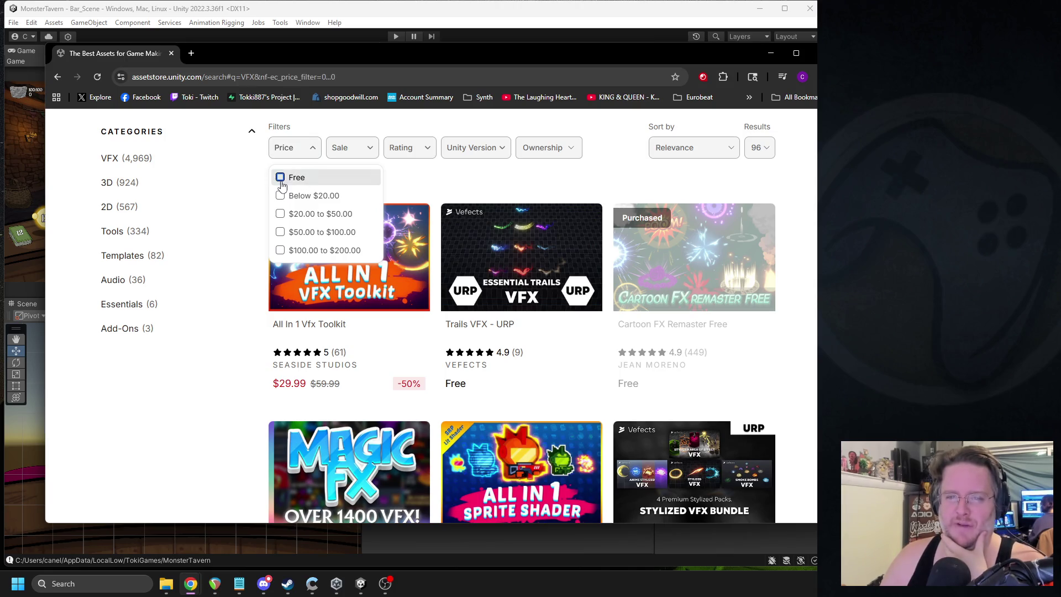
pyautogui.click(214, 446)
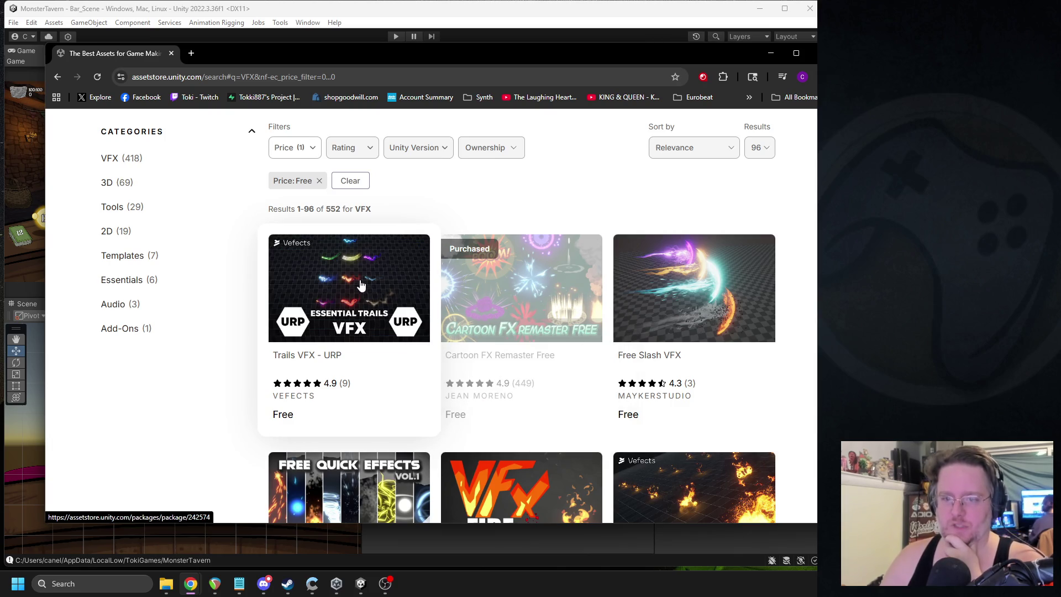
# Step: Open Free Quick Effects Vol. 1, browse its preview images, and return to Unity
pyautogui.scroll(-3, 354, 276)
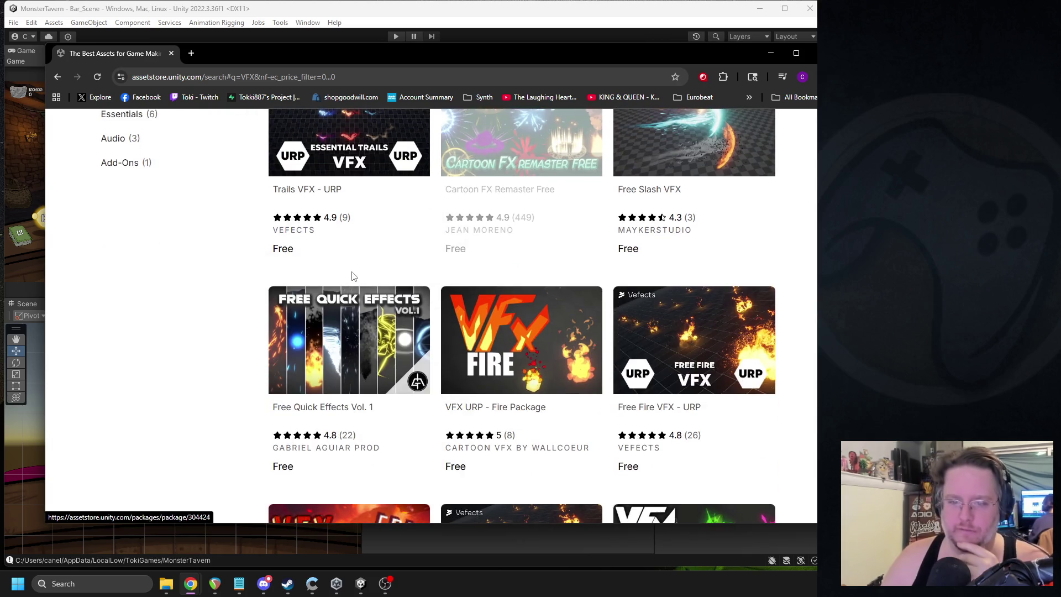
pyautogui.click(365, 327)
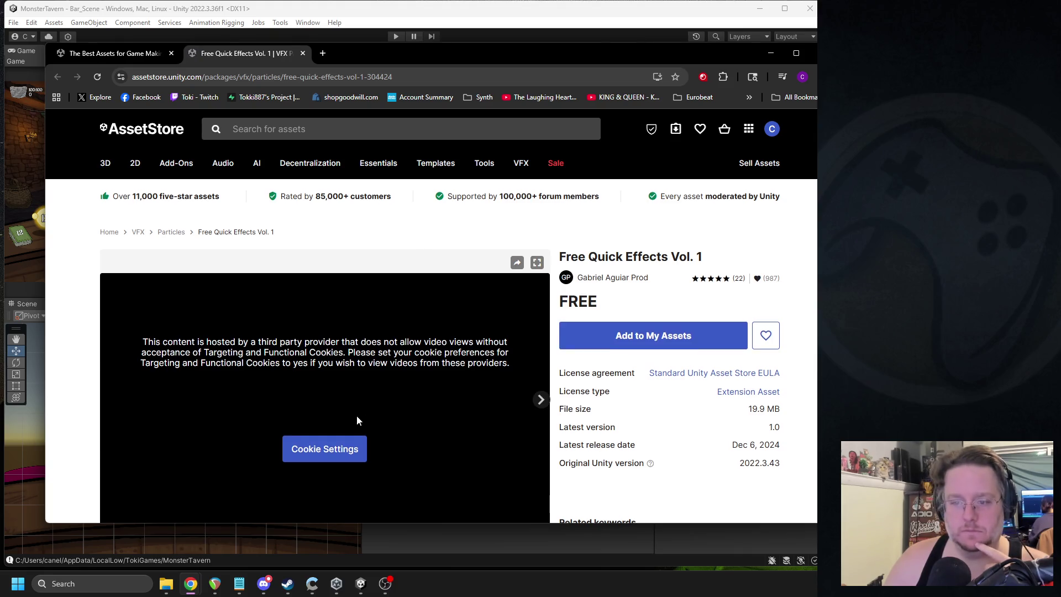
pyautogui.scroll(-3, 356, 420)
pyautogui.click(339, 409)
pyautogui.scroll(-1, 381, 414)
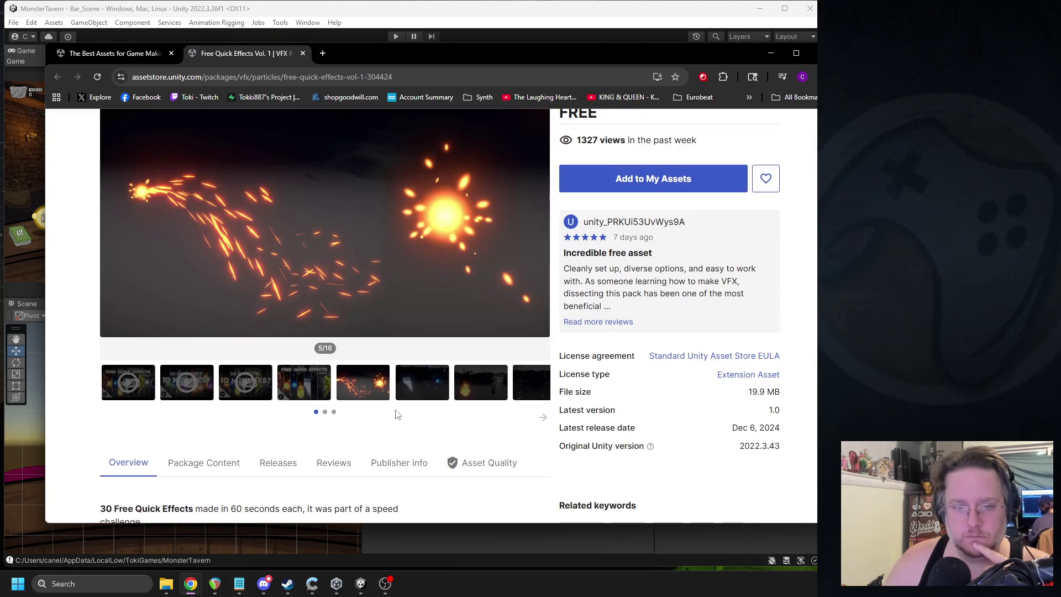
pyautogui.click(407, 386)
pyautogui.hotkey('alt', 'Tab')
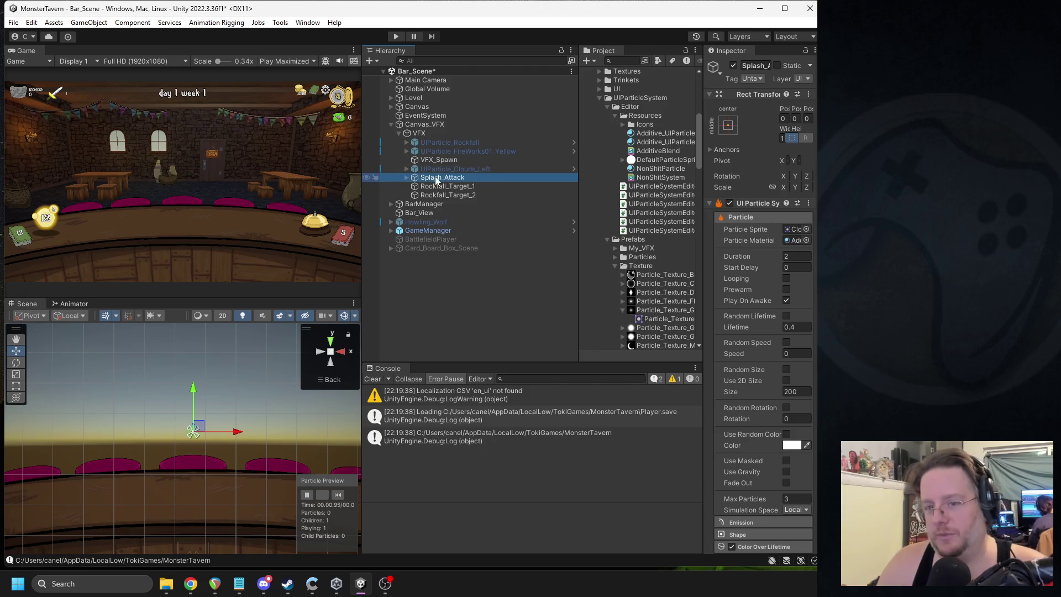
# Step: Deactivate UIParticle_Star_Hit under Splash_Attack, then replay Splash_Attack's particle preview
pyautogui.click(407, 177)
pyautogui.click(451, 186)
pyautogui.click(733, 65)
pyautogui.click(442, 177)
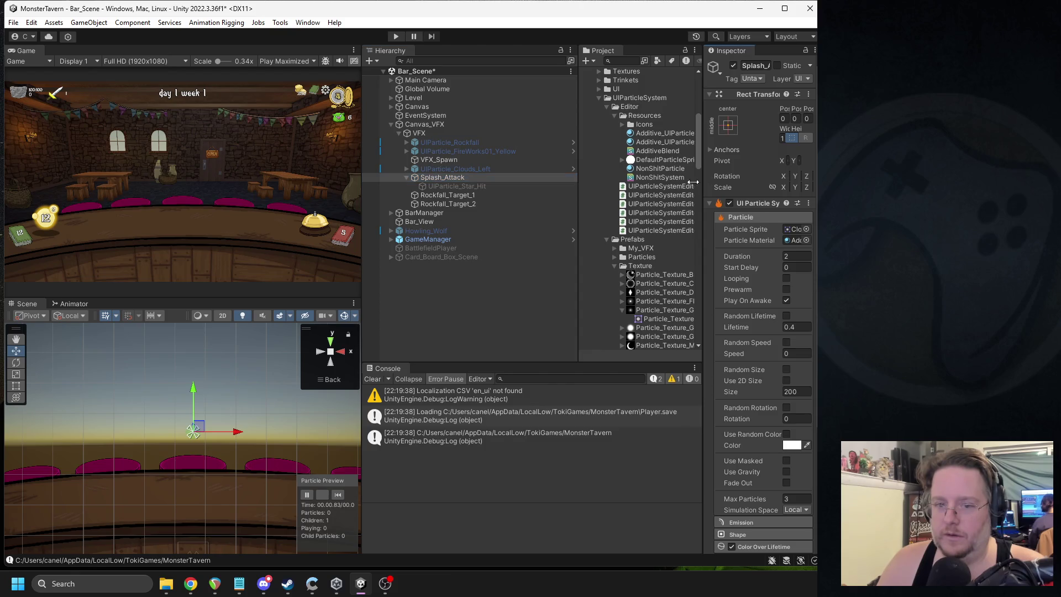
pyautogui.moveTo(693, 182); pyautogui.dragTo(617, 187)
pyautogui.click(337, 495)
pyautogui.scroll(2, 250, 438)
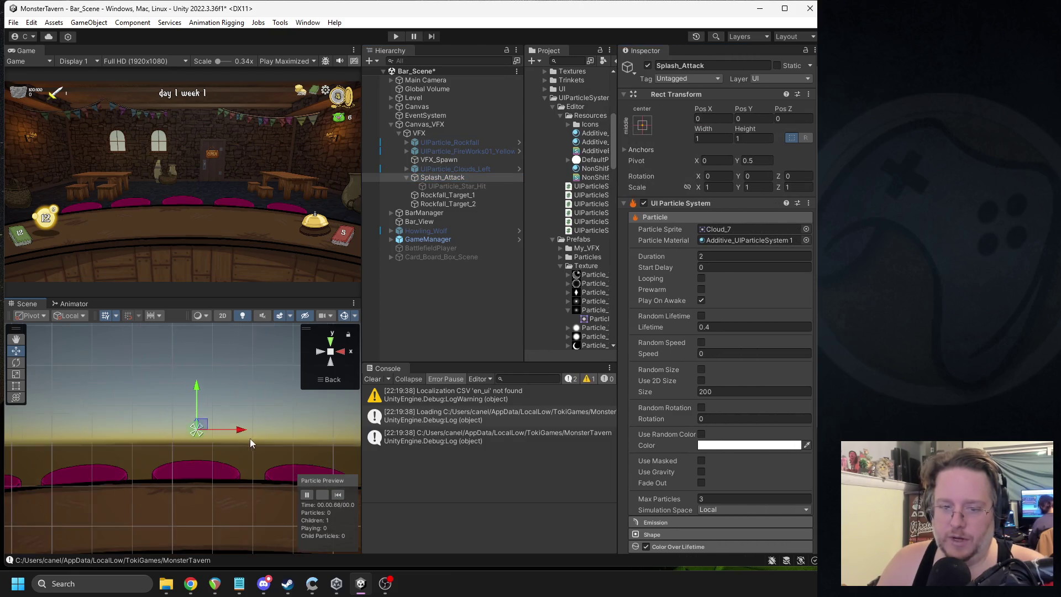
pyautogui.click(337, 496)
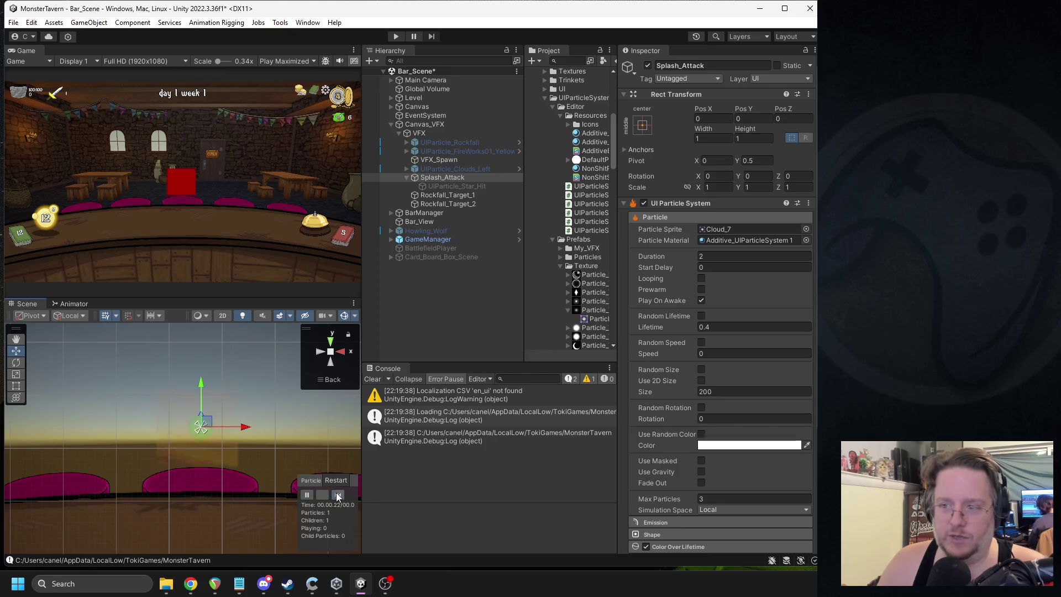
pyautogui.click(338, 495)
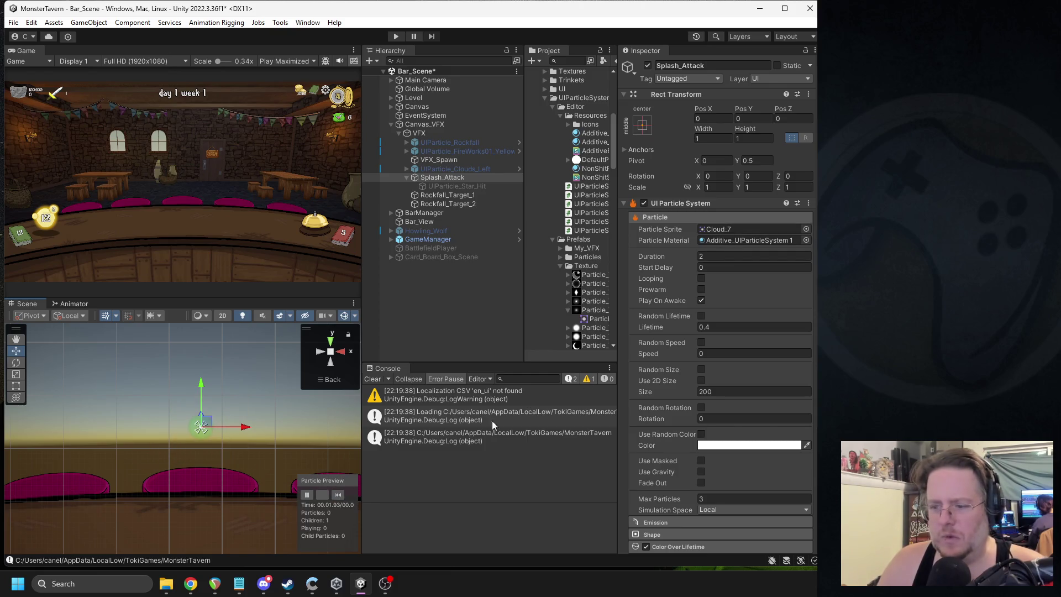
pyautogui.scroll(-3, 688, 343)
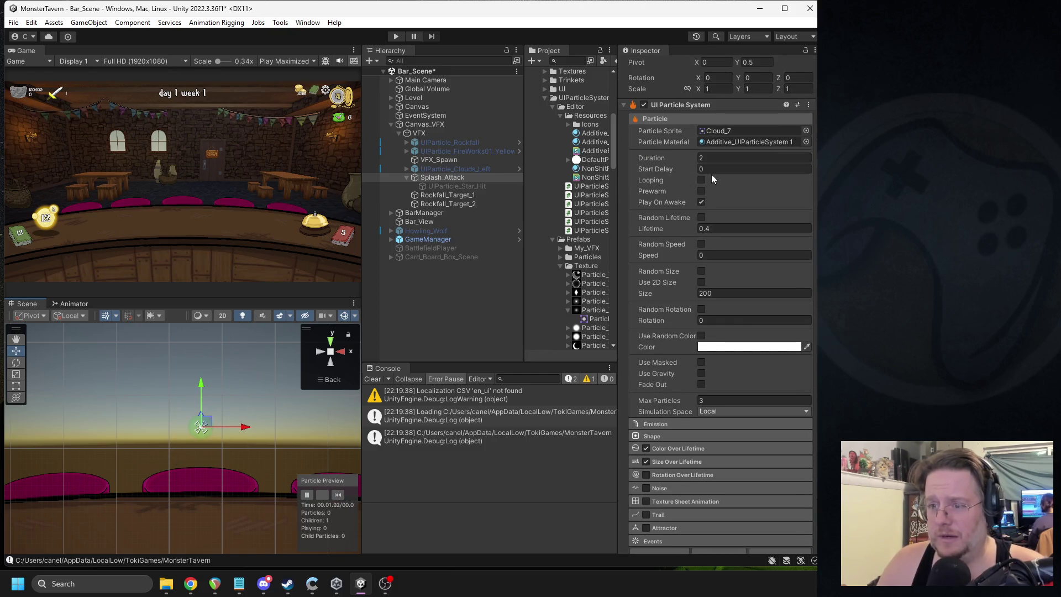
# Step: Set Splash_Attack's particle material to Additive_UIParticleSystem and inspect both Additive materials
pyautogui.moveTo(591, 133)
pyautogui.mouseDown()
pyautogui.moveTo(600, 143)
pyautogui.moveTo(729, 142)
pyautogui.mouseUp()
pyautogui.click(338, 494)
pyautogui.click(595, 142)
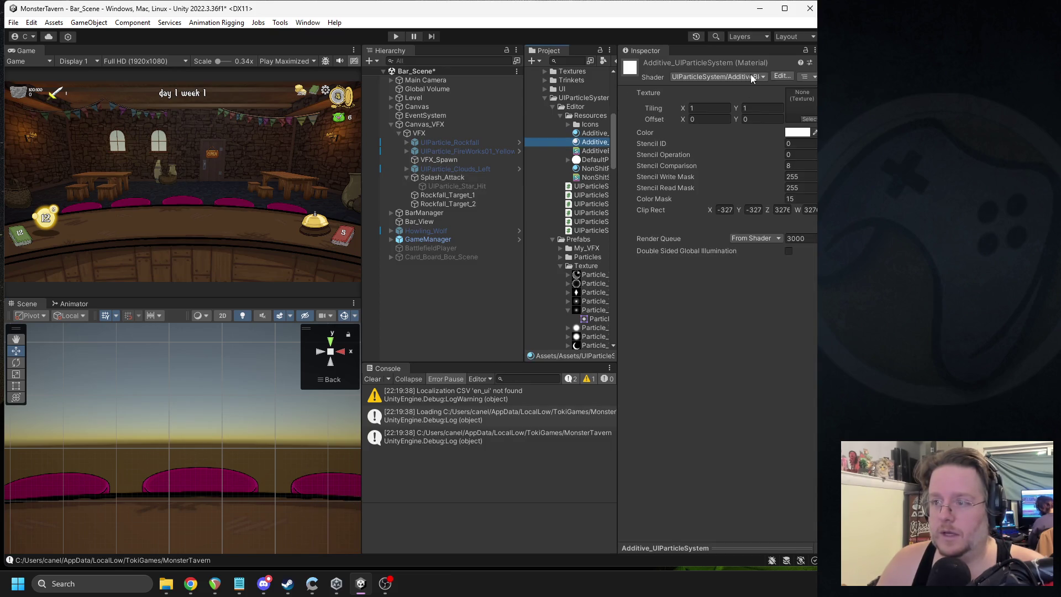
pyautogui.moveTo(618, 182); pyautogui.dragTo(738, 182)
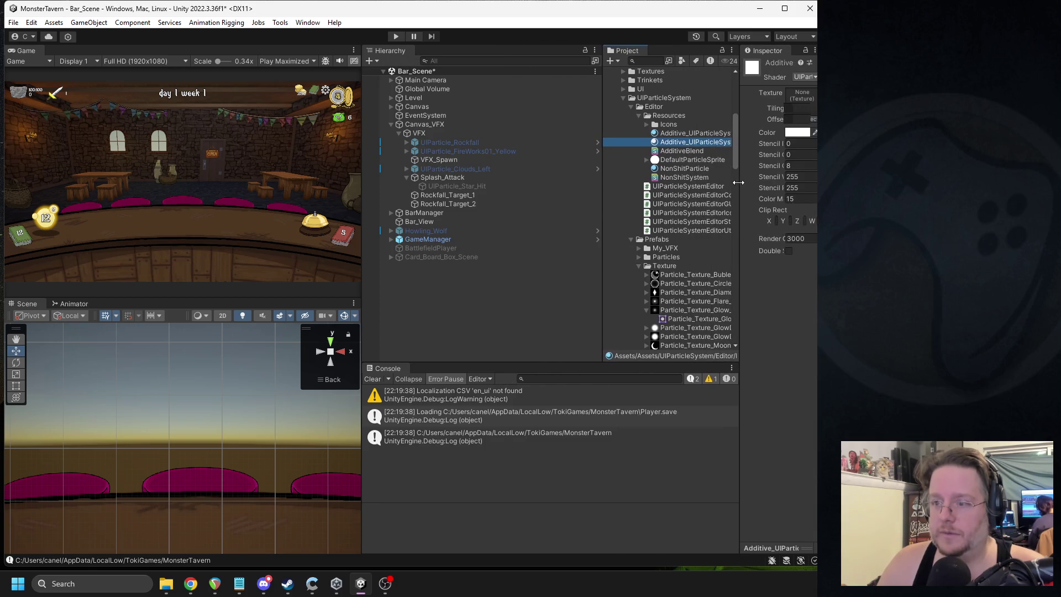
pyautogui.click(709, 136)
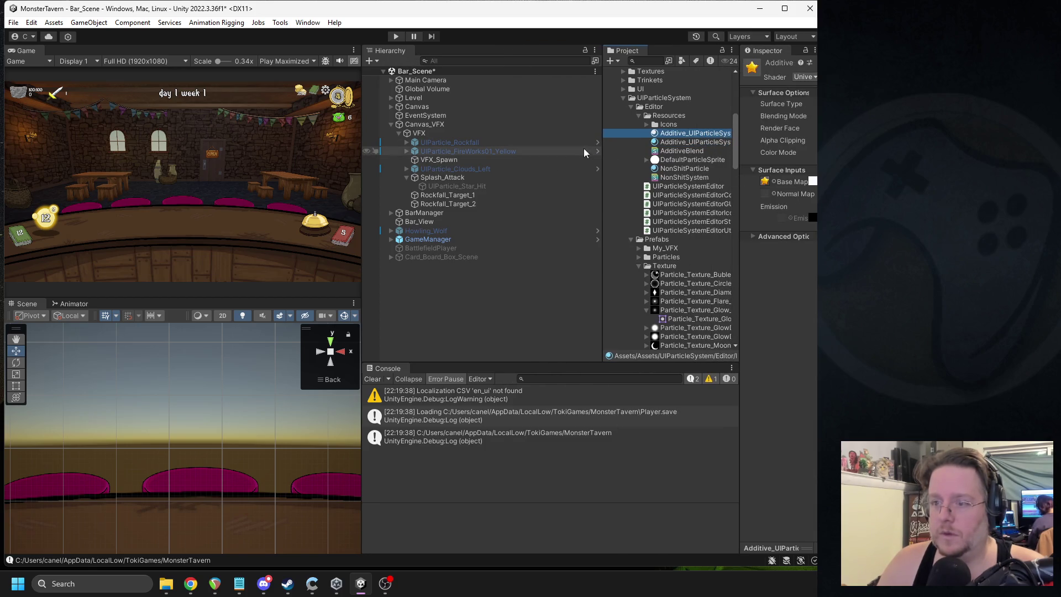
# Step: Widen the editor panels and open the NonShitSystem shader source
pyautogui.moveTo(602, 161)
pyautogui.mouseDown()
pyautogui.moveTo(420, 163)
pyautogui.moveTo(482, 165)
pyautogui.mouseUp()
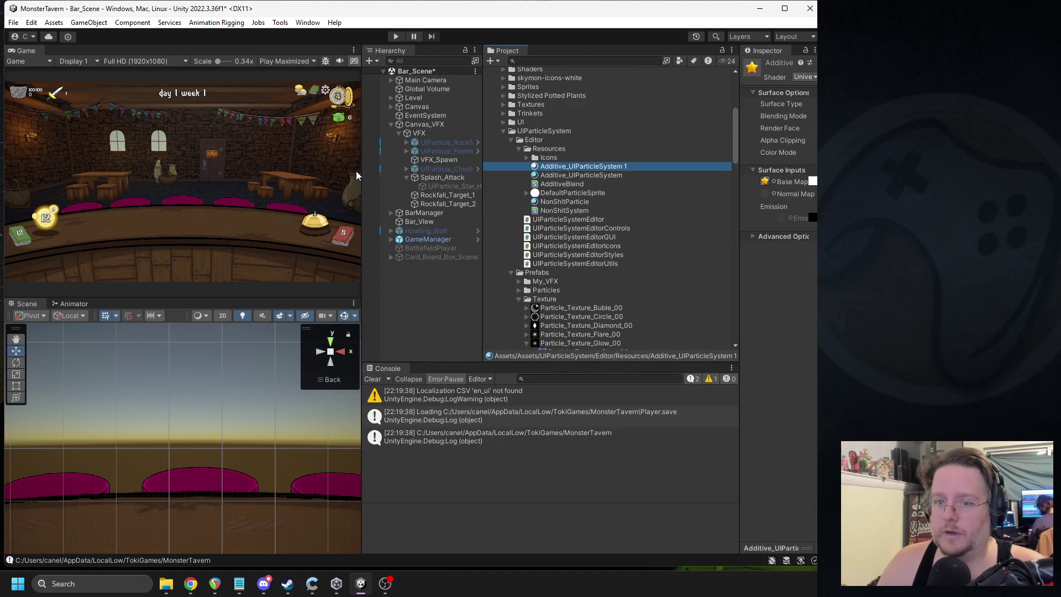
pyautogui.moveTo(360, 171); pyautogui.dragTo(274, 172)
pyautogui.moveTo(739, 170)
pyautogui.mouseDown()
pyautogui.moveTo(545, 177)
pyautogui.moveTo(563, 171)
pyautogui.mouseUp()
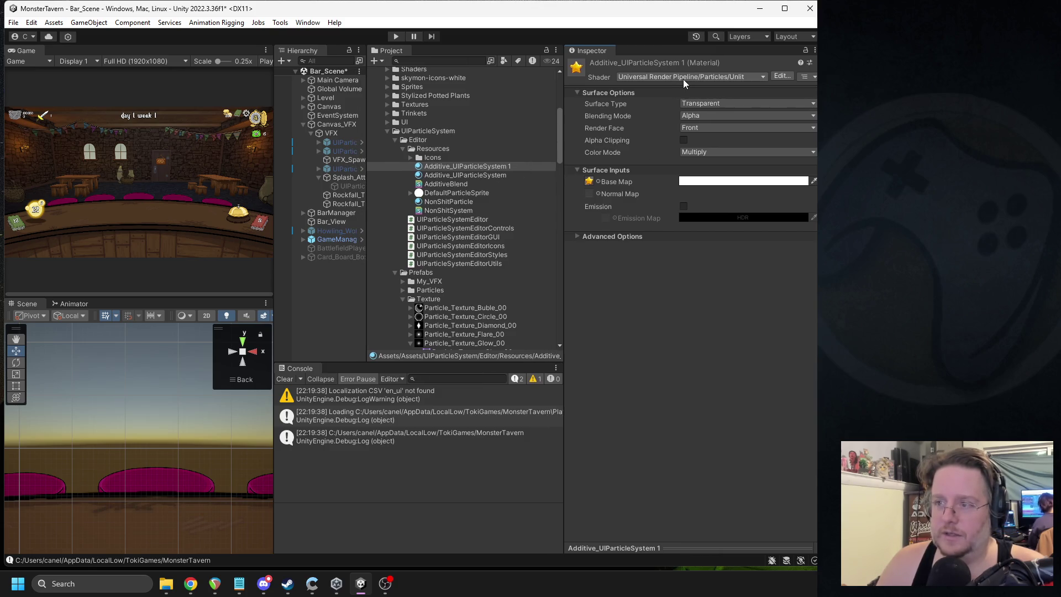
pyautogui.click(446, 211)
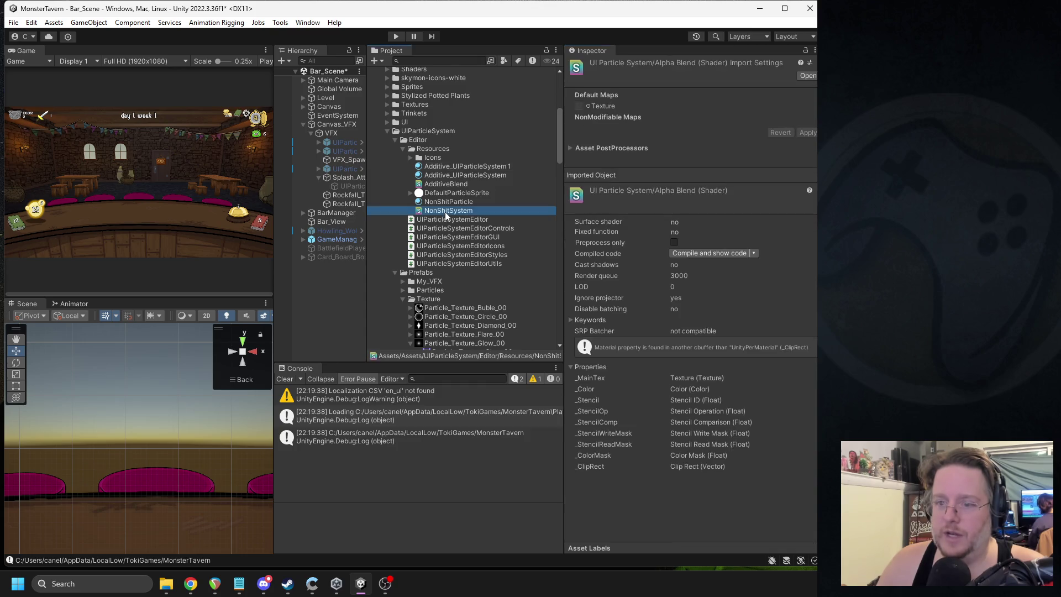
pyautogui.doubleClick(446, 211)
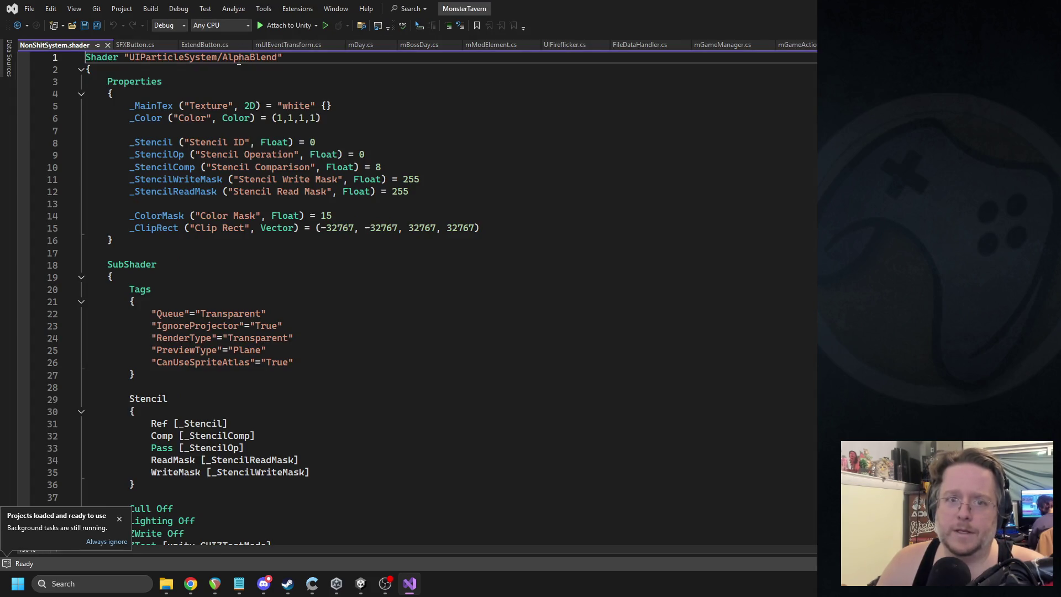
# Step: Read the UIParticleSystem/AlphaBlend shader name, close Visual Studio, and inspect Additive_UIParticleSystem in Unity
pyautogui.doubleClick(238, 59)
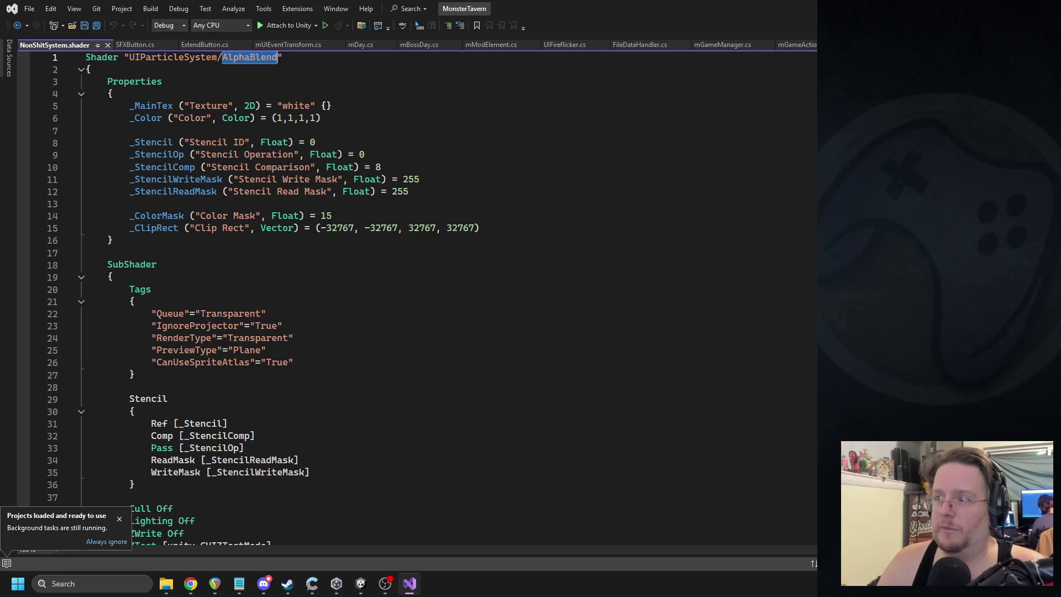
pyautogui.hotkey('alt', 'F4')
pyautogui.moveTo(367, 215); pyautogui.dragTo(383, 228)
pyautogui.click(473, 175)
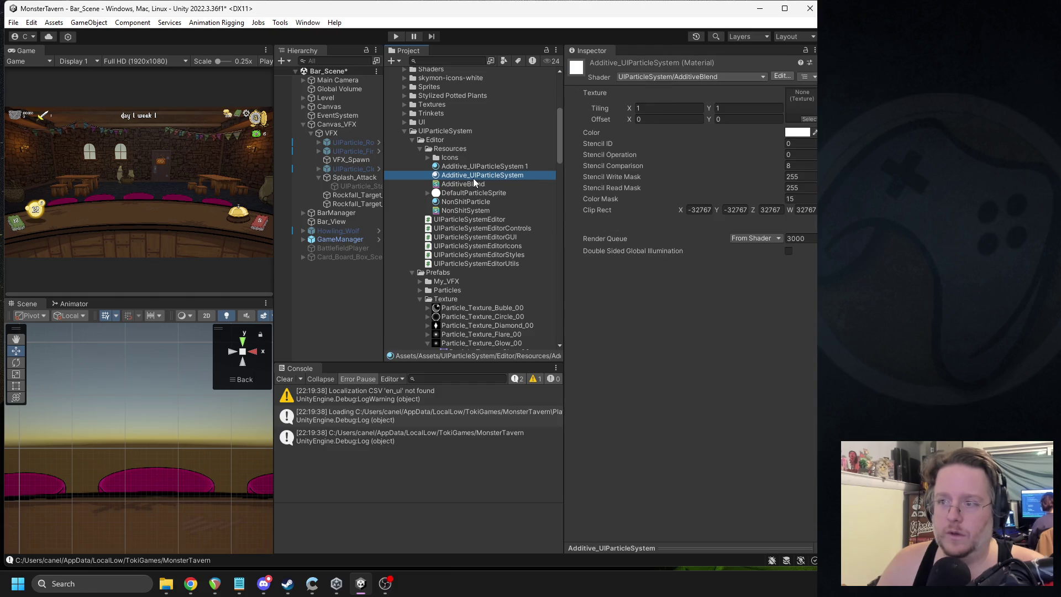
# Step: Check the Additive_UIParticleSystem 1 material's shader list without changing it
pyautogui.click(478, 167)
pyautogui.click(670, 78)
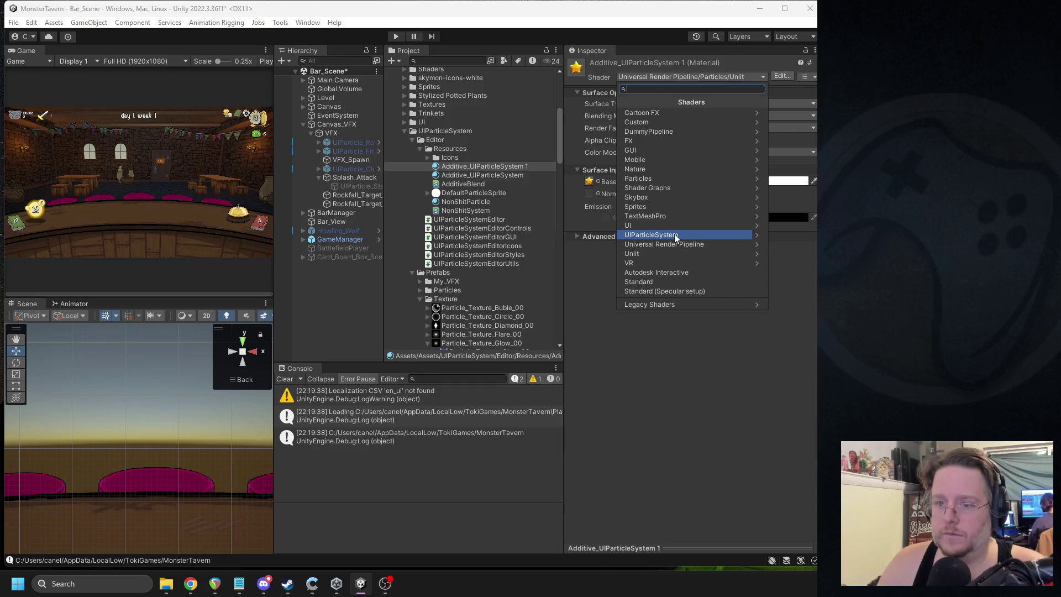
pyautogui.click(461, 176)
pyautogui.click(476, 167)
pyautogui.moveTo(564, 174); pyautogui.dragTo(730, 198)
# Step: Drag NonShitParticle into Splash_Attack's Particle Material field and replay the preview
pyautogui.click(565, 203)
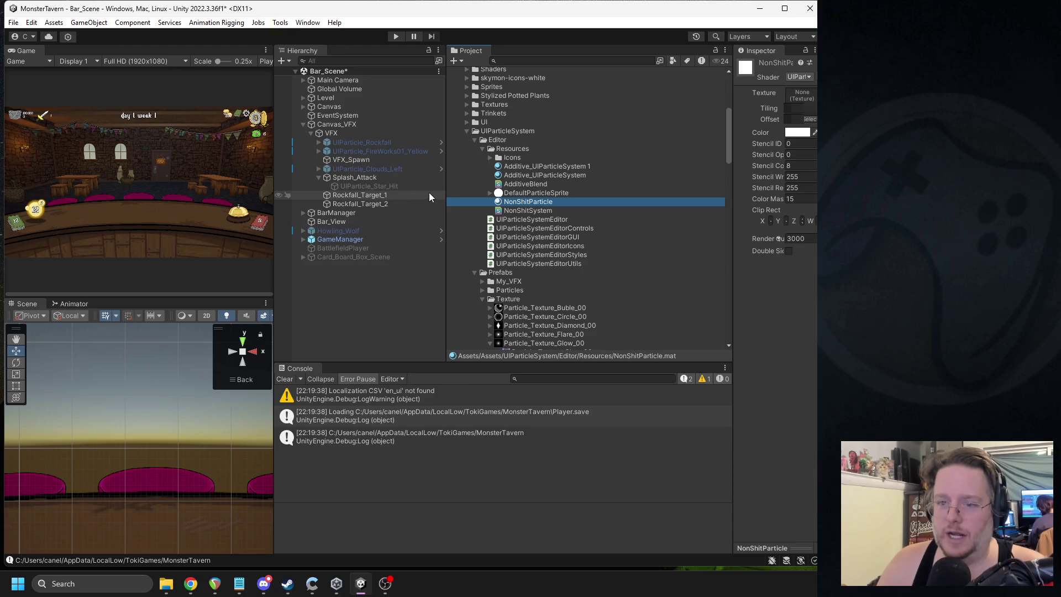
pyautogui.moveTo(447, 198); pyautogui.dragTo(497, 199)
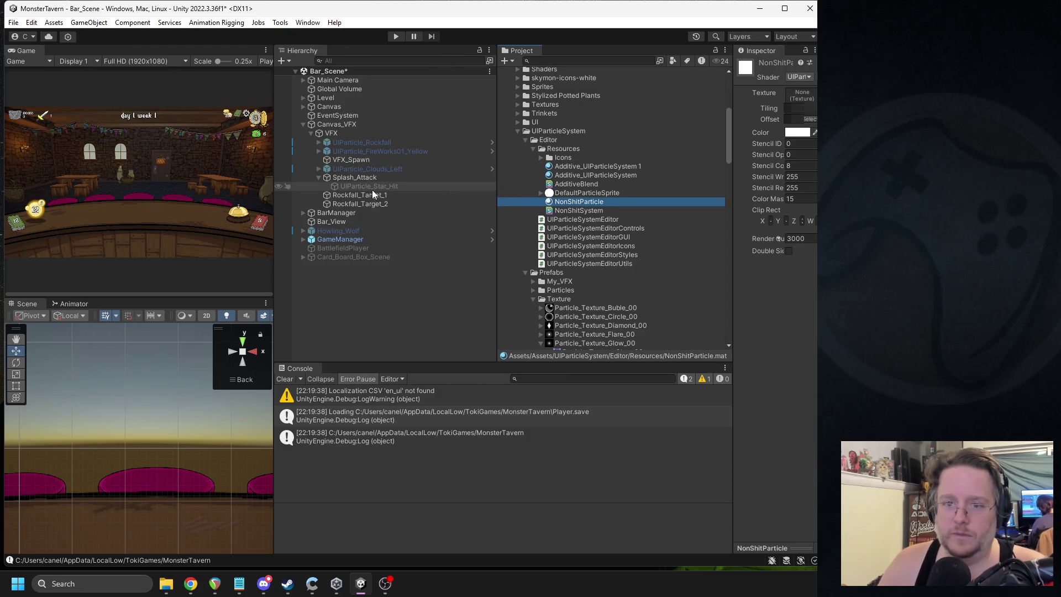
pyautogui.click(357, 177)
pyautogui.moveTo(732, 183); pyautogui.dragTo(618, 188)
pyautogui.moveTo(519, 203); pyautogui.dragTo(725, 241)
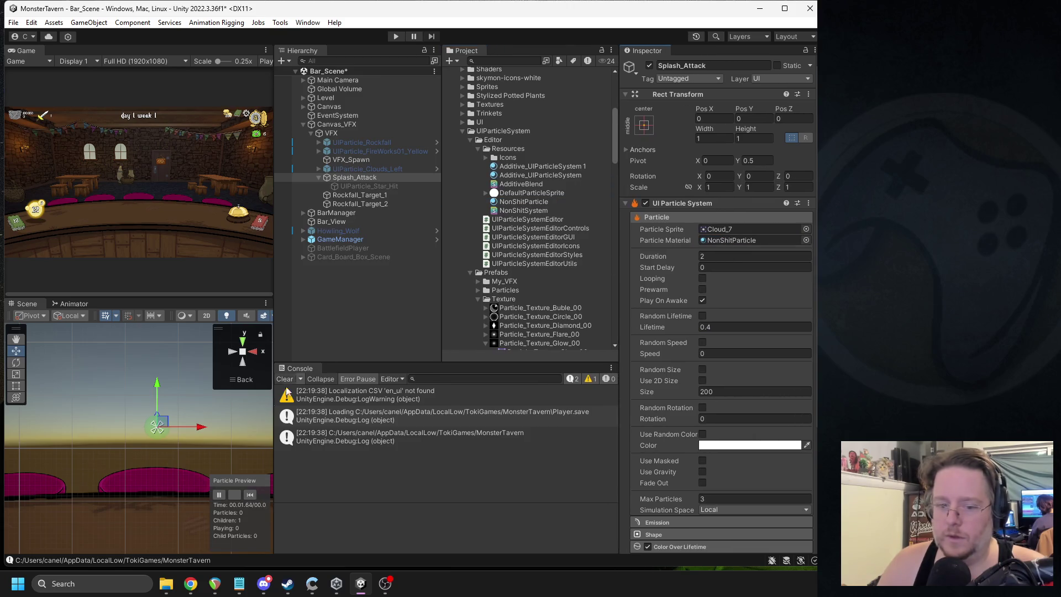
pyautogui.click(250, 494)
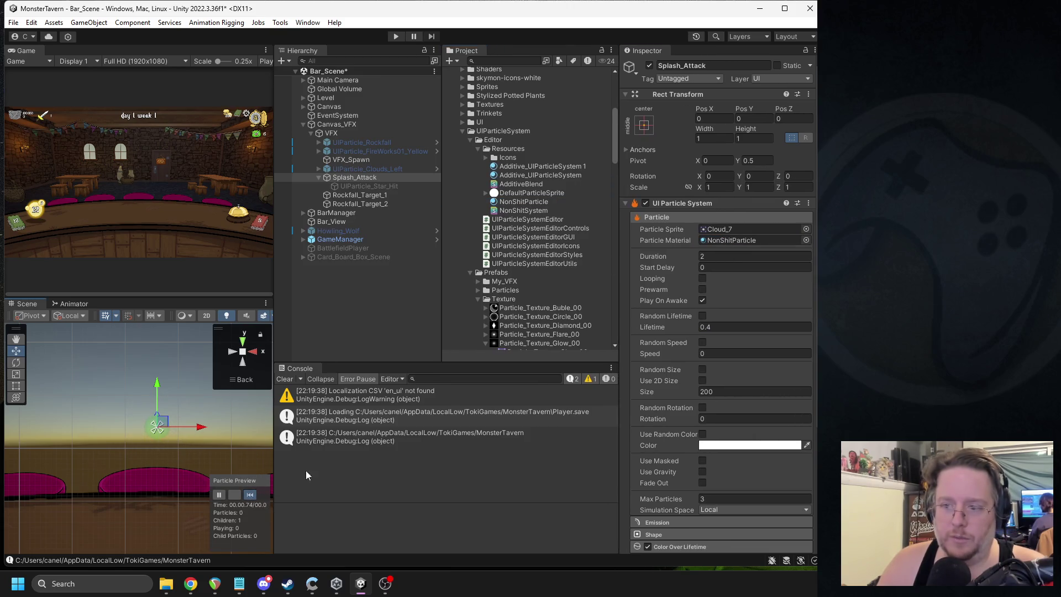
# Step: Open the Particle Sprite picker and close it, keeping Cloud_7
pyautogui.scroll(10, 543, 162)
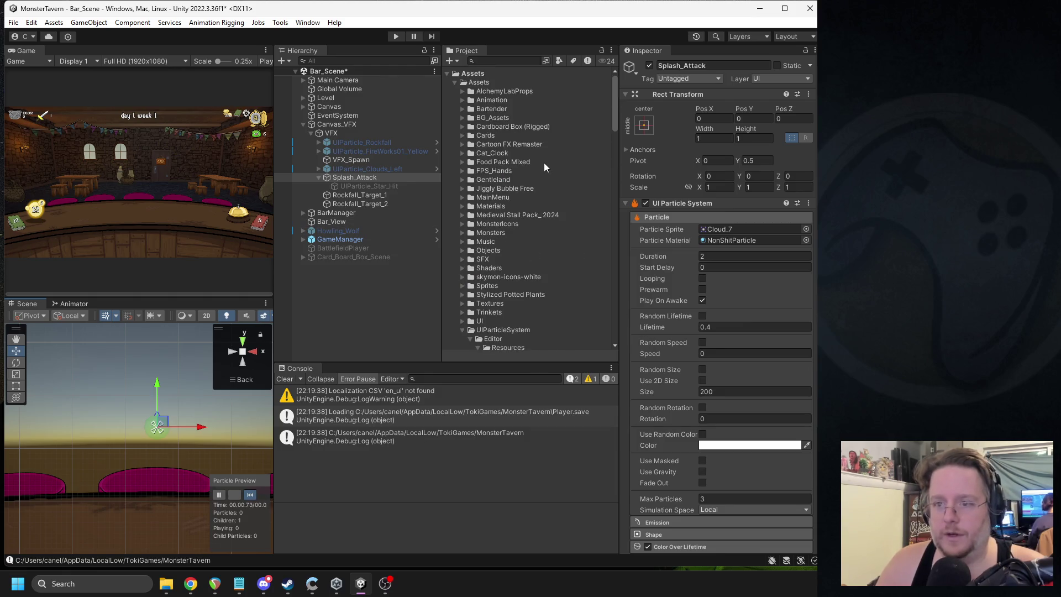
pyautogui.scroll(-2, 509, 221)
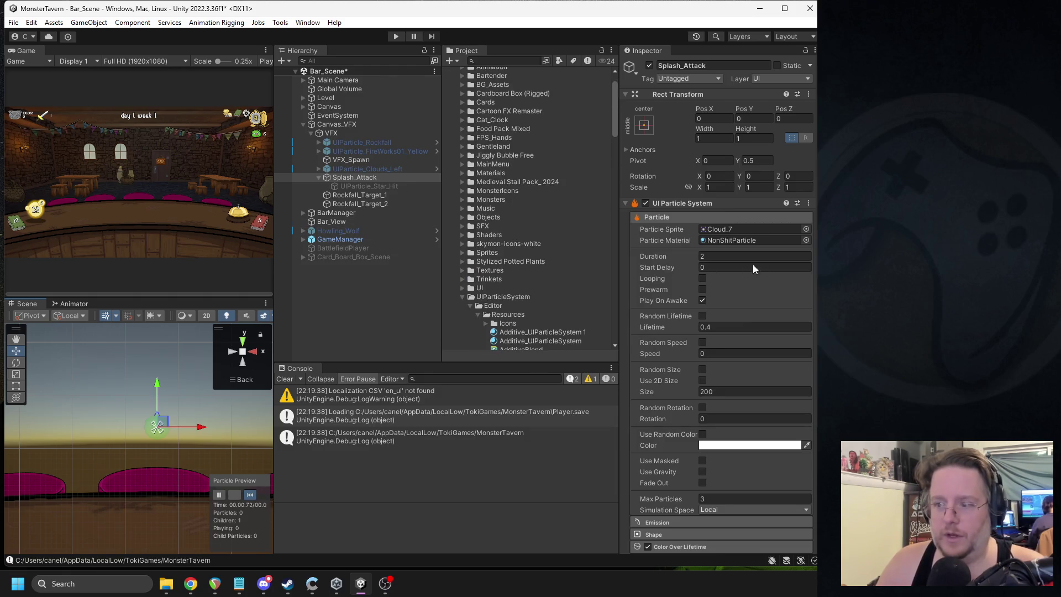
pyautogui.click(804, 229)
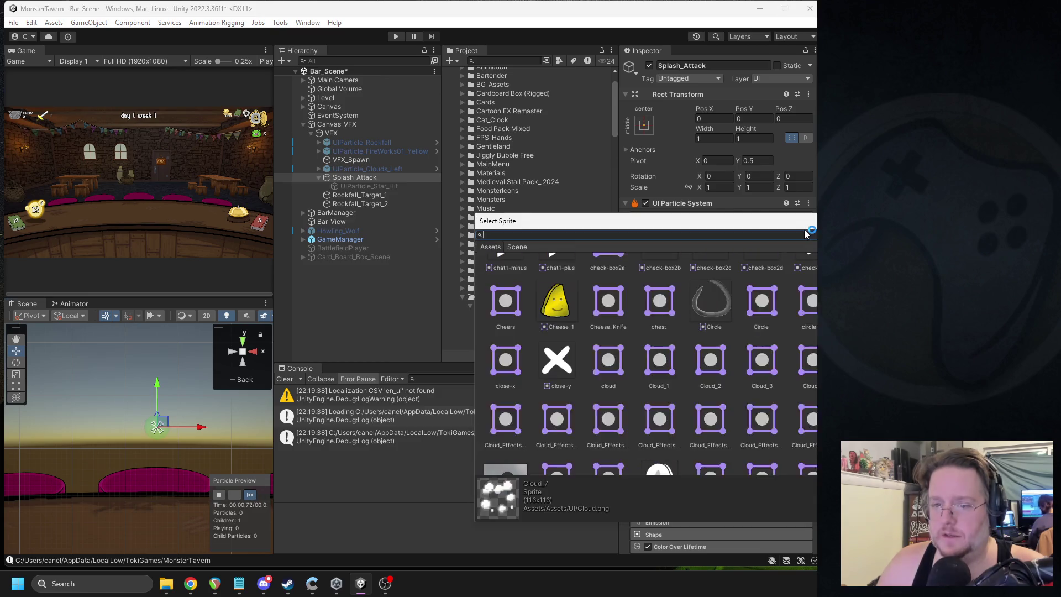
pyautogui.click(542, 139)
# Step: Scroll the Project window to FreeQuickEffectsVol1/Textures and select Circle01_v1
pyautogui.scroll(3, 497, 138)
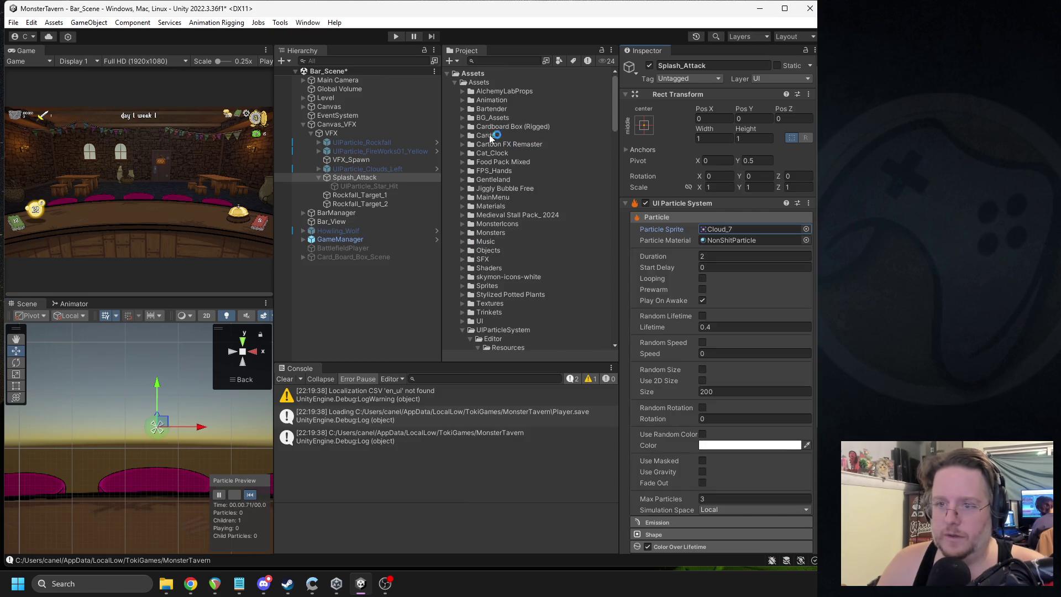
pyautogui.scroll(-2, 510, 244)
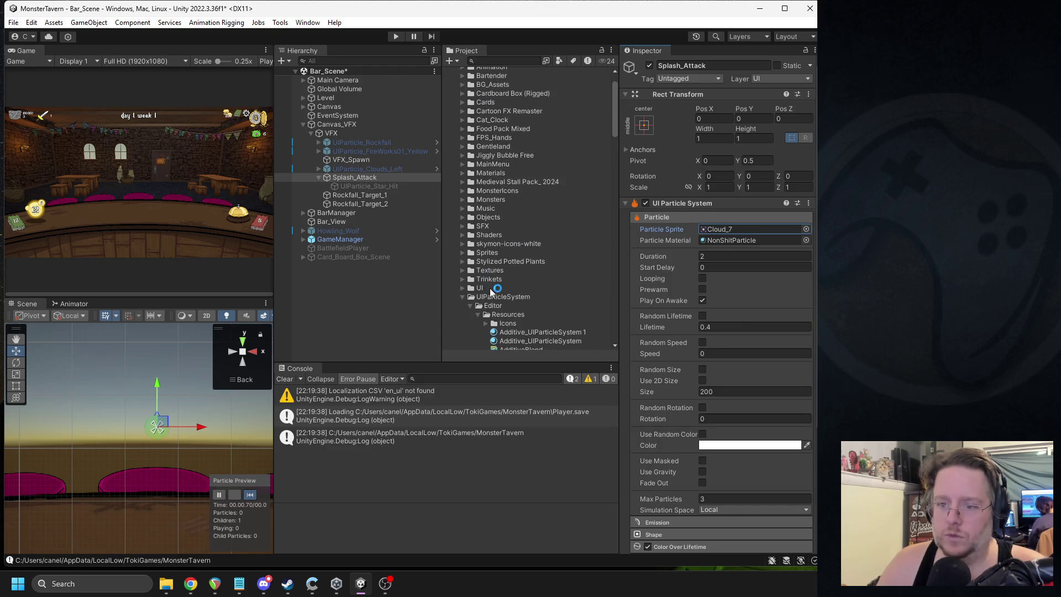
pyautogui.scroll(-10, 483, 236)
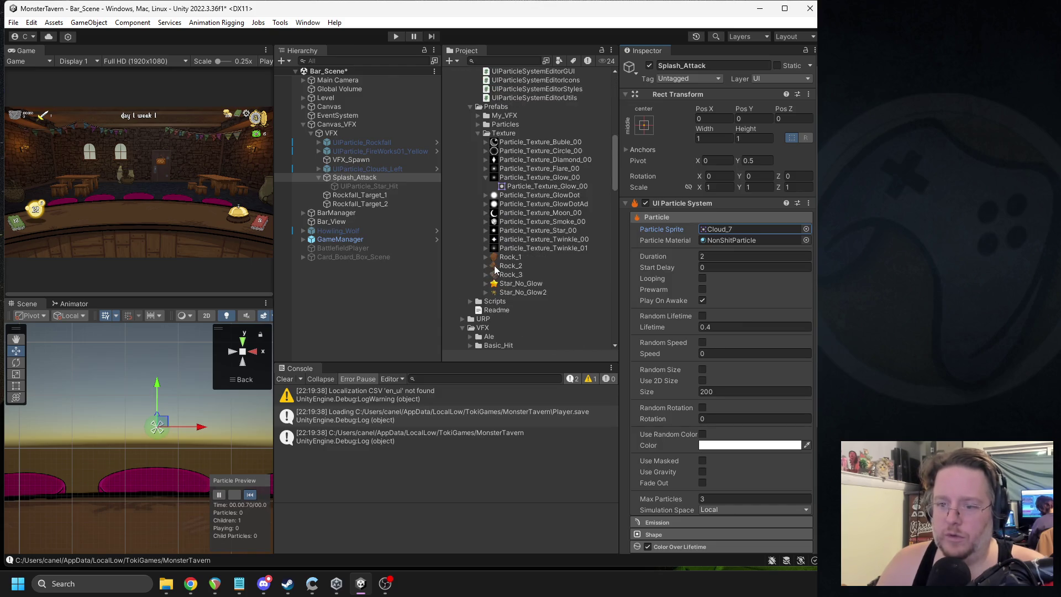
pyautogui.scroll(5, 478, 295)
pyautogui.scroll(-6, 519, 237)
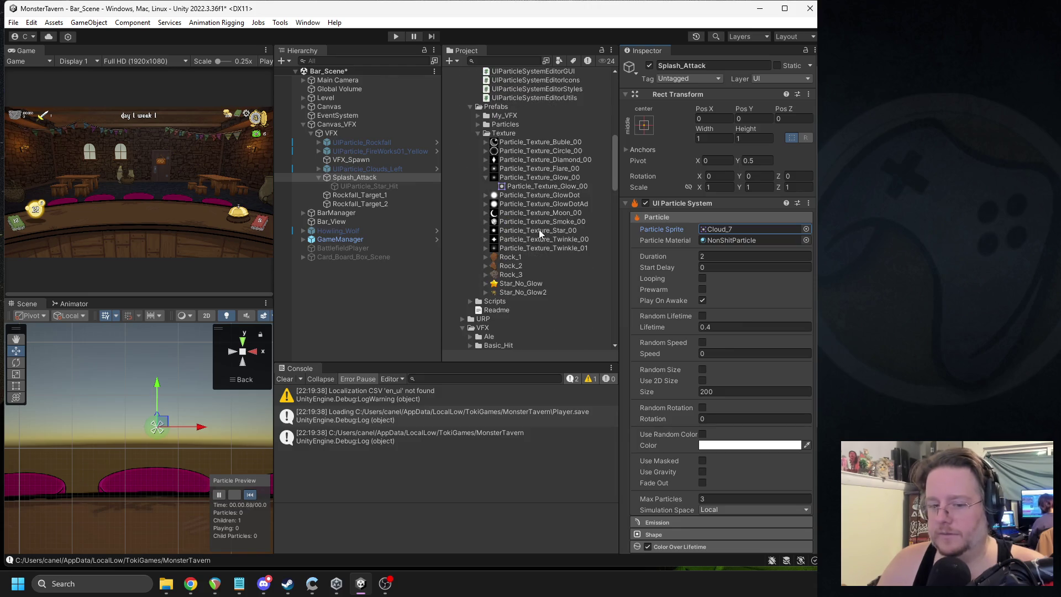
pyautogui.scroll(-5, 511, 248)
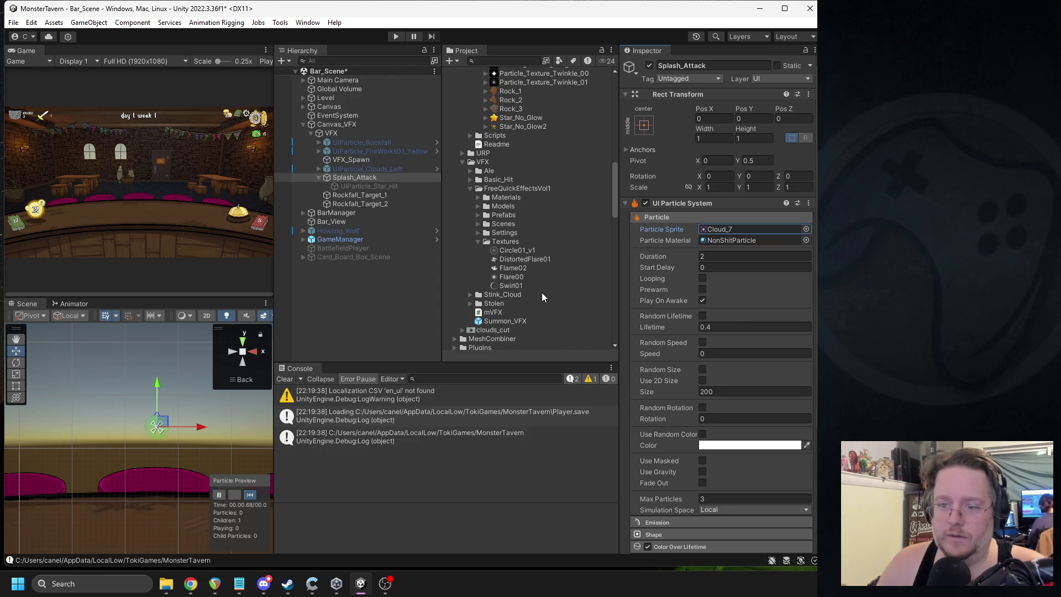
pyautogui.click(517, 249)
# Step: Set the five FreeQuickEffectsVol1 textures to Sprite (2D and UI), Max Size 256, Clamp wrap
pyautogui.keyDown('shift'); pyautogui.click(517, 285); pyautogui.keyUp('shift')
pyautogui.click(723, 100)
pyautogui.click(729, 148)
pyautogui.click(735, 333)
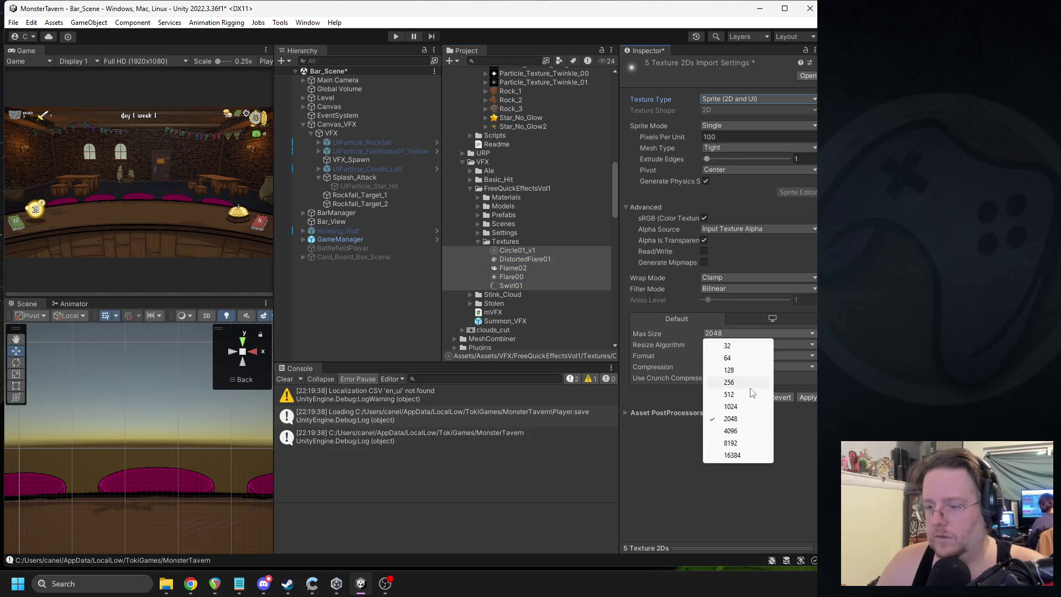
pyautogui.click(729, 382)
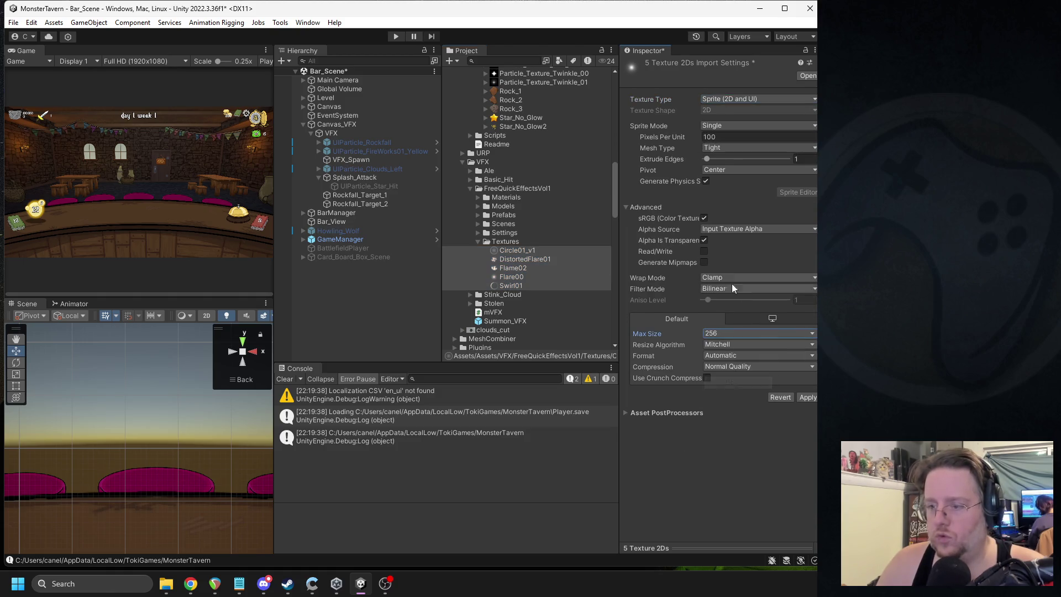
pyautogui.click(719, 278)
pyautogui.click(741, 304)
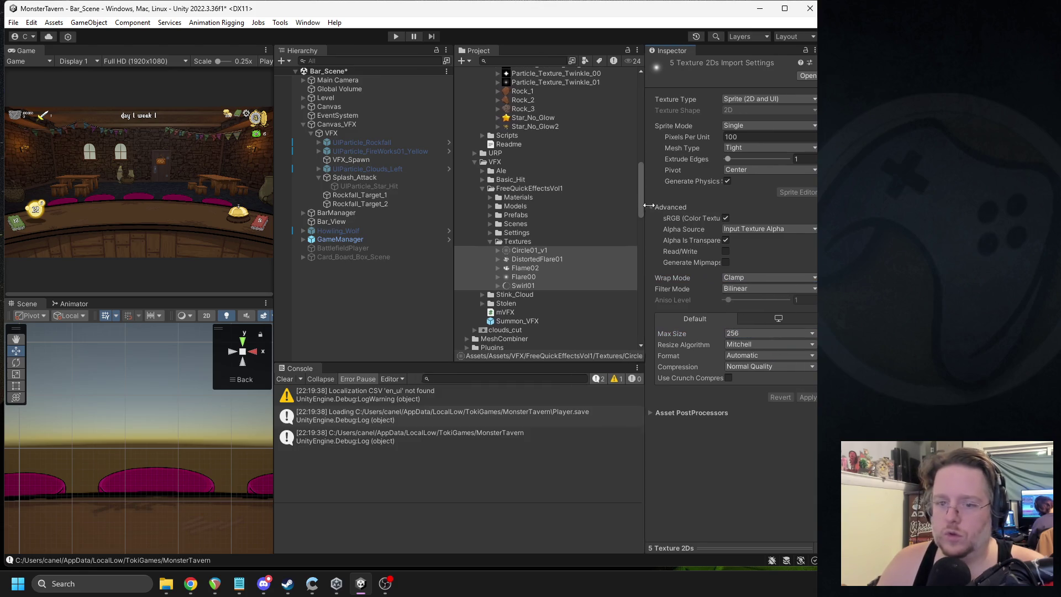
# Step: Make Swirl01 Splash_Attack's particle sprite and replay the burst
pyautogui.click(364, 178)
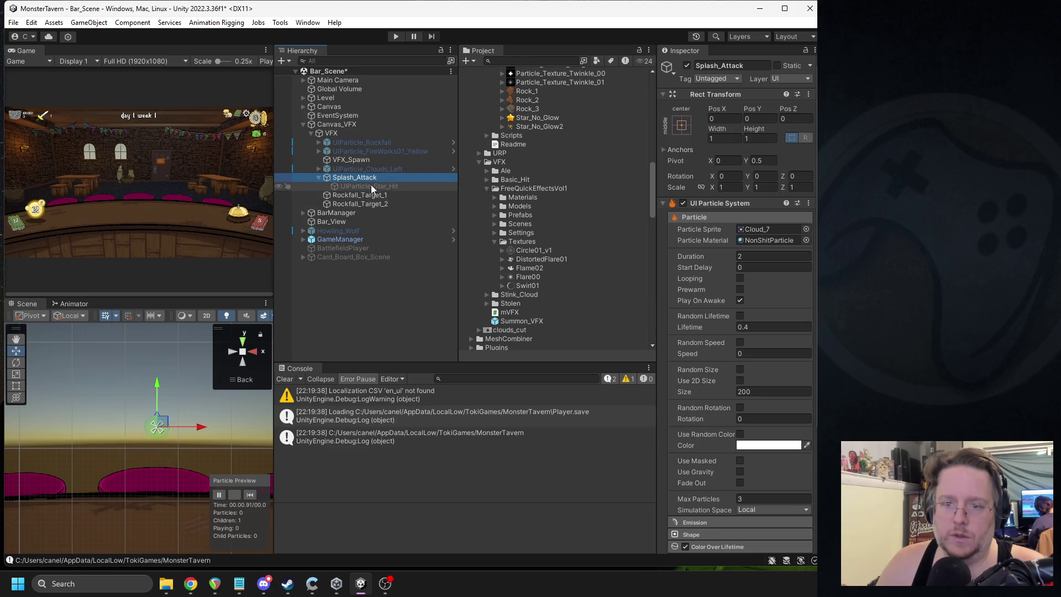
pyautogui.scroll(2, 561, 194)
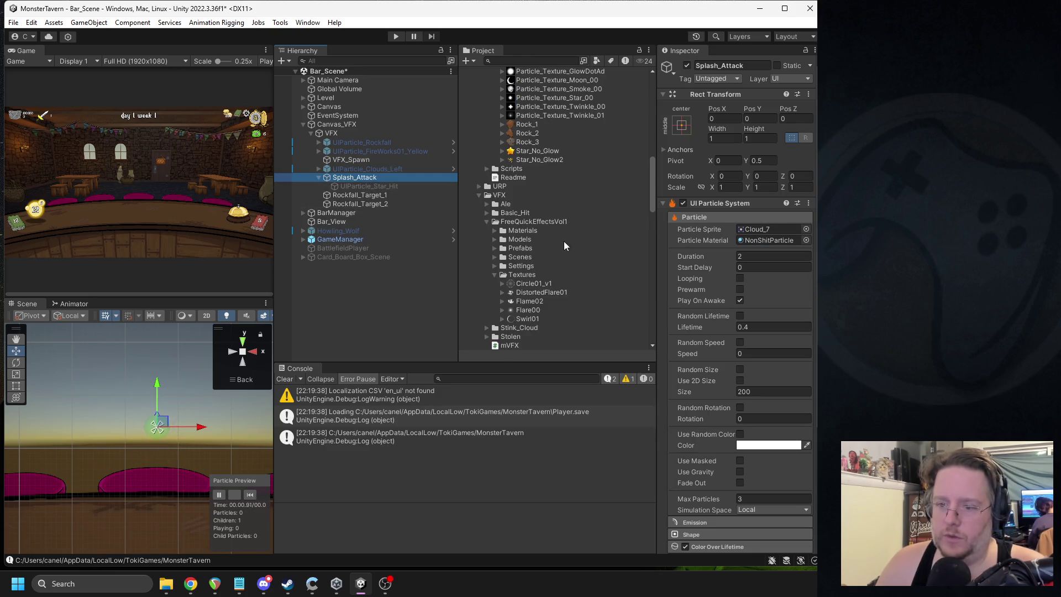
pyautogui.moveTo(531, 322); pyautogui.dragTo(758, 232)
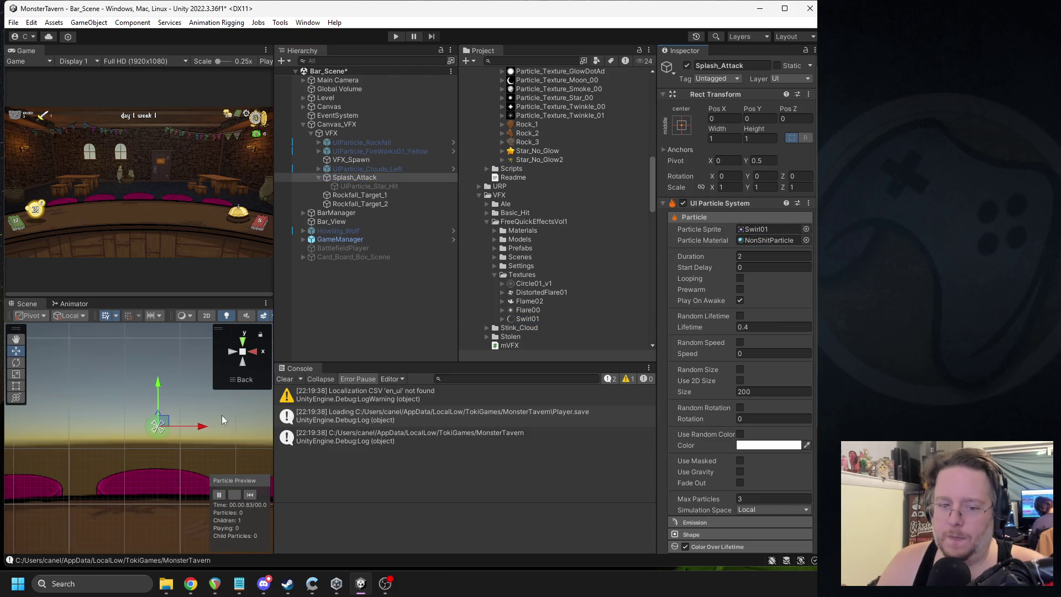
pyautogui.click(250, 495)
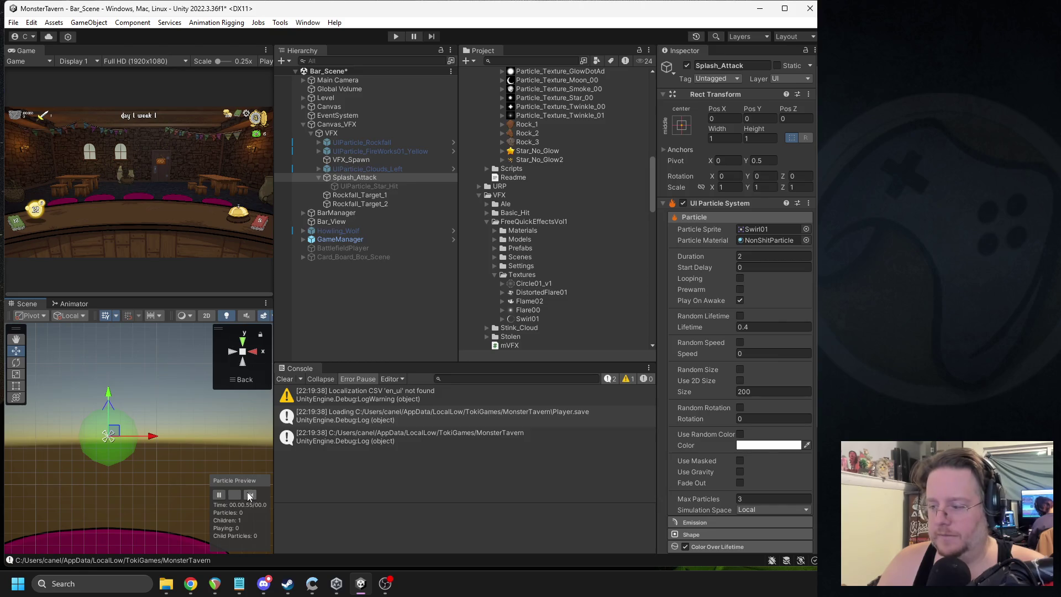
pyautogui.click(250, 496)
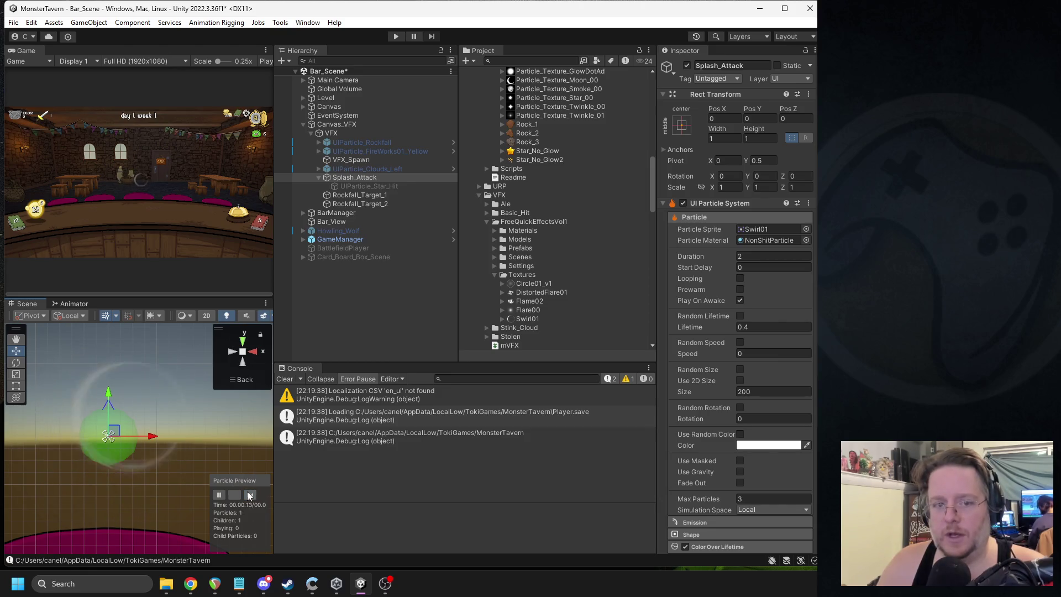
# Step: Enlarge the game and scene views and replay the swirl burst several times
pyautogui.moveTo(274, 273); pyautogui.dragTo(410, 274)
pyautogui.click(386, 495)
pyautogui.click(385, 496)
pyautogui.click(384, 496)
pyautogui.click(381, 496)
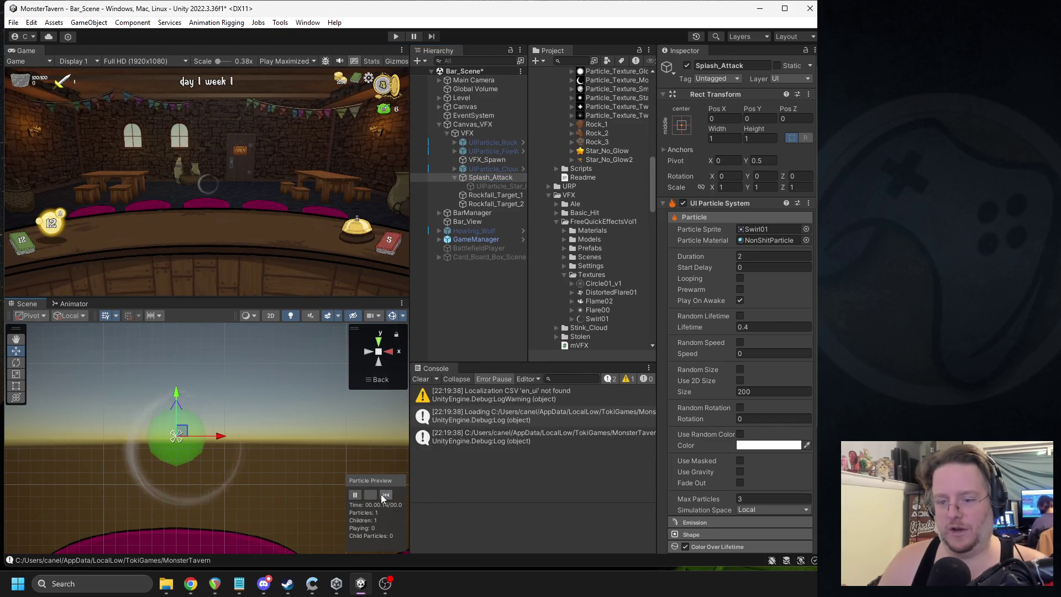
pyautogui.click(380, 495)
pyautogui.click(379, 495)
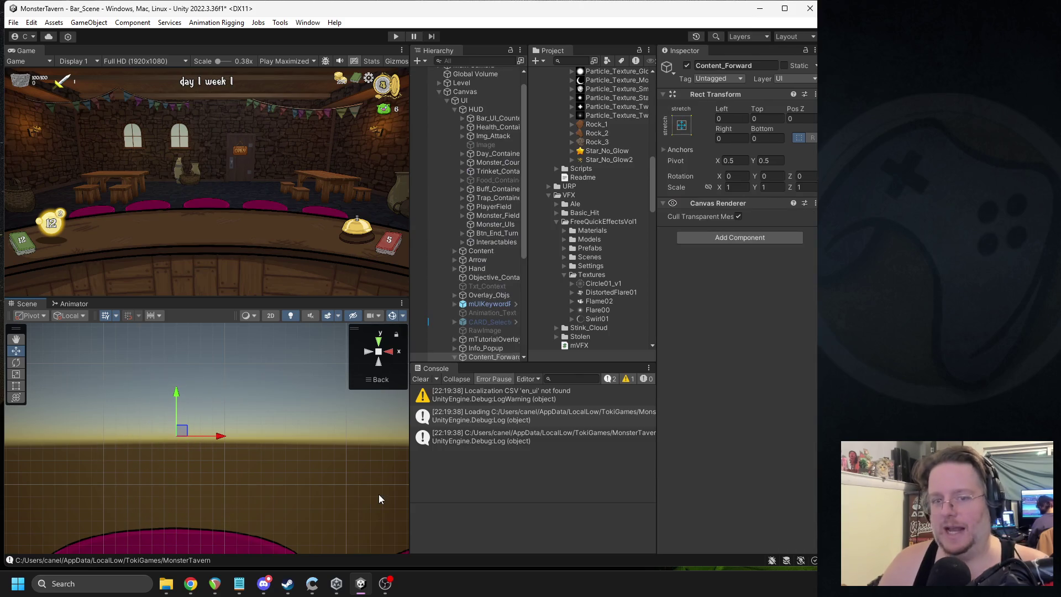
# Step: Collapse the UI group, reselect Splash_Attack, replay the burst repeatedly, and locate Swirl01
pyautogui.click(446, 101)
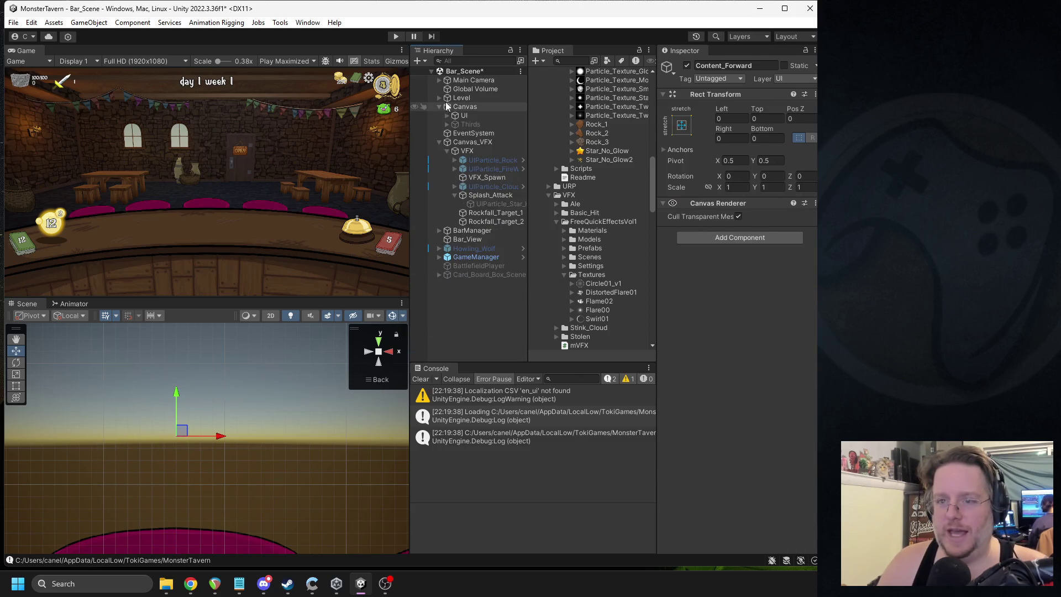
pyautogui.click(489, 221)
pyautogui.click(486, 196)
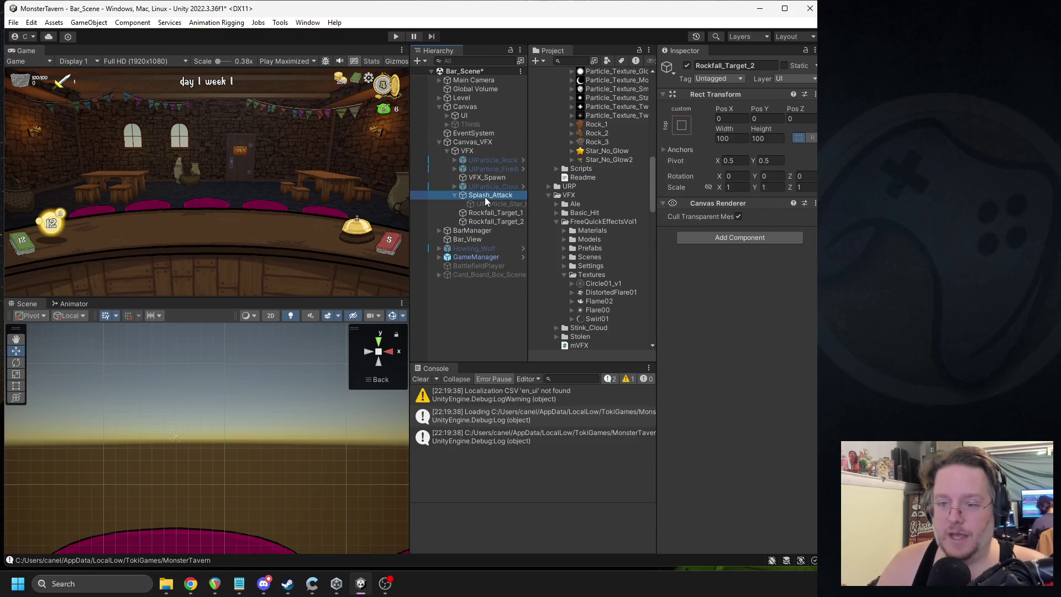
pyautogui.click(385, 495)
pyautogui.click(387, 495)
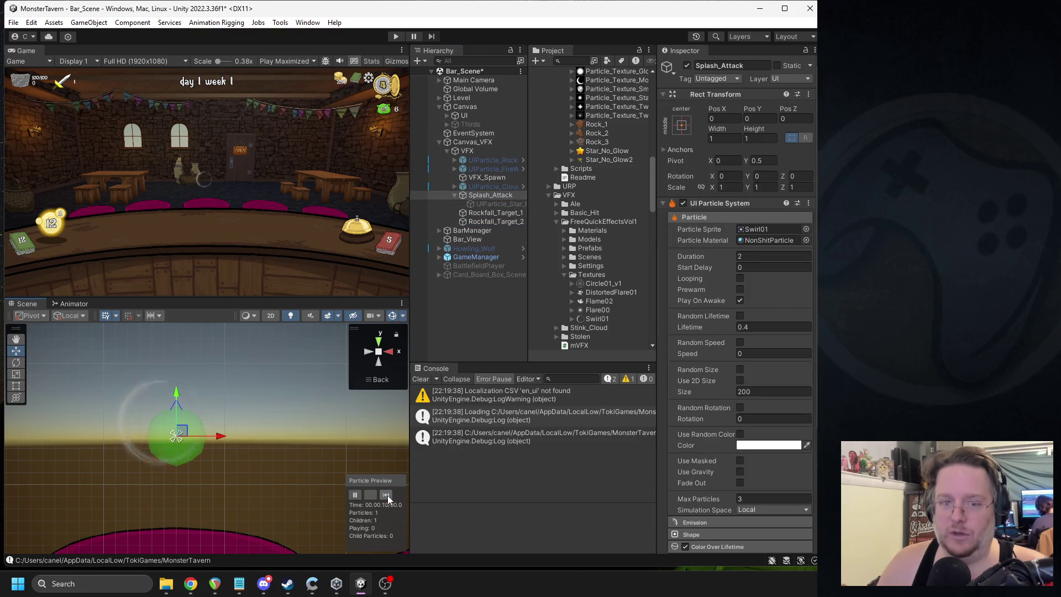
pyautogui.click(387, 495)
pyautogui.click(387, 495)
pyautogui.click(387, 495)
pyautogui.click(386, 495)
pyautogui.click(387, 495)
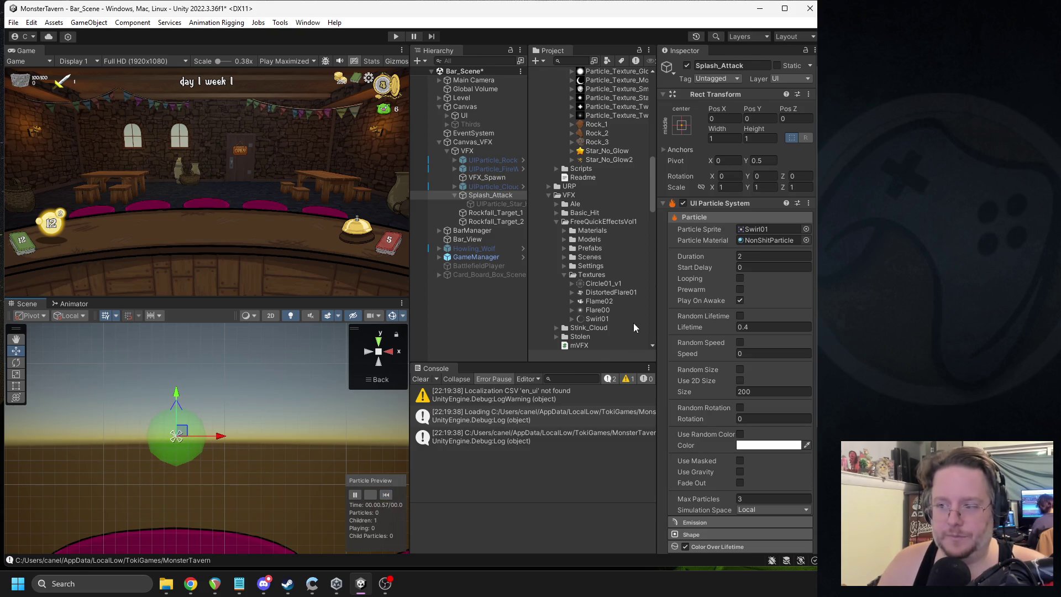
pyautogui.click(768, 228)
pyautogui.moveTo(597, 309)
pyautogui.mouseDown()
pyautogui.moveTo(740, 224)
pyautogui.moveTo(768, 229)
pyautogui.mouseUp()
pyautogui.click(387, 495)
pyautogui.click(387, 495)
pyautogui.click(387, 495)
pyautogui.click(388, 495)
pyautogui.click(389, 495)
pyautogui.click(388, 496)
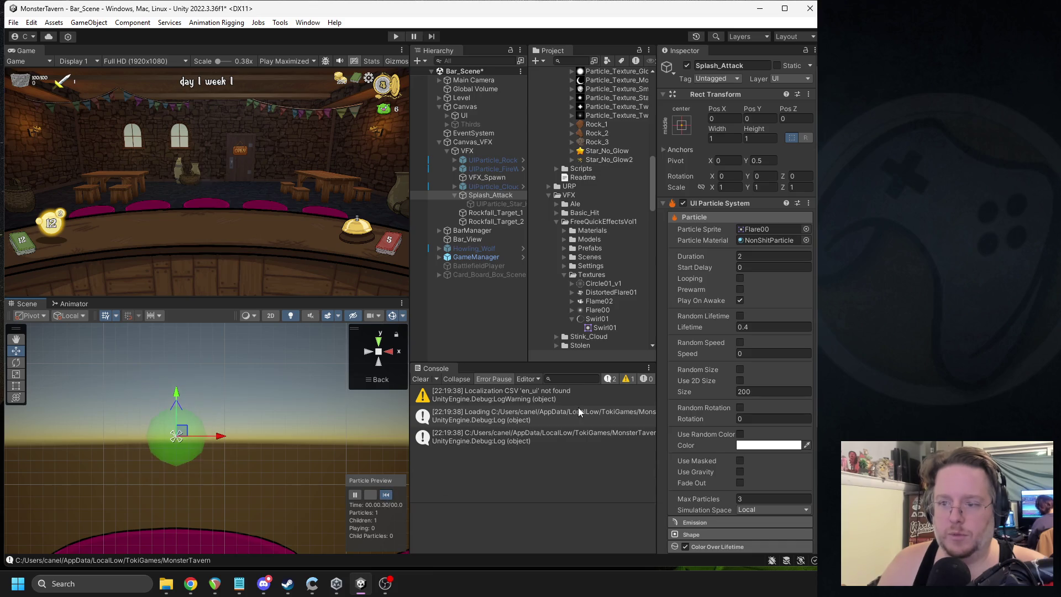
pyautogui.moveTo(606, 292); pyautogui.dragTo(768, 229)
pyautogui.click(374, 493)
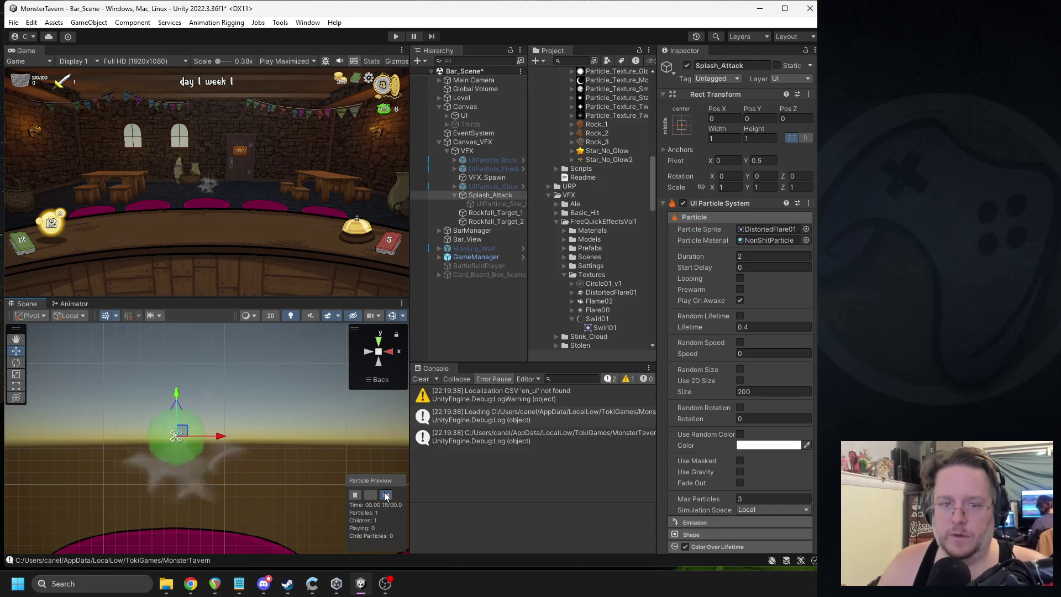
pyautogui.moveTo(597, 319); pyautogui.dragTo(768, 229)
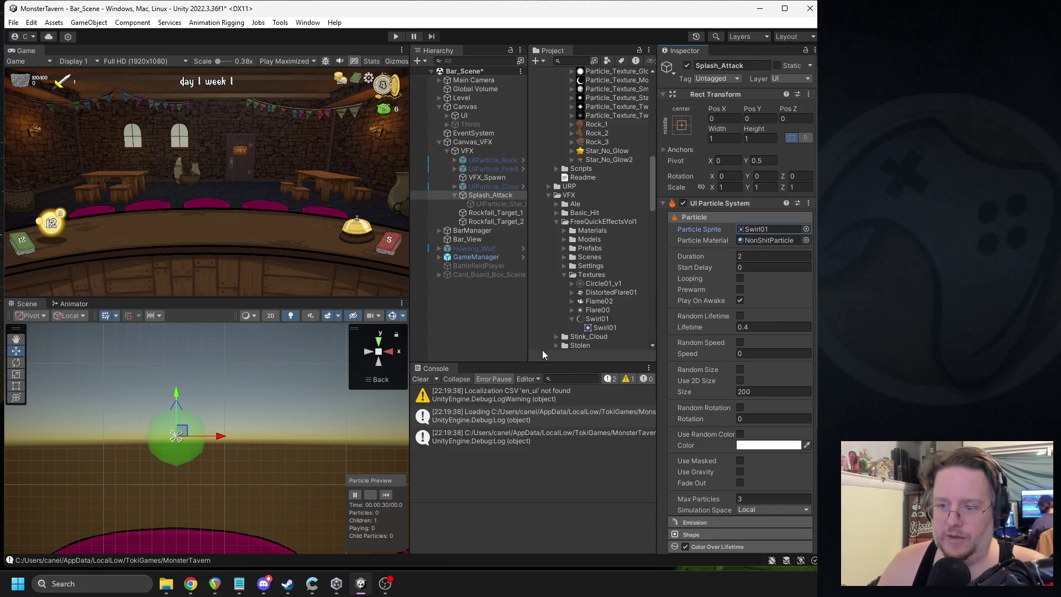
pyautogui.click(386, 495)
pyautogui.click(572, 319)
# Step: Duplicate the Swirl01 texture and name the copy HalfSwirl
pyautogui.click(594, 319)
pyautogui.hotkey('ctrl', 'd')
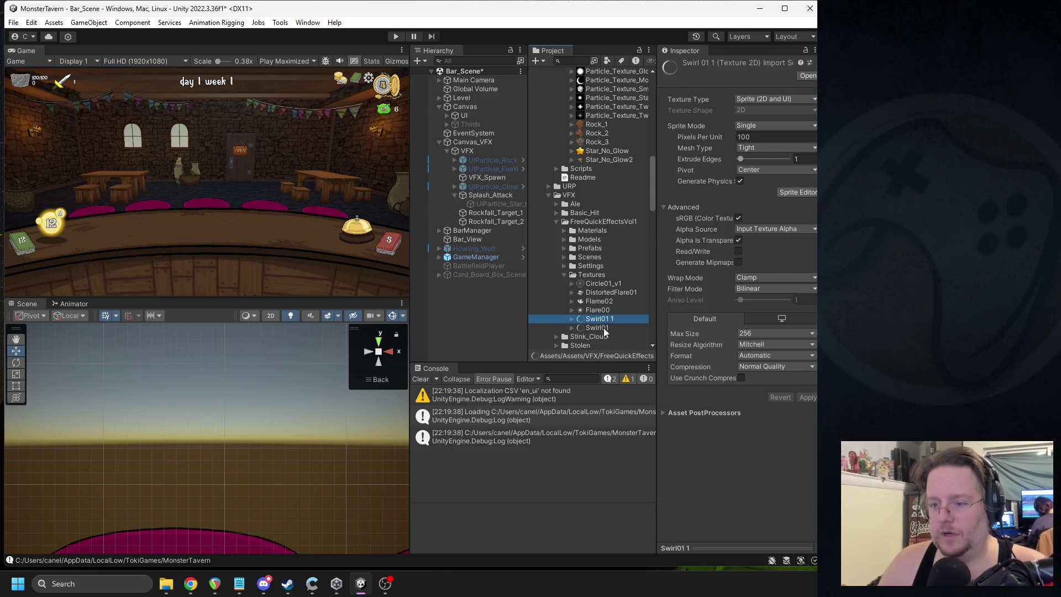
pyautogui.write('HalfSwirl')
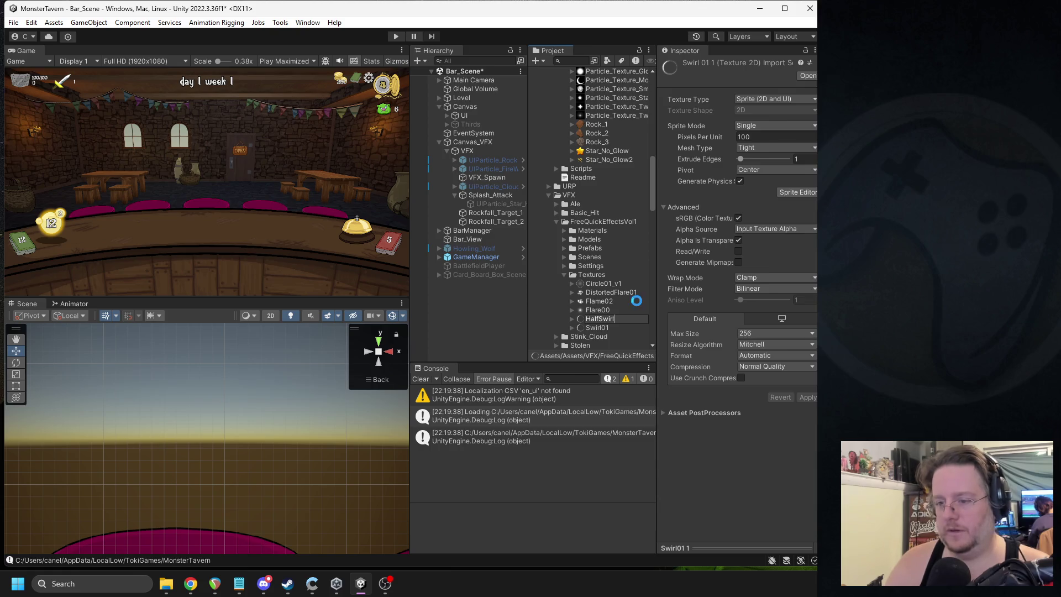
pyautogui.press('Return')
# Step: Launch GIMP from Windows search and accept converting the image's colour profile
pyautogui.press('super')
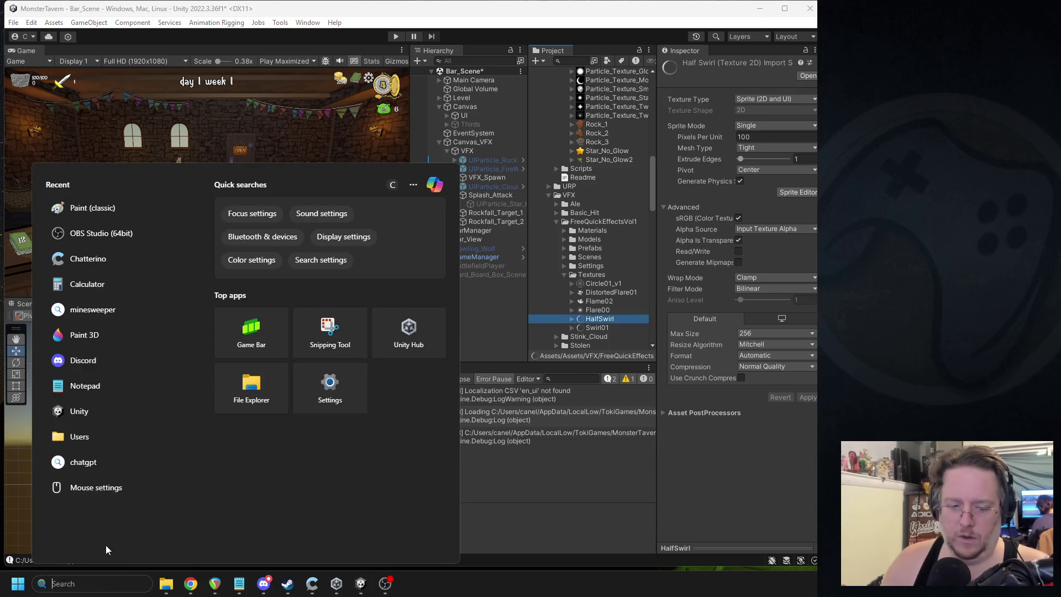
pyautogui.write('gimp')
pyautogui.press('Escape')
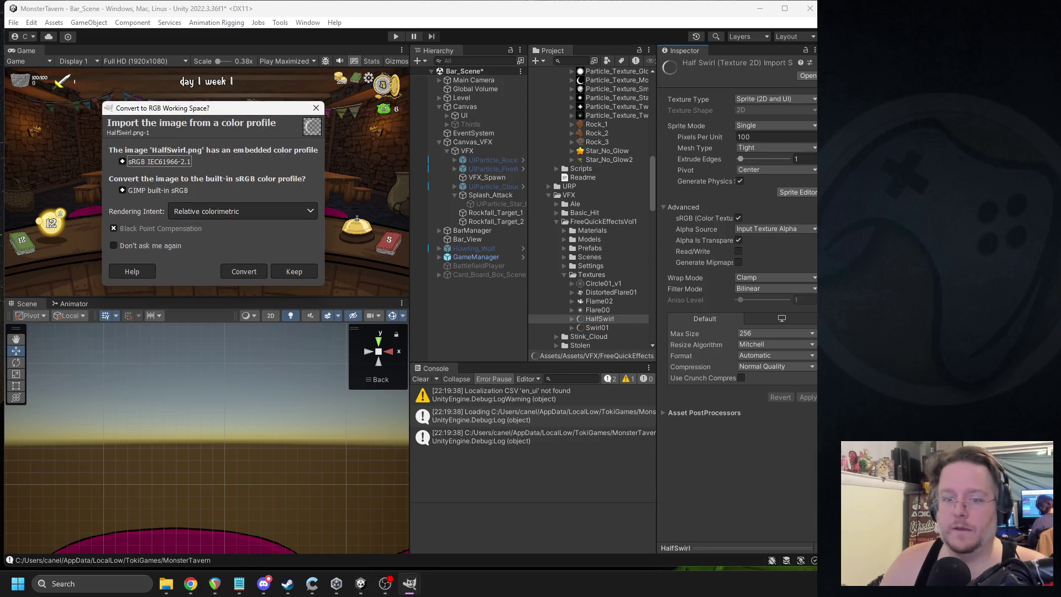
pyautogui.click(232, 273)
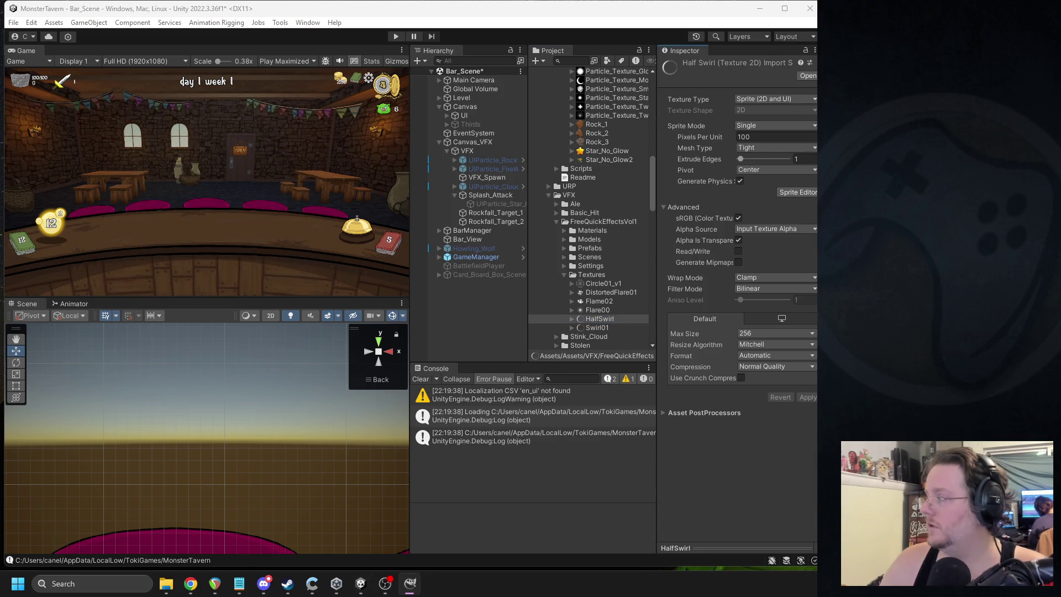
# Step: Switch to the Eraser, try a test stroke along the ring, then undo it
pyautogui.press('2')
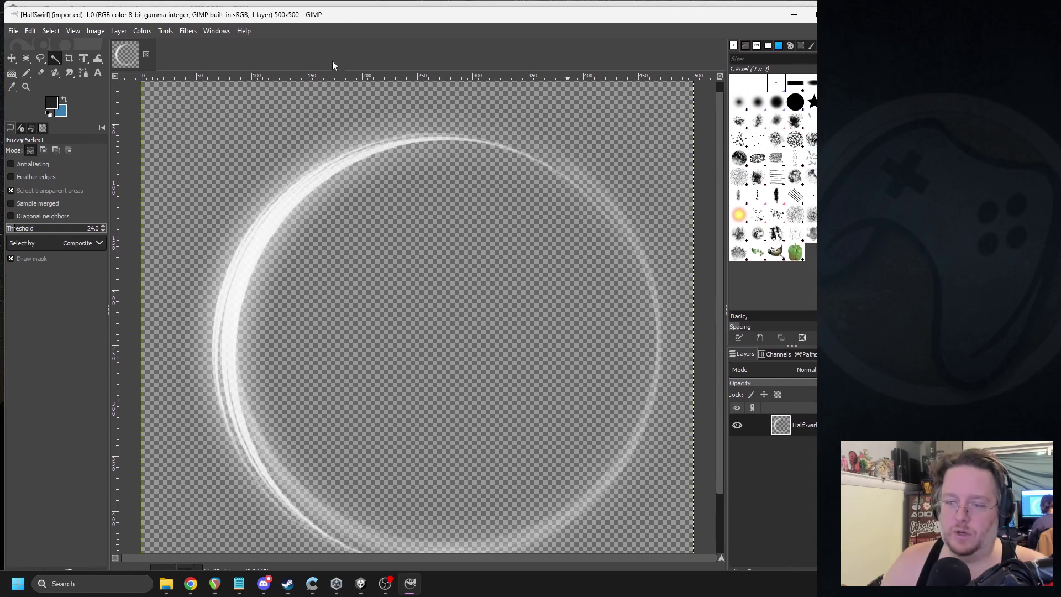
pyautogui.click(41, 72)
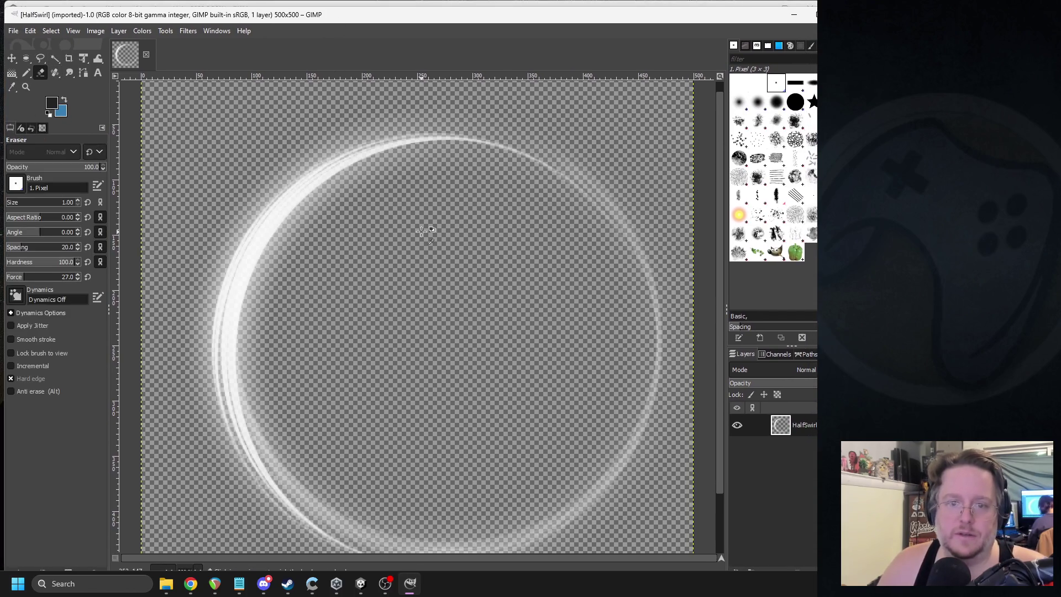
pyautogui.press('-')
pyautogui.moveTo(533, 194); pyautogui.dragTo(579, 236)
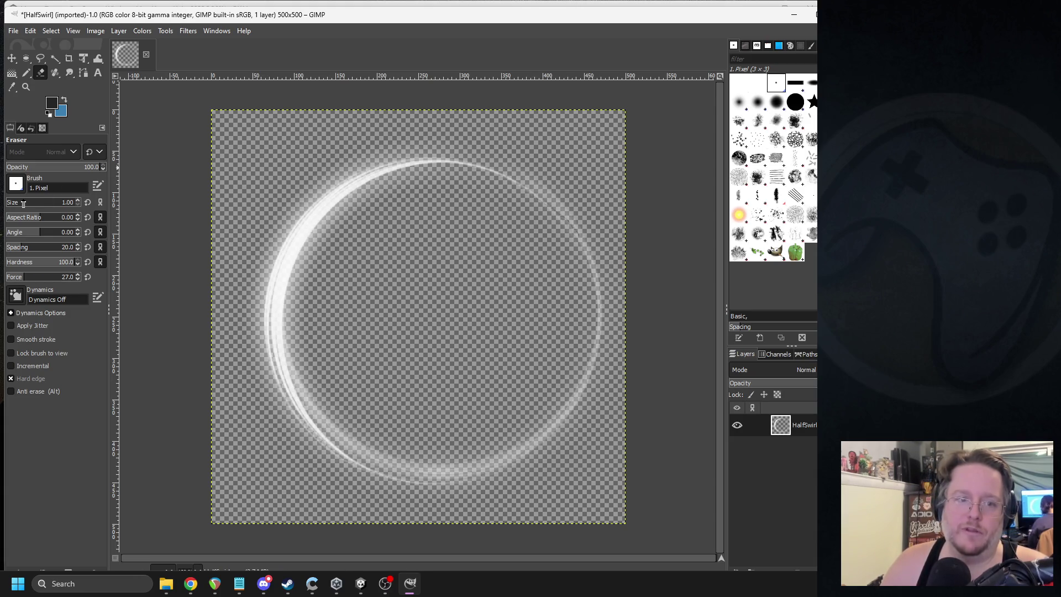
pyautogui.moveTo(556, 212)
pyautogui.mouseDown()
pyautogui.moveTo(594, 298)
pyautogui.moveTo(574, 406)
pyautogui.mouseUp()
pyautogui.hotkey('ctrl', 'z')
# Step: With a larger hard eraser brush, erase the ring's right side and tails, leaving a crescent
pyautogui.click(795, 101)
pyautogui.scroll(3, 639, 327)
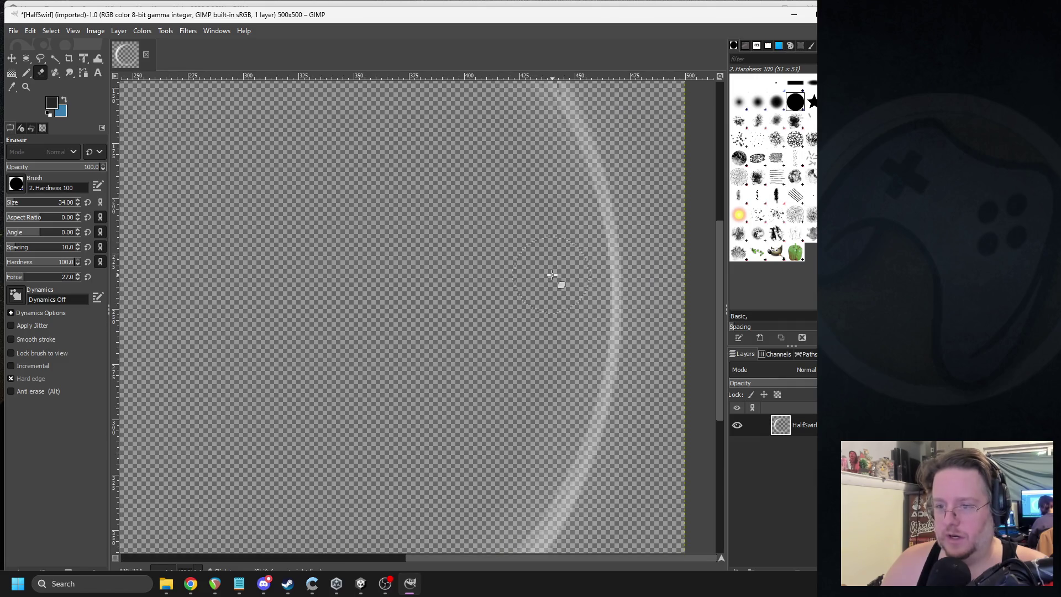
pyautogui.scroll(-2, 552, 275)
pyautogui.moveTo(553, 164)
pyautogui.mouseDown()
pyautogui.moveTo(585, 282)
pyautogui.moveTo(578, 362)
pyautogui.moveTo(569, 440)
pyautogui.moveTo(519, 495)
pyautogui.mouseUp()
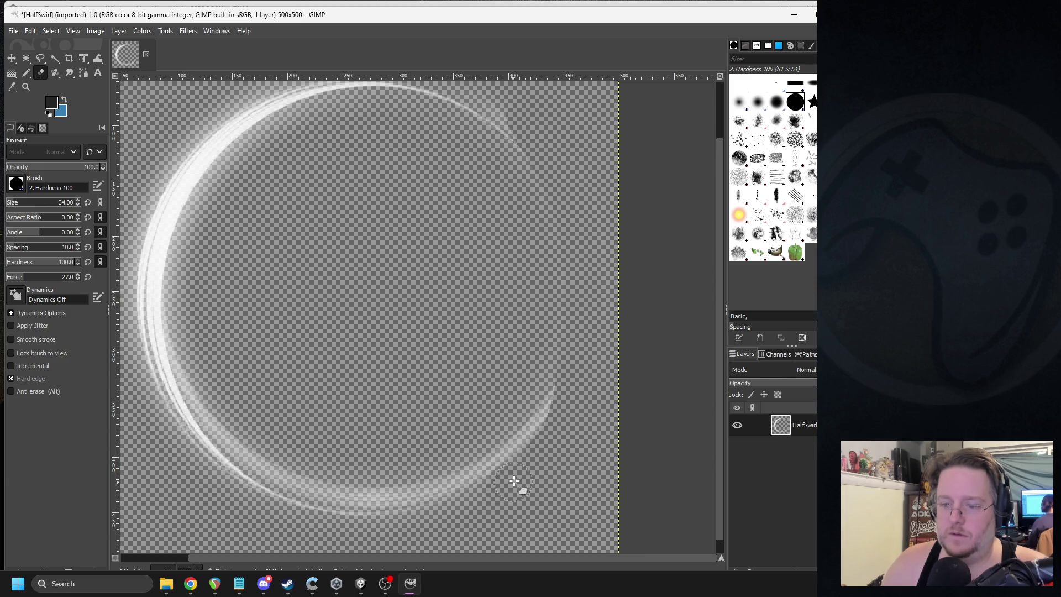
pyautogui.moveTo(543, 186)
pyautogui.mouseDown()
pyautogui.moveTo(516, 123)
pyautogui.moveTo(457, 52)
pyautogui.mouseUp()
pyautogui.moveTo(469, 153); pyautogui.dragTo(505, 159)
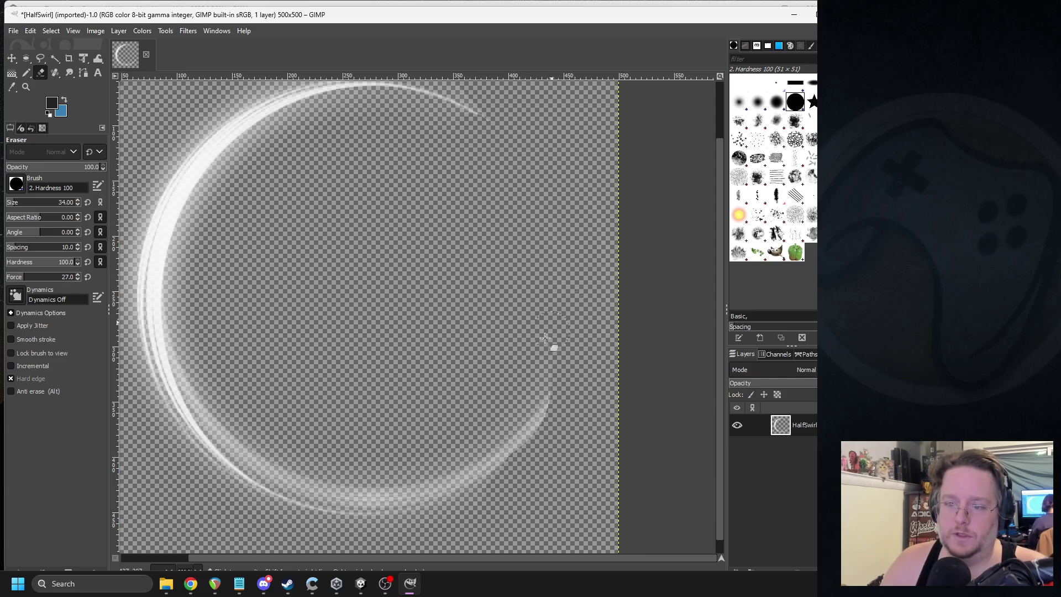
pyautogui.moveTo(523, 422)
pyautogui.mouseDown()
pyautogui.moveTo(512, 438)
pyautogui.moveTo(568, 403)
pyautogui.mouseUp()
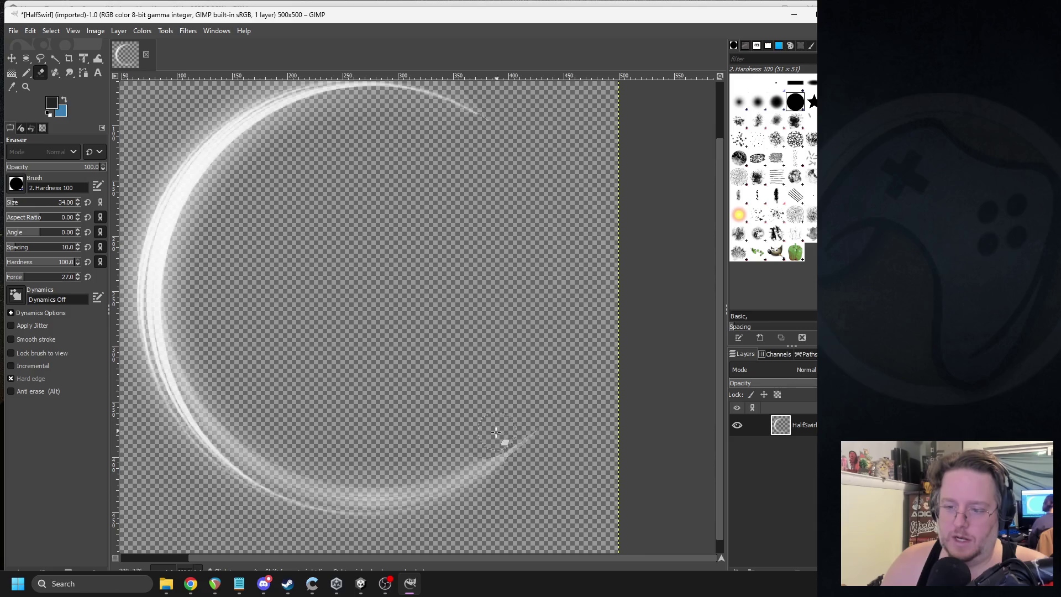
pyautogui.moveTo(436, 467); pyautogui.dragTo(359, 477)
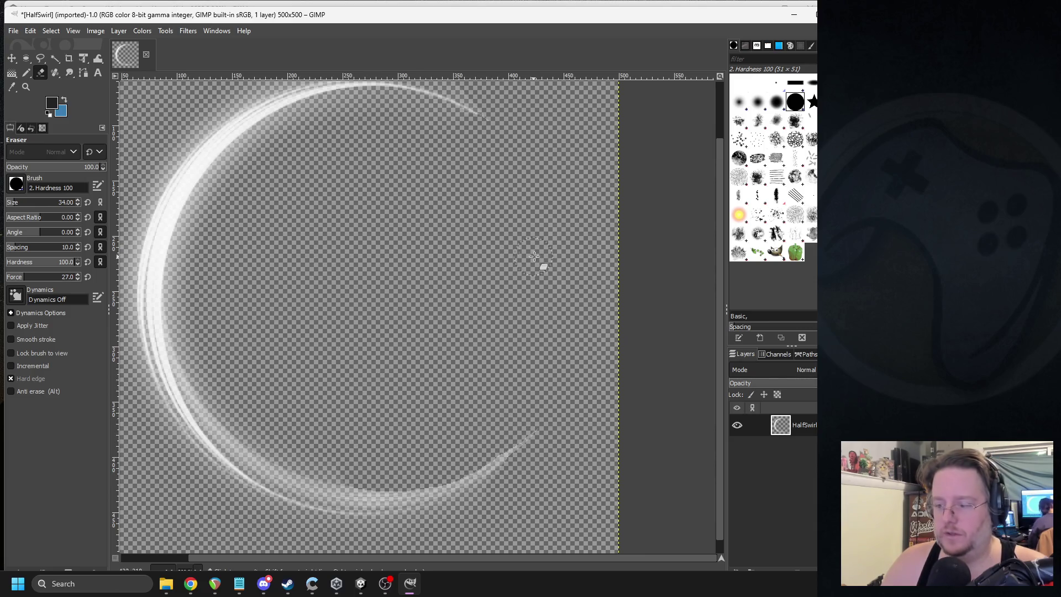
pyautogui.moveTo(594, 21)
pyautogui.mouseDown()
pyautogui.moveTo(504, 14)
pyautogui.moveTo(553, 16)
pyautogui.mouseUp()
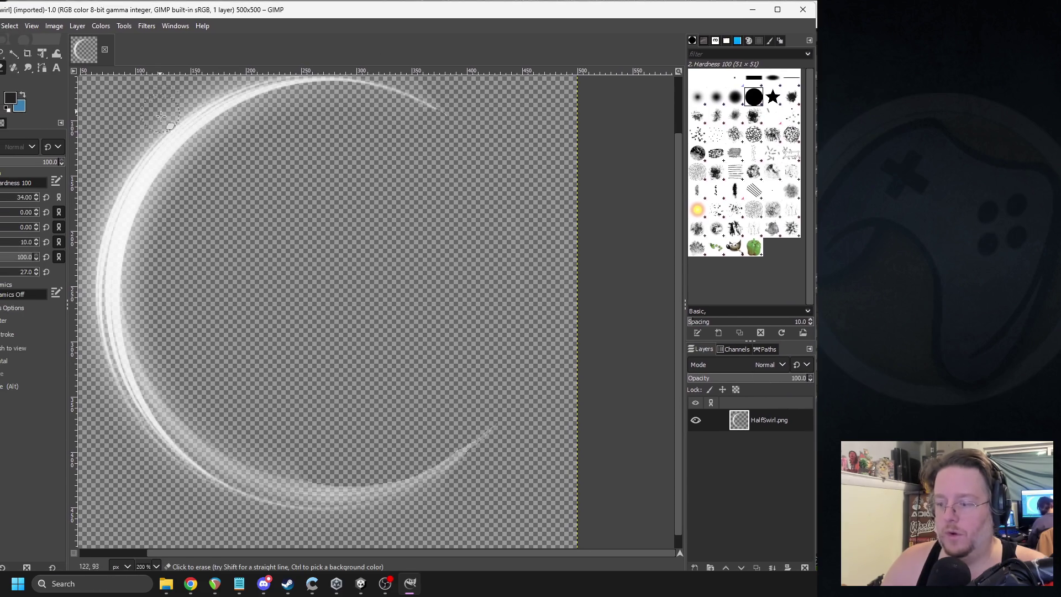
pyautogui.moveTo(106, 17); pyautogui.dragTo(161, 15)
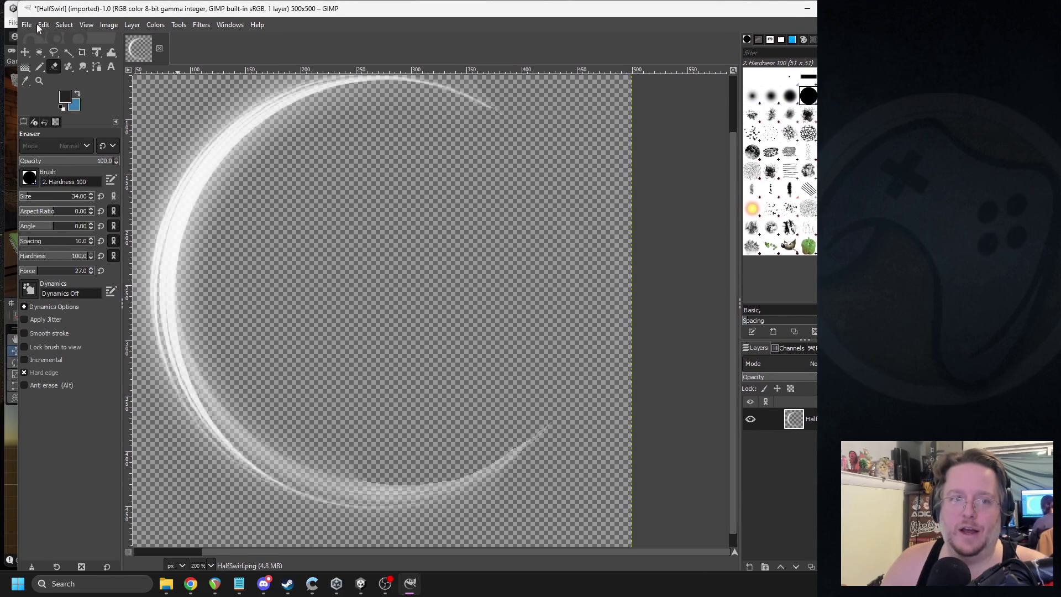
# Step: Export the image over HalfSwirl.png in Textures, replacing it with default PNG options
pyautogui.click(28, 25)
pyautogui.click(65, 212)
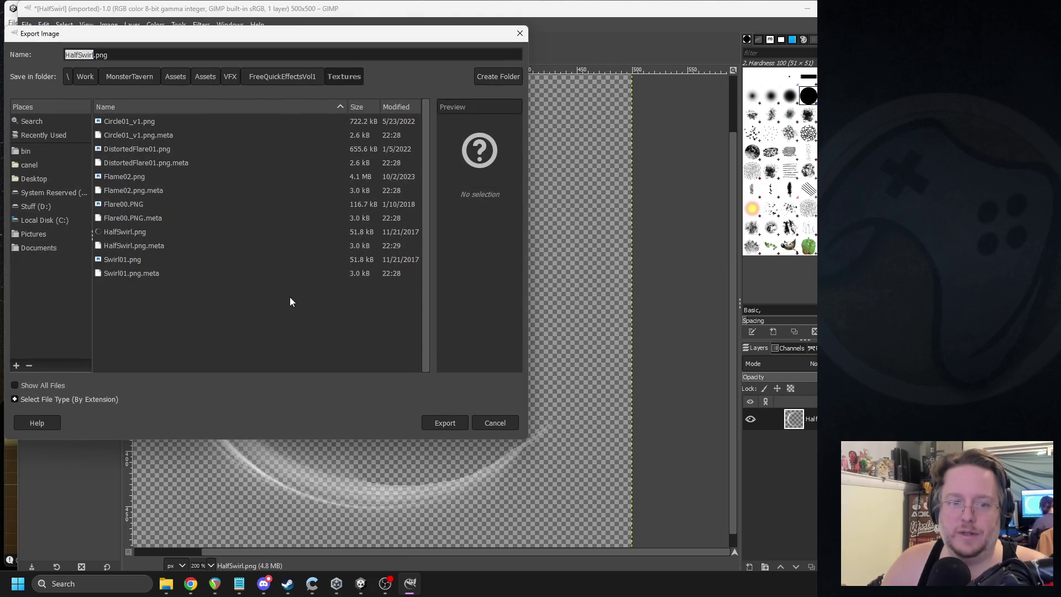
pyautogui.click(445, 423)
pyautogui.click(316, 286)
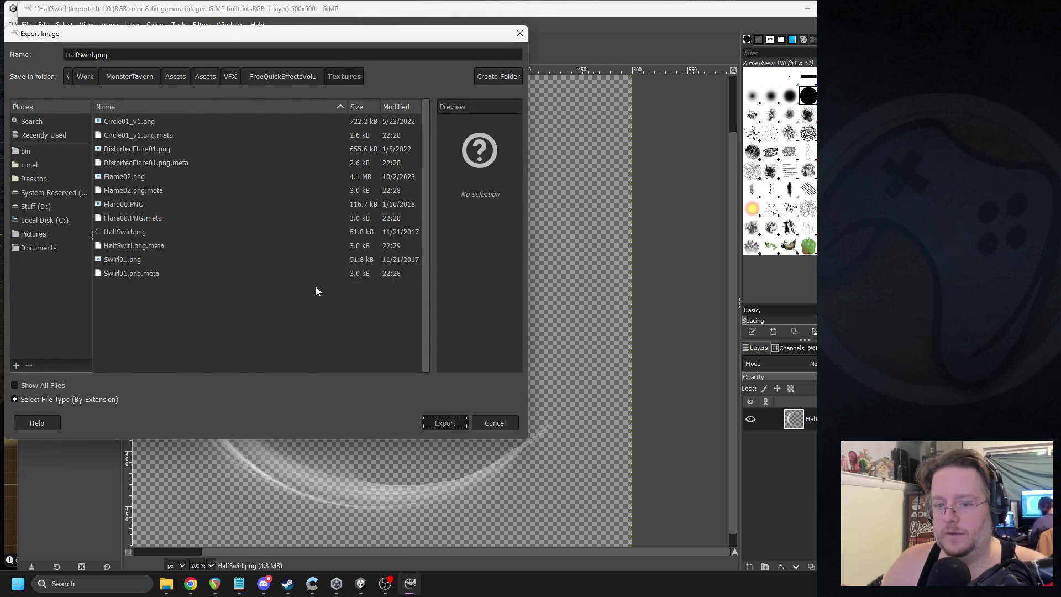
pyautogui.click(523, 429)
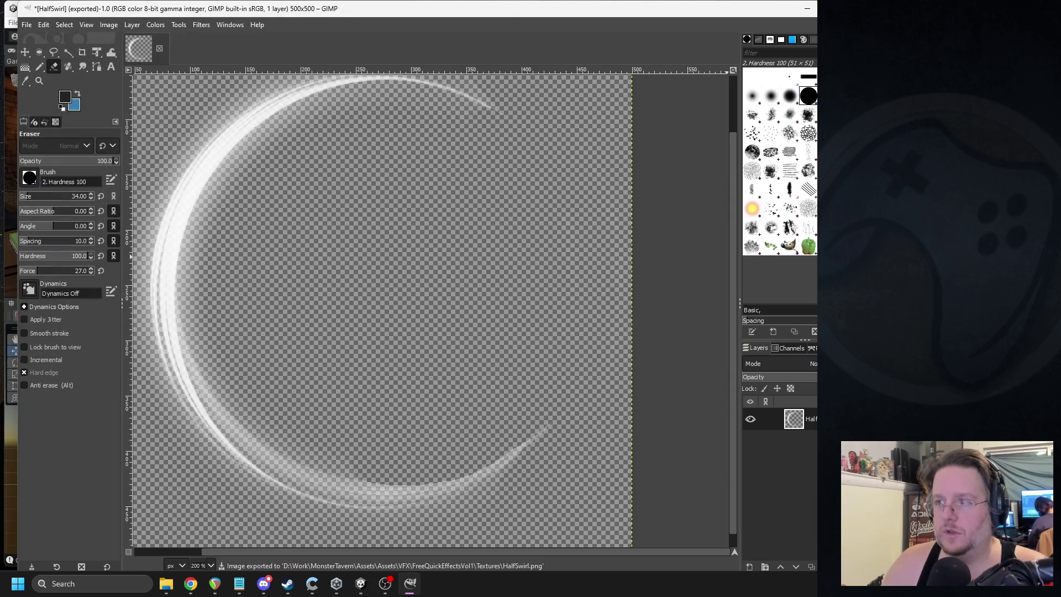
# Step: Quit GIMP discarding changes, then clear Unity's console
pyautogui.hotkey('ctrl', 'q')
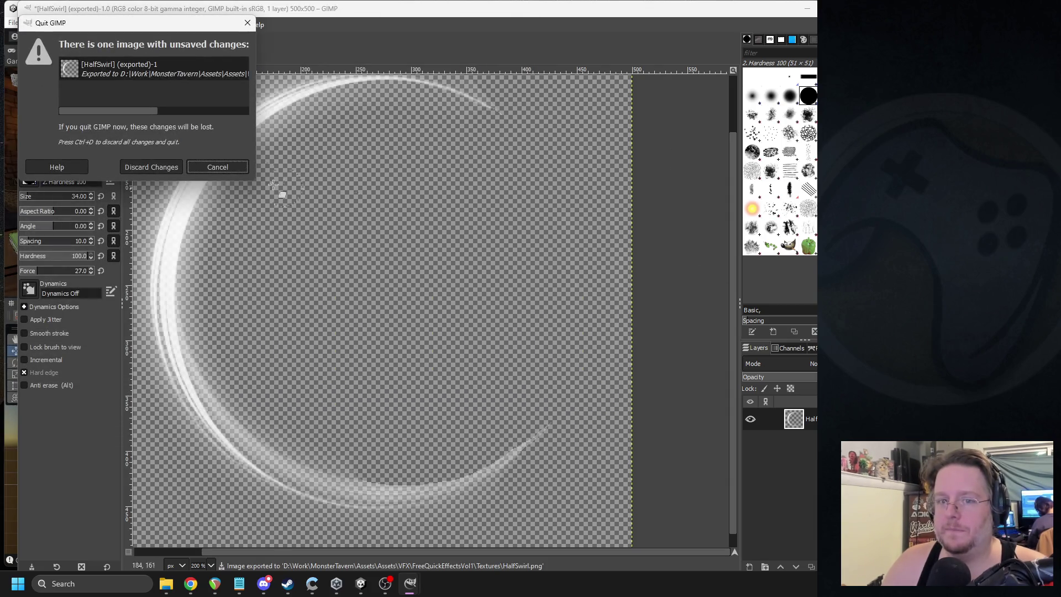
pyautogui.click(159, 165)
pyautogui.click(426, 379)
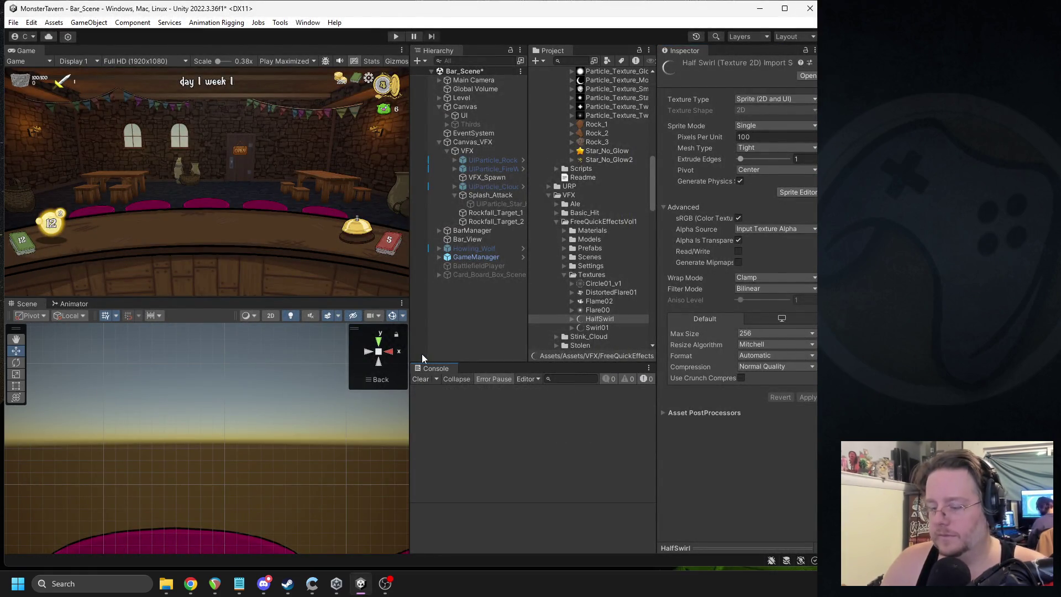
# Step: Select Splash_Attack and drag HalfSwirl into its Particle Sprite field
pyautogui.click(489, 202)
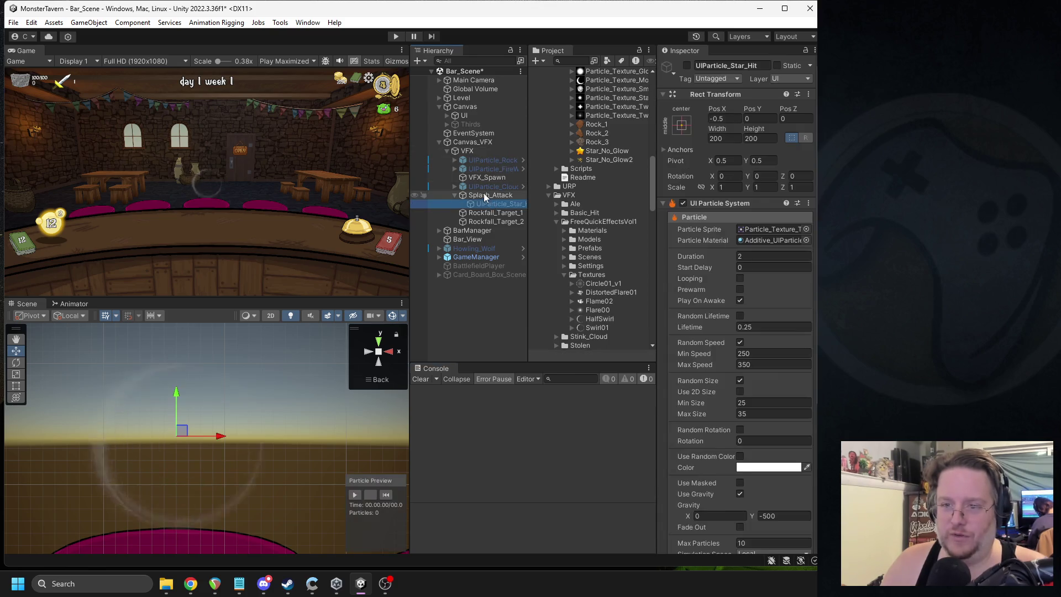
pyautogui.click(482, 196)
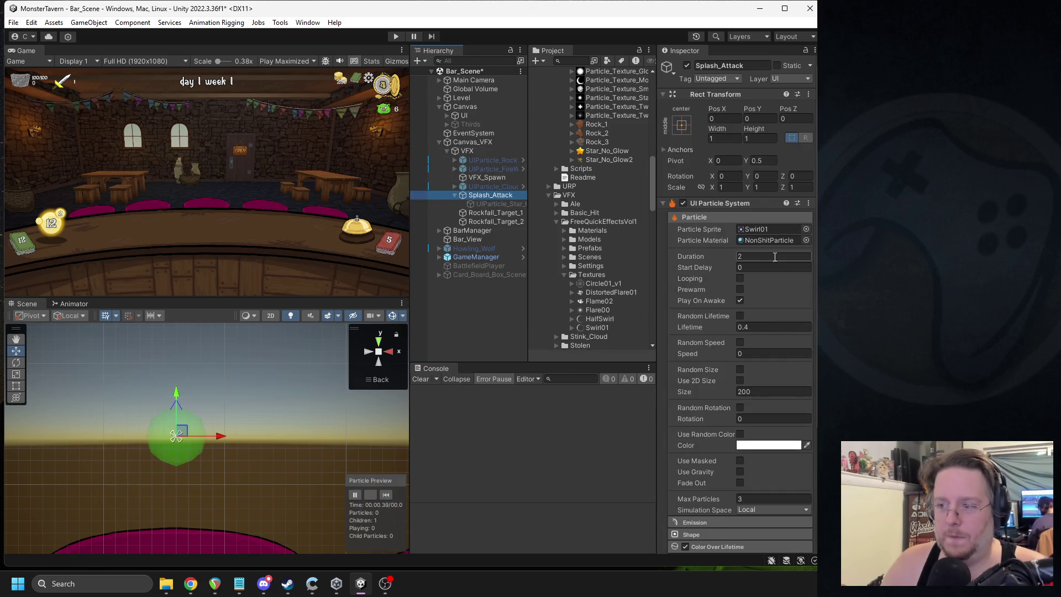
pyautogui.click(773, 228)
pyautogui.scroll(-3, 644, 274)
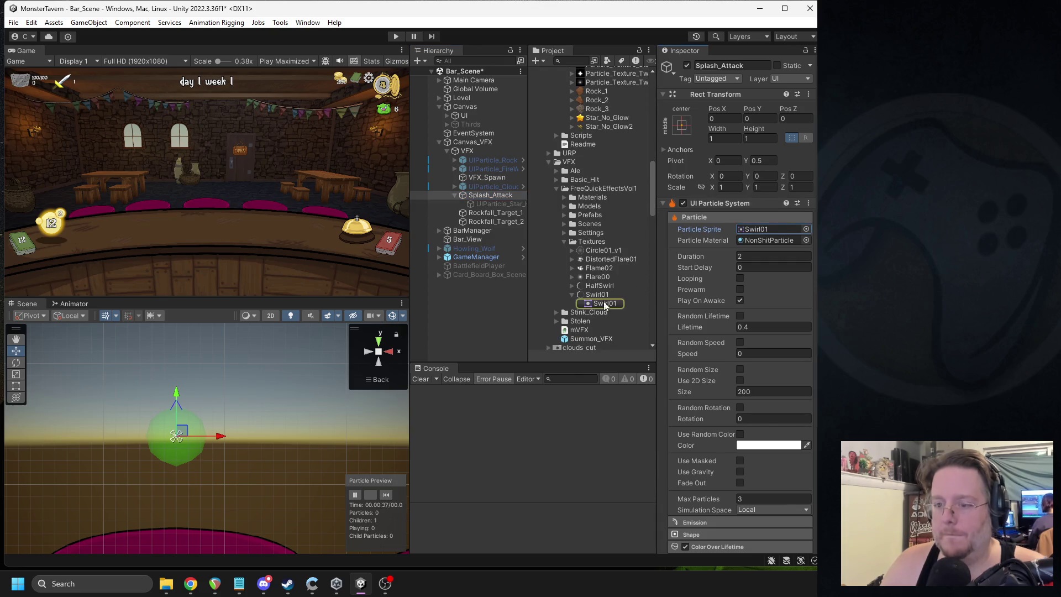
pyautogui.moveTo(605, 303); pyautogui.dragTo(773, 229)
pyautogui.click(386, 495)
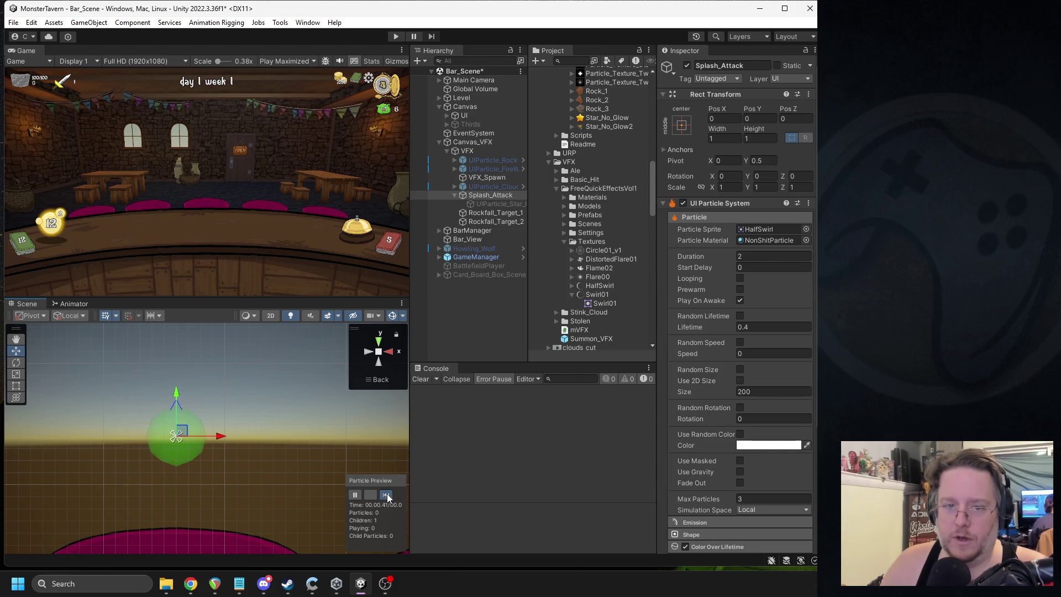
# Step: Replay the particle preview several times to watch the half swirl
pyautogui.click(385, 494)
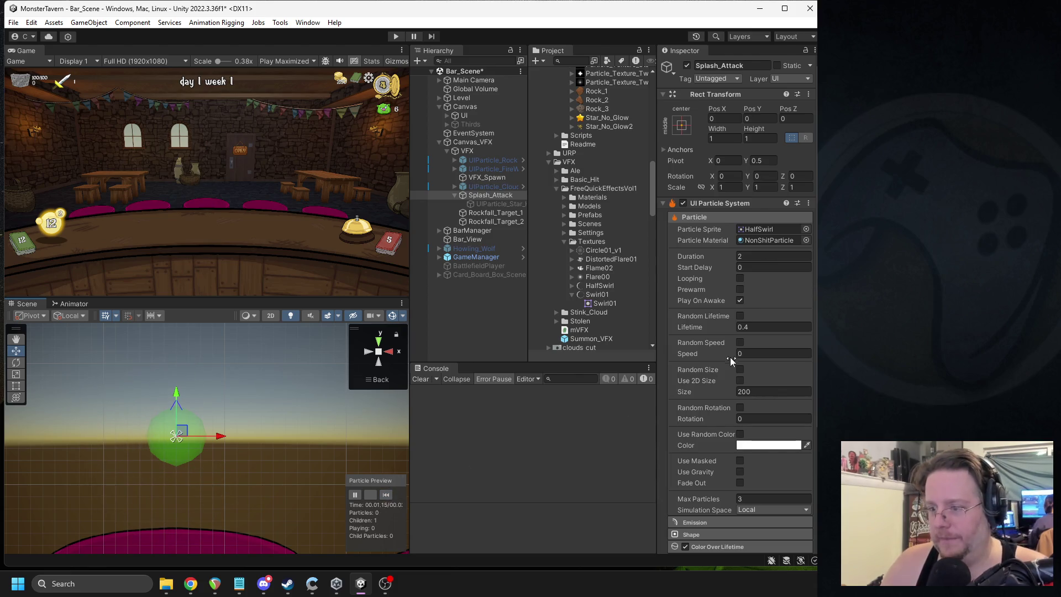
pyautogui.scroll(-3, 742, 349)
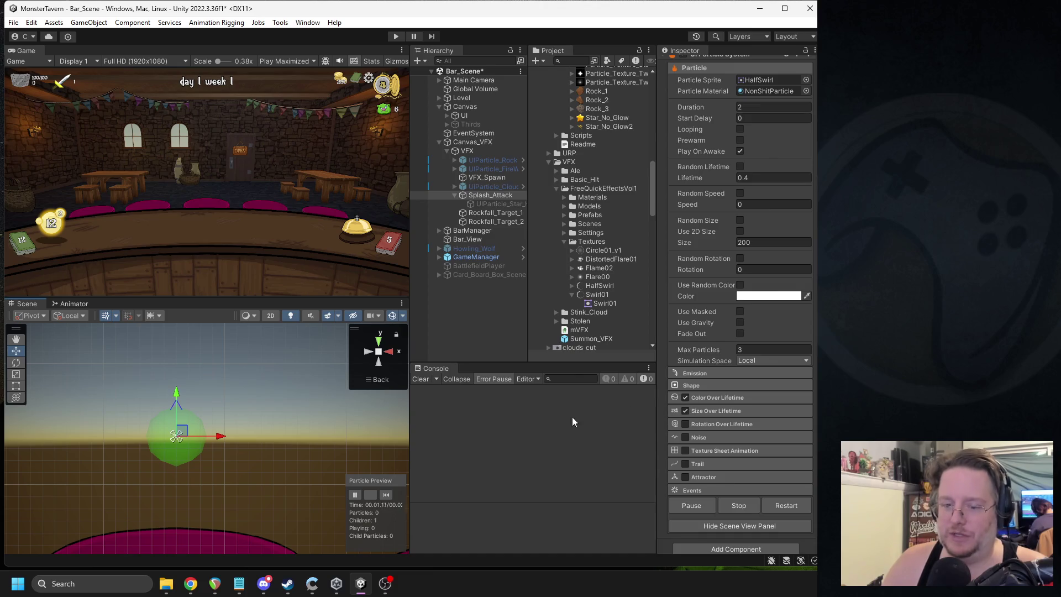
pyautogui.click(384, 496)
pyautogui.click(384, 495)
pyautogui.click(385, 496)
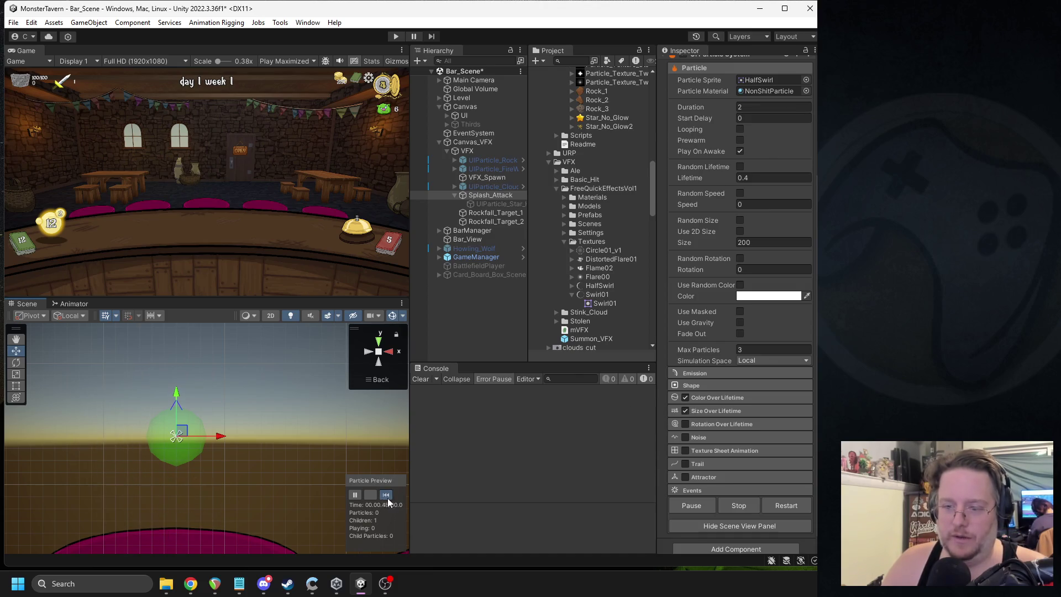